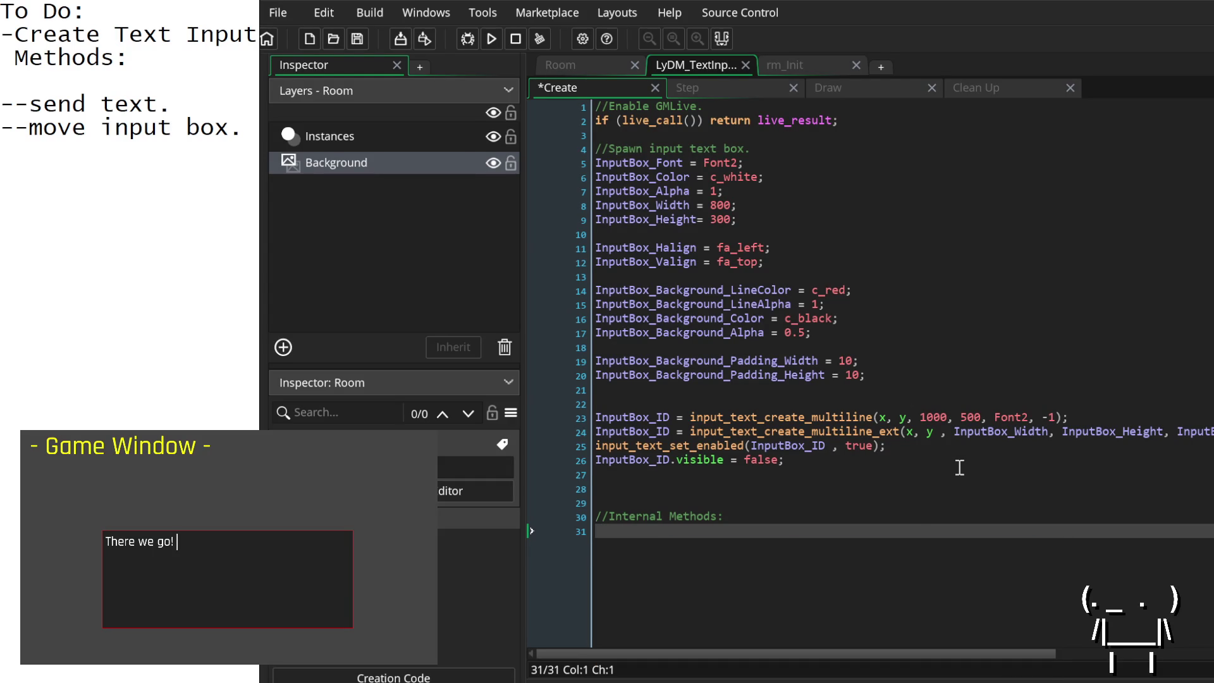
Step: Declare an empty __UpdateTextInputBoxPosition = function() { } method below the //Internal Methods comment
{"action": "type", "text": "pda"}
{"action": "key", "text": "BackSpace"}
{"action": "key", "text": "BackSpace"}
{"action": "key", "text": "BackSpace"}
{"action": "type", "text": "__Update"}
{"action": "type", "text": "TextInputBox"}
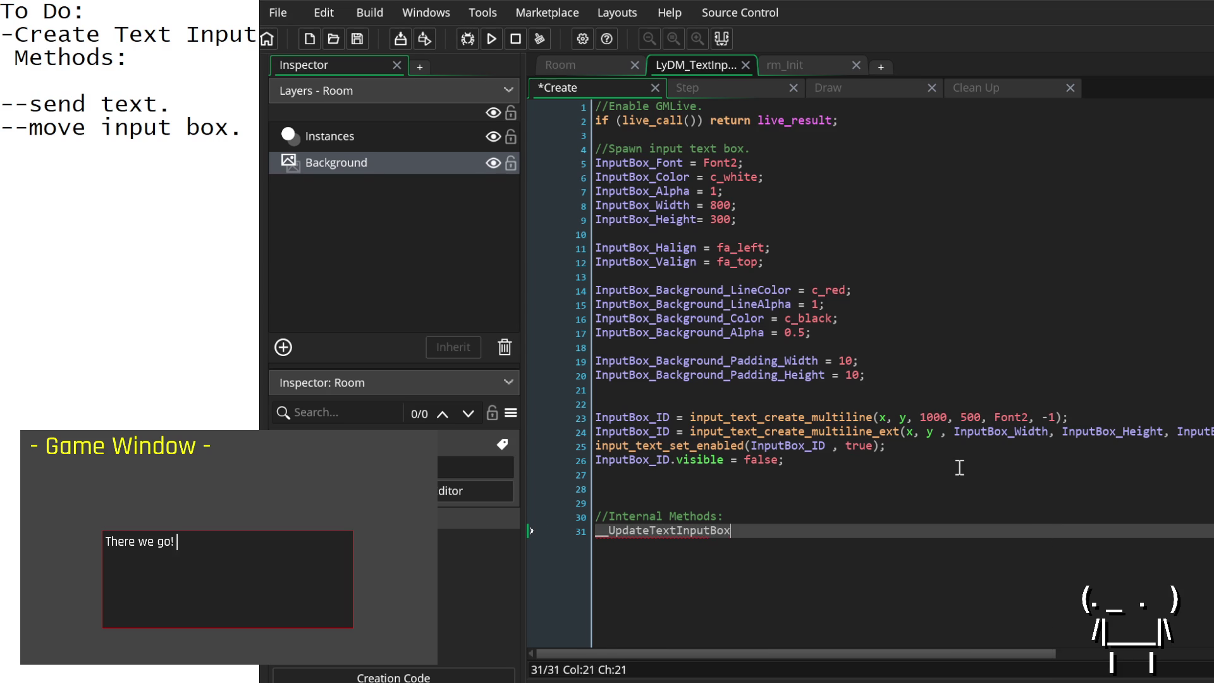
{"action": "type", "text": "Position ="}
{"action": "type", "text": " function()"}
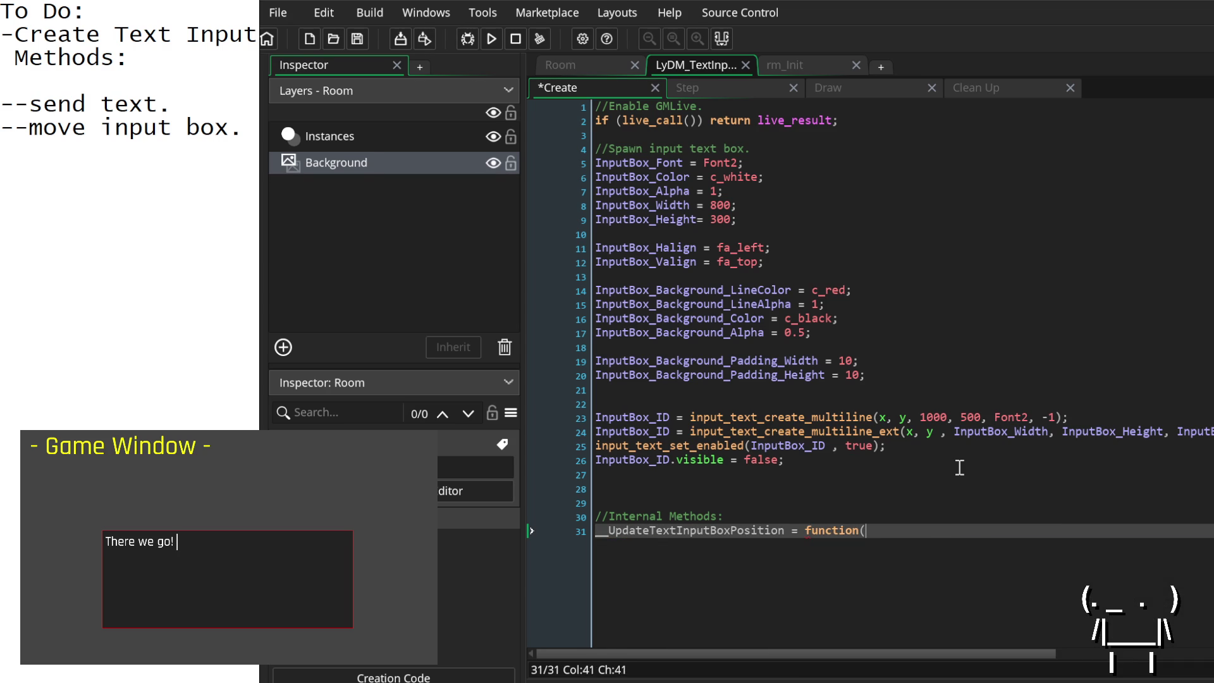
{"action": "key", "text": "Return"}
{"action": "type", "text": "{"}
{"action": "key", "text": "Return"}
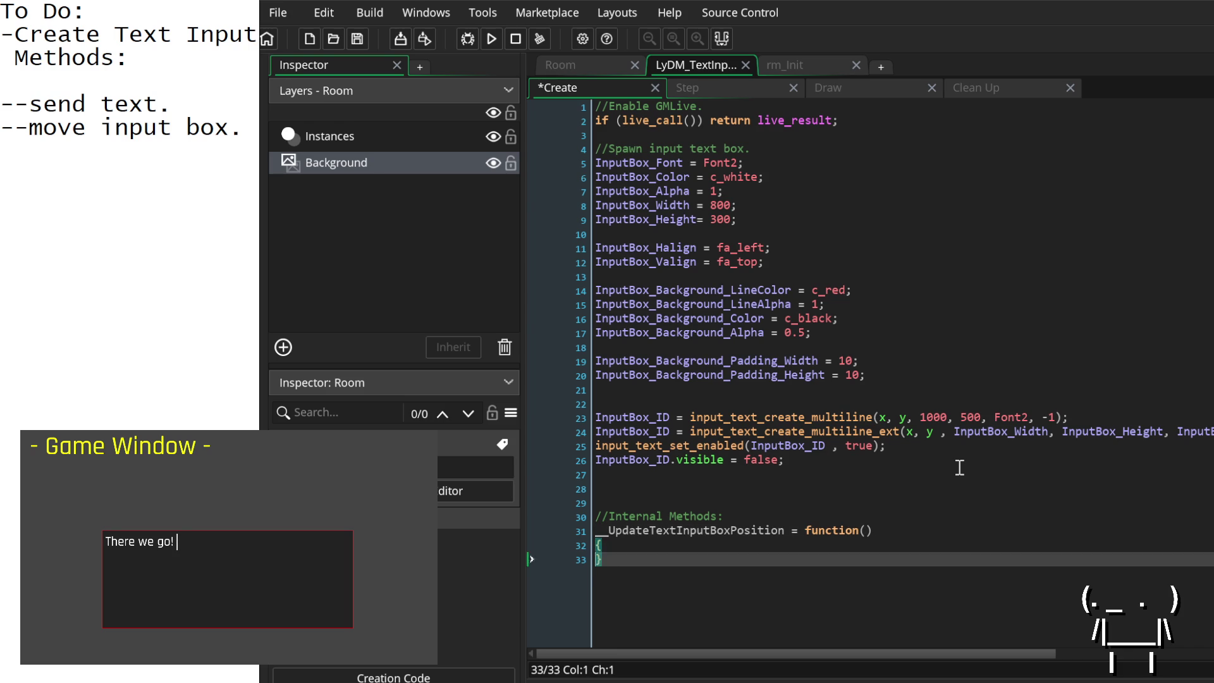
Step: Copy the Step event's input_text_set_transformation line into the function body, then add a blank line after InputBox_Height
{"action": "left_click", "coordinate": [730, 81]}
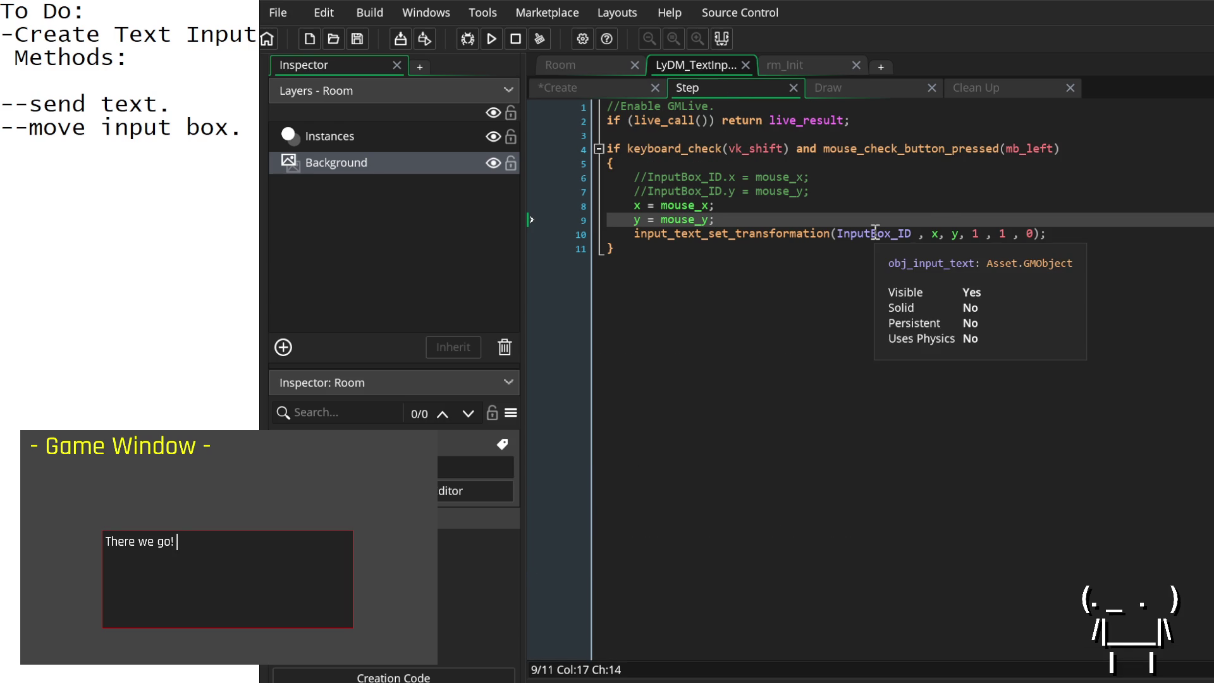
{"action": "left_click_drag", "start_coordinate": [1065, 234], "coordinate": [634, 235]}
{"action": "key", "text": "ctrl+c"}
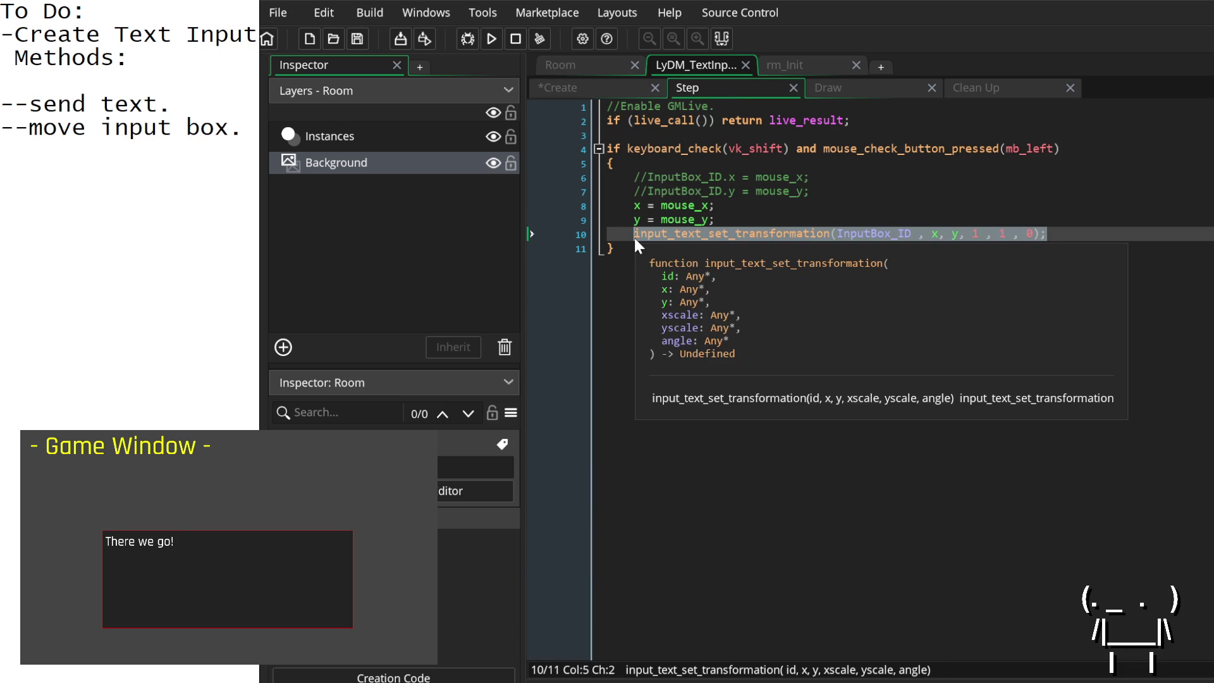
{"action": "left_click", "coordinate": [601, 87]}
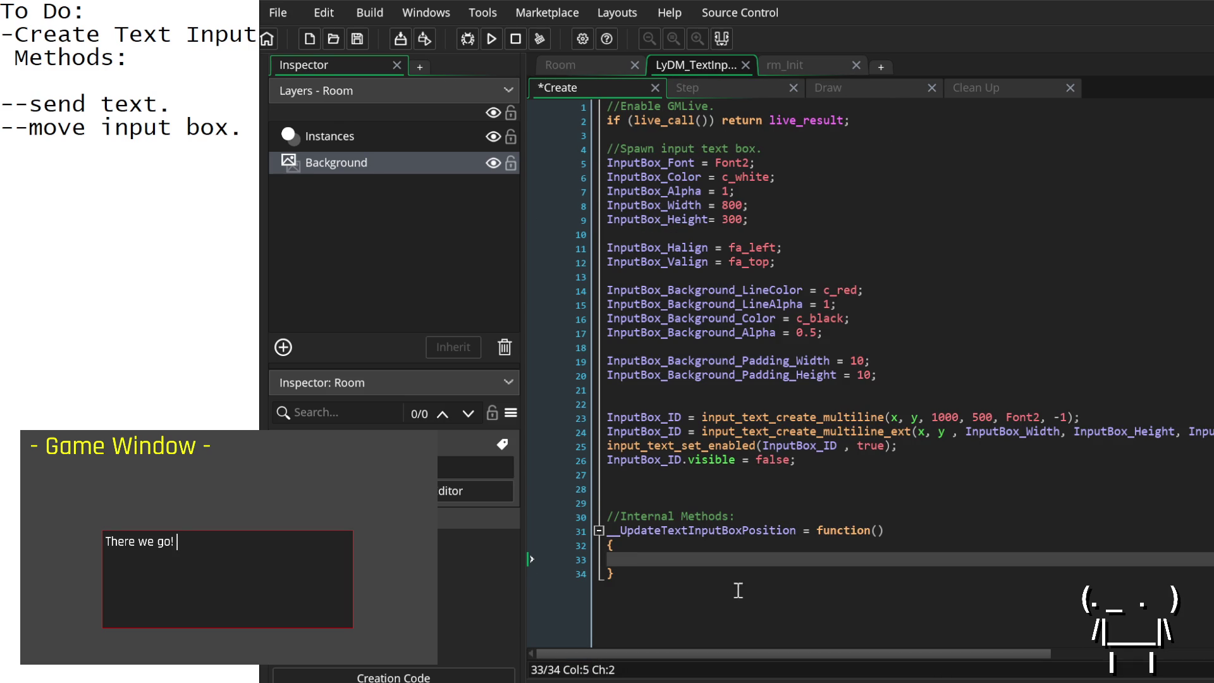
{"action": "key", "text": "ctrl+v"}
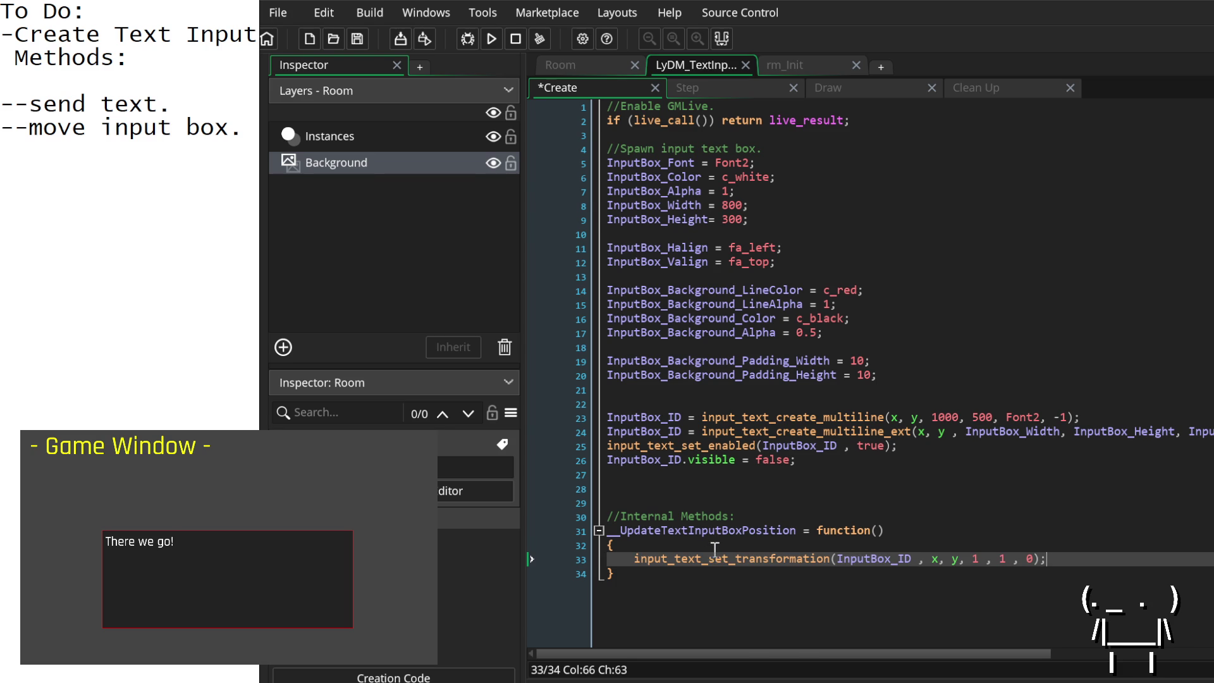
{"action": "key", "text": "Home"}
{"action": "key", "text": "Home"}
{"action": "left_click", "coordinate": [974, 559]}
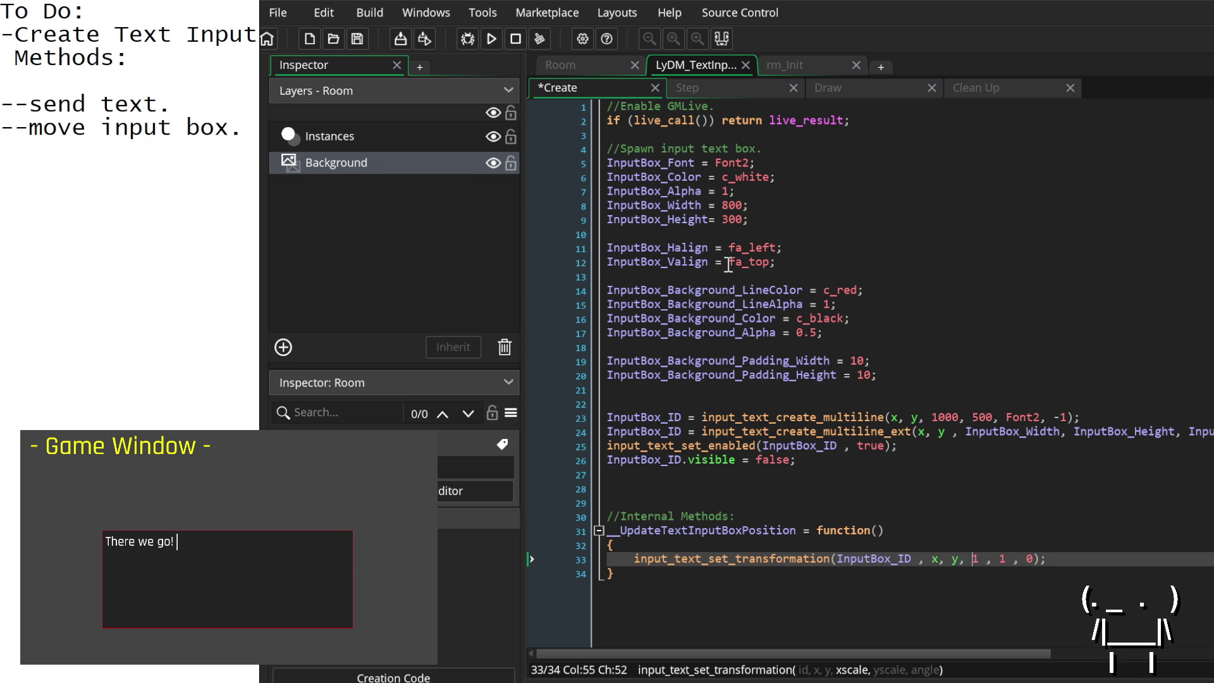
{"action": "left_click", "coordinate": [765, 222]}
{"action": "key", "text": "Return"}
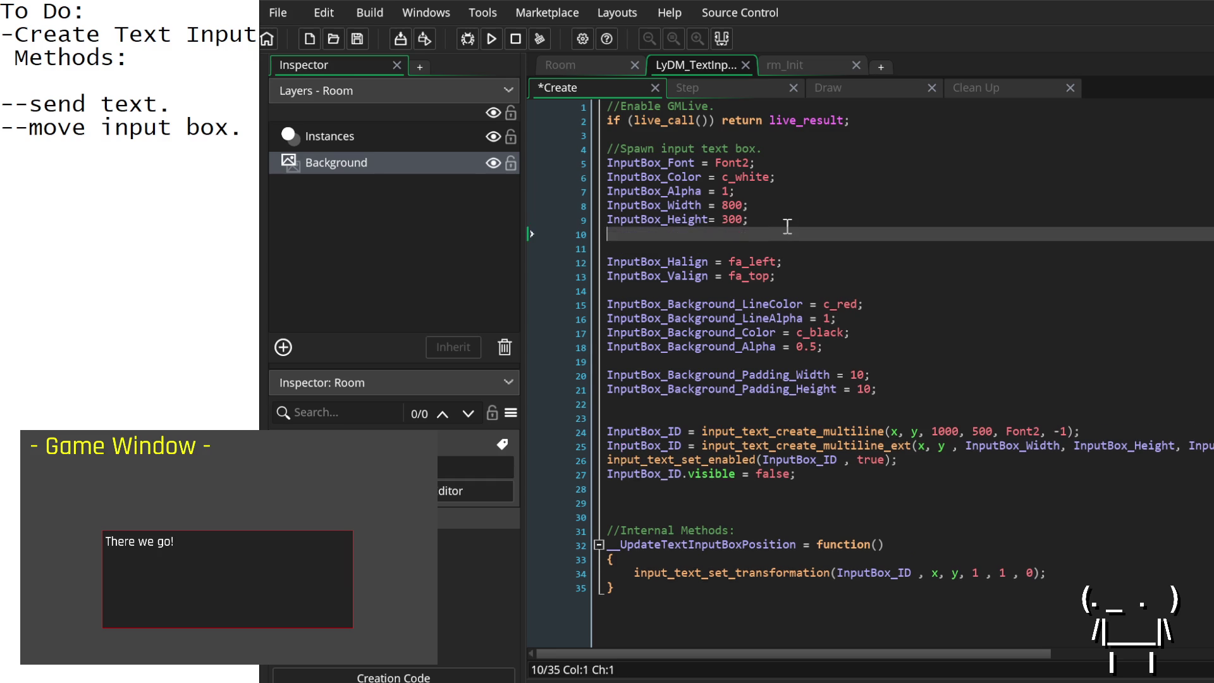
Step: Declare InputBox_XScale = 1; and InputBox_YScale = 1; and fix their capital S
{"action": "key", "text": "Return"}
{"action": "type", "text": "InputBox_X"}
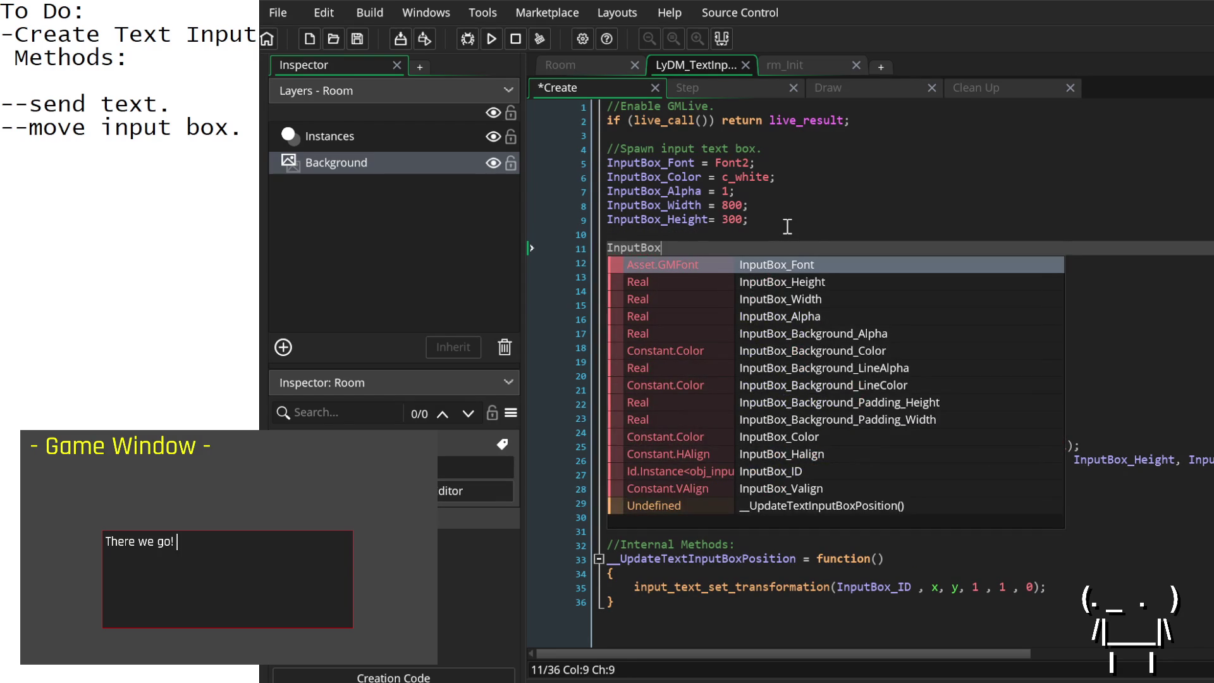
{"action": "type", "text": "scale = 1;"}
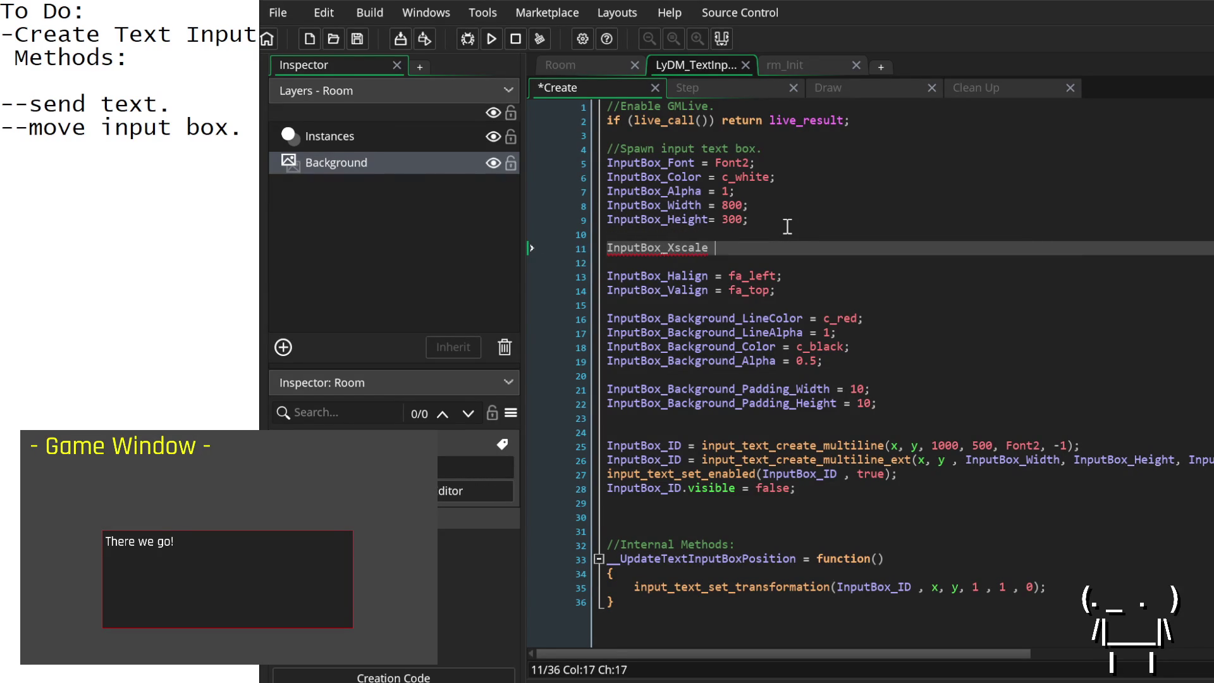
{"action": "key", "text": "Return"}
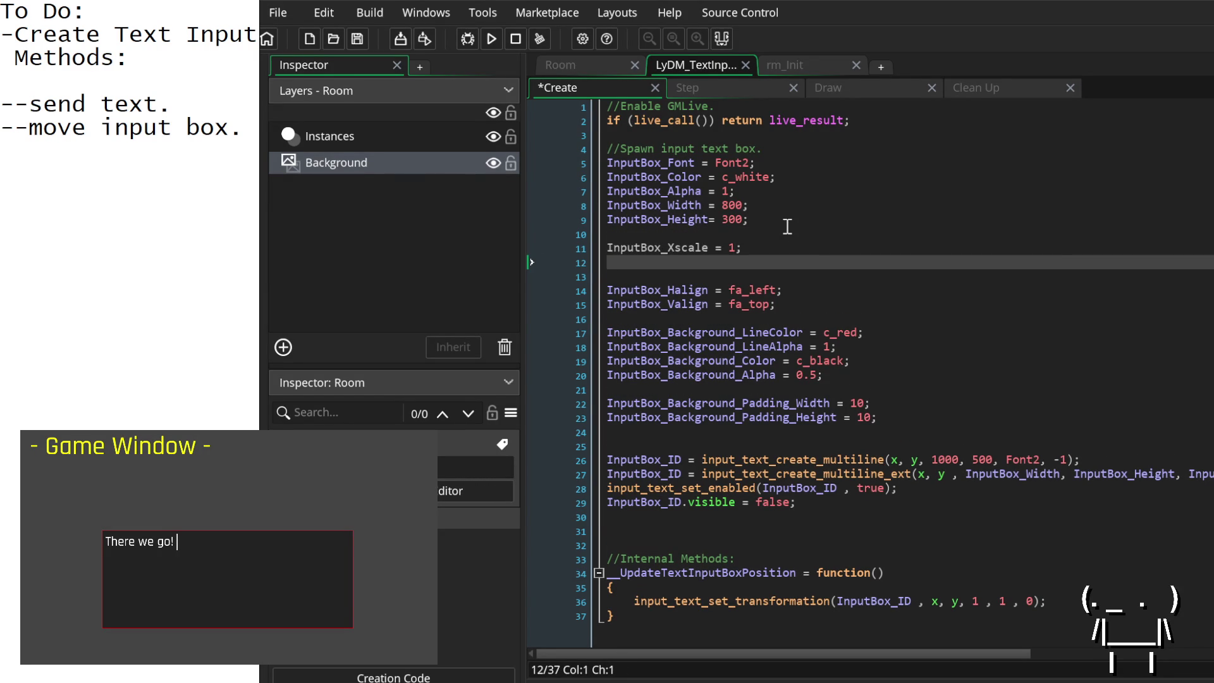
{"action": "type", "text": "InputBox_Yscale = 1;"}
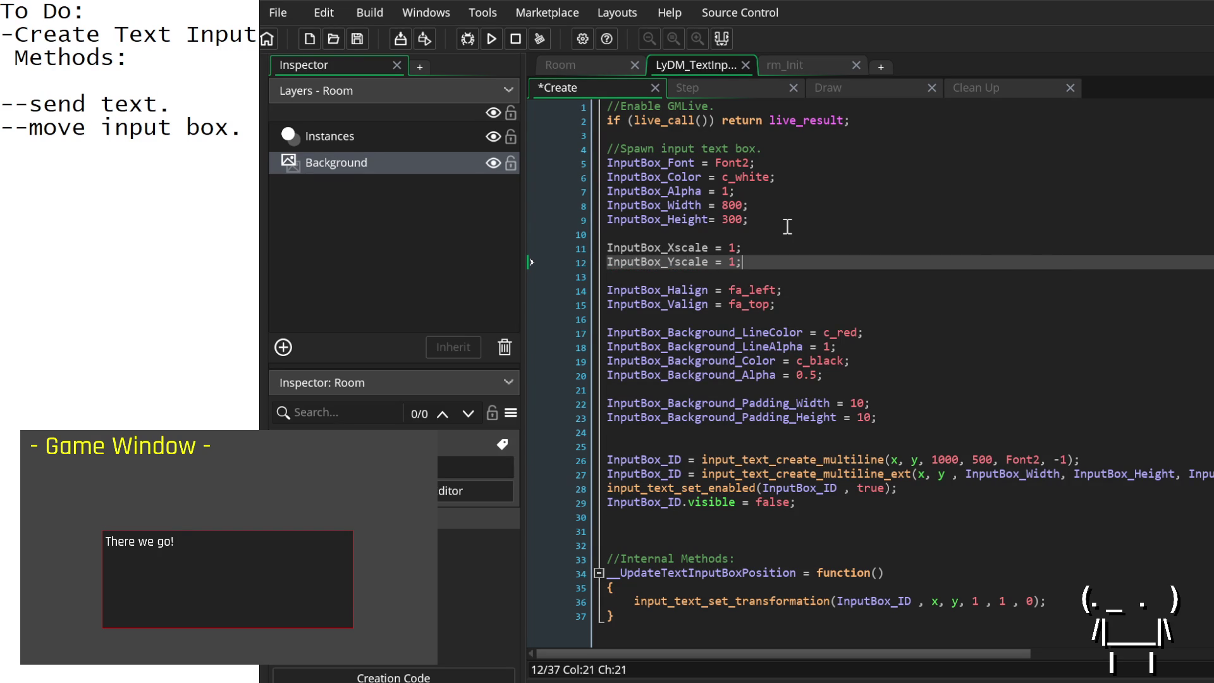
{"action": "key", "text": "Up"}
{"action": "key", "text": "Home"}
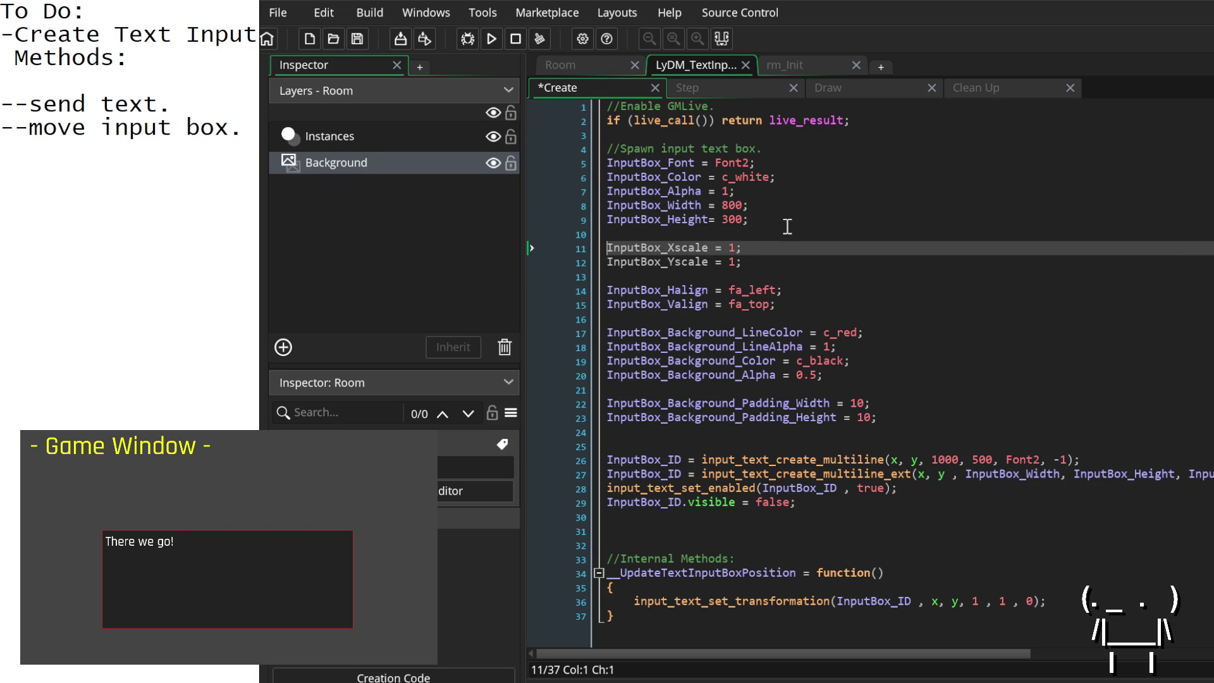
{"action": "key", "text": "BackSpace"}
{"action": "type", "text": "S"}
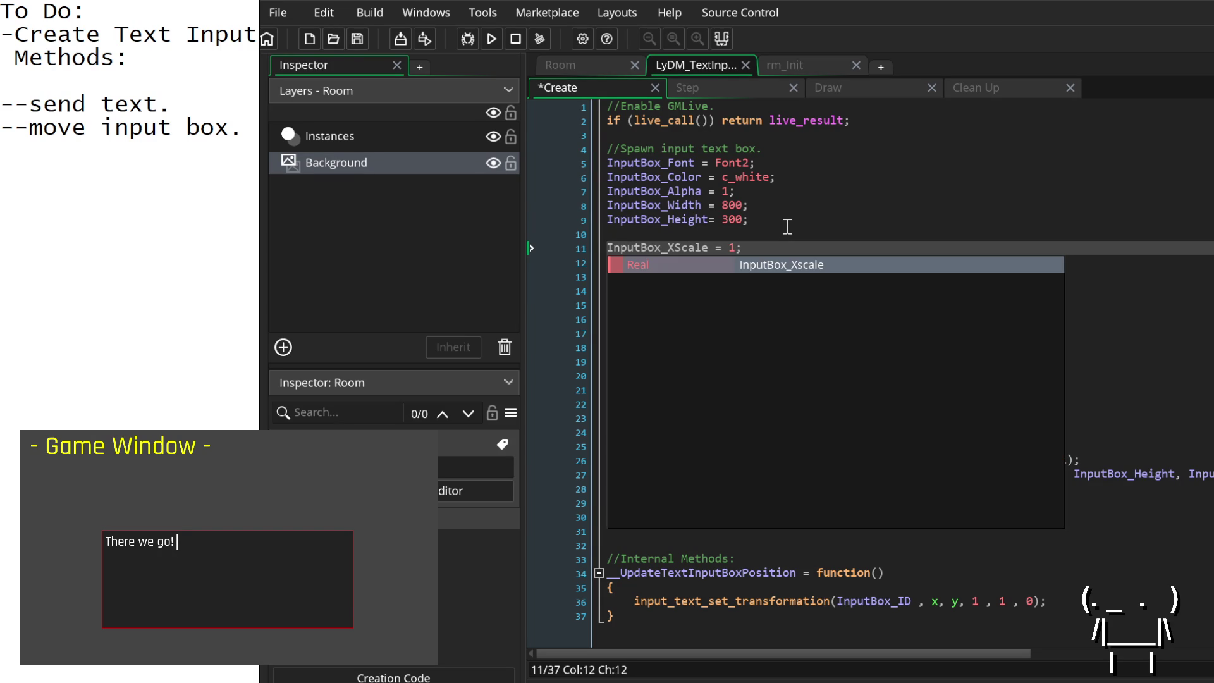
{"action": "key", "text": "Down"}
{"action": "key", "text": "Left"}
{"action": "key", "text": "Left"}
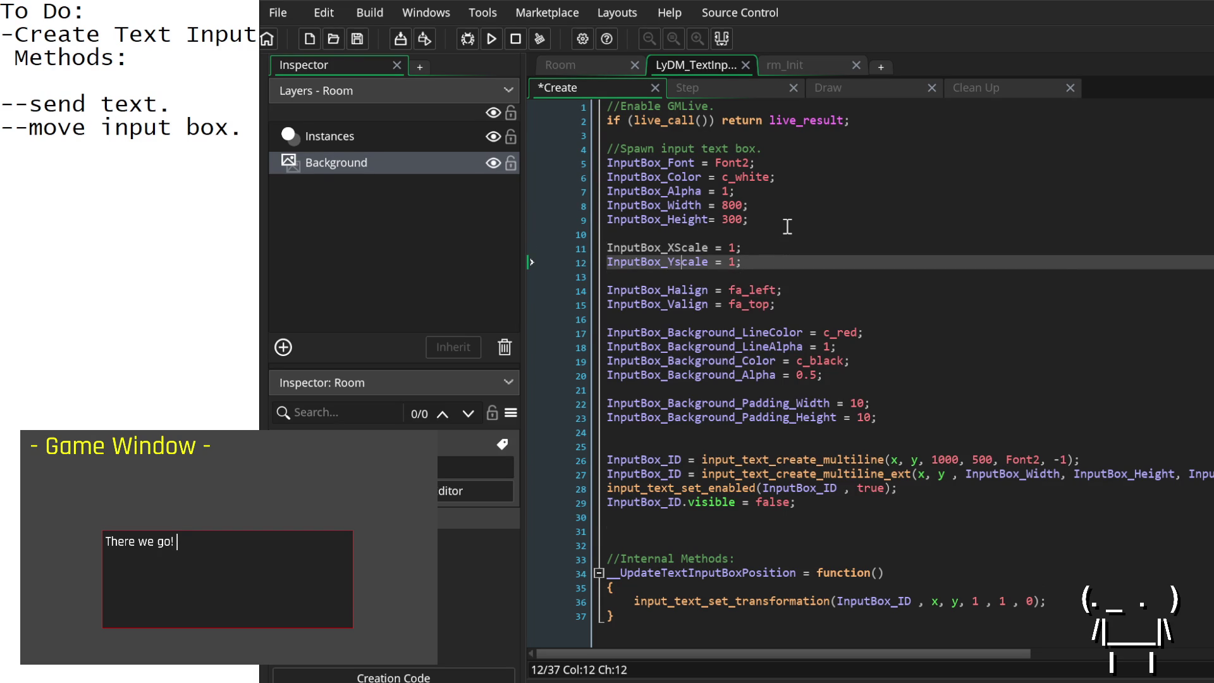
{"action": "key", "text": "BackSpace"}
{"action": "type", "text": "S"}
{"action": "key", "text": "Escape"}
{"action": "key", "text": "Down"}
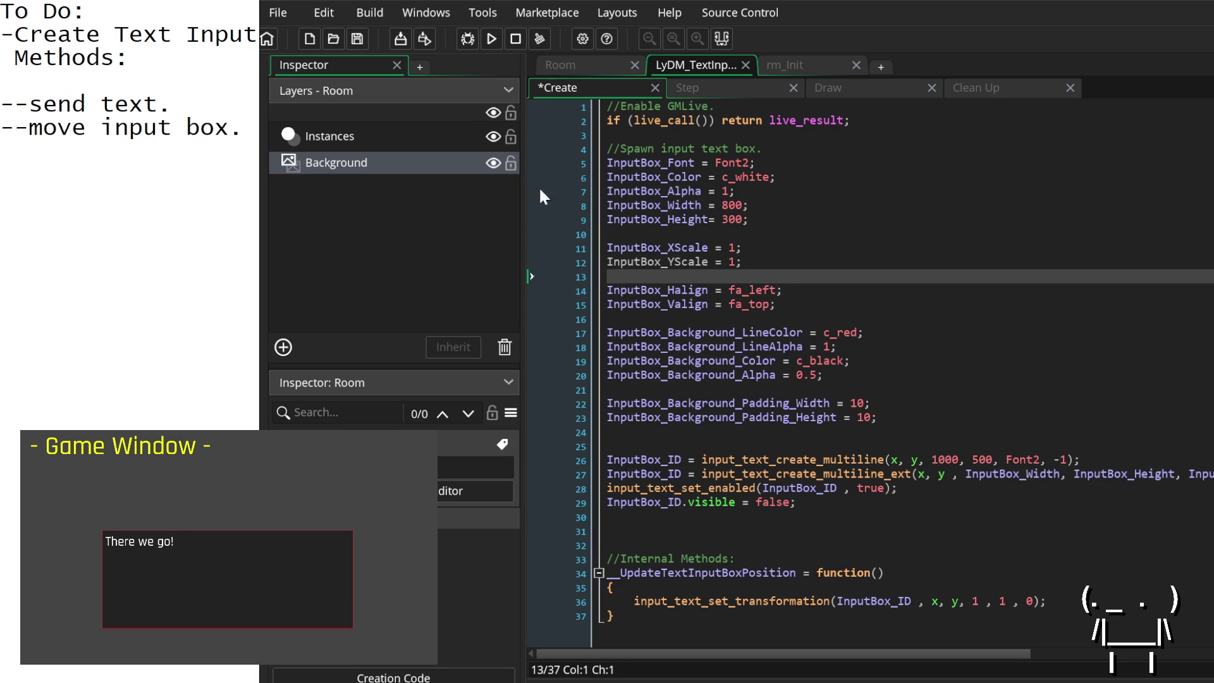
Step: Pass InputBox_XScale and InputBox_YScale as the xscale and yscale arguments of the transformation call
{"action": "double_click", "coordinate": [676, 249]}
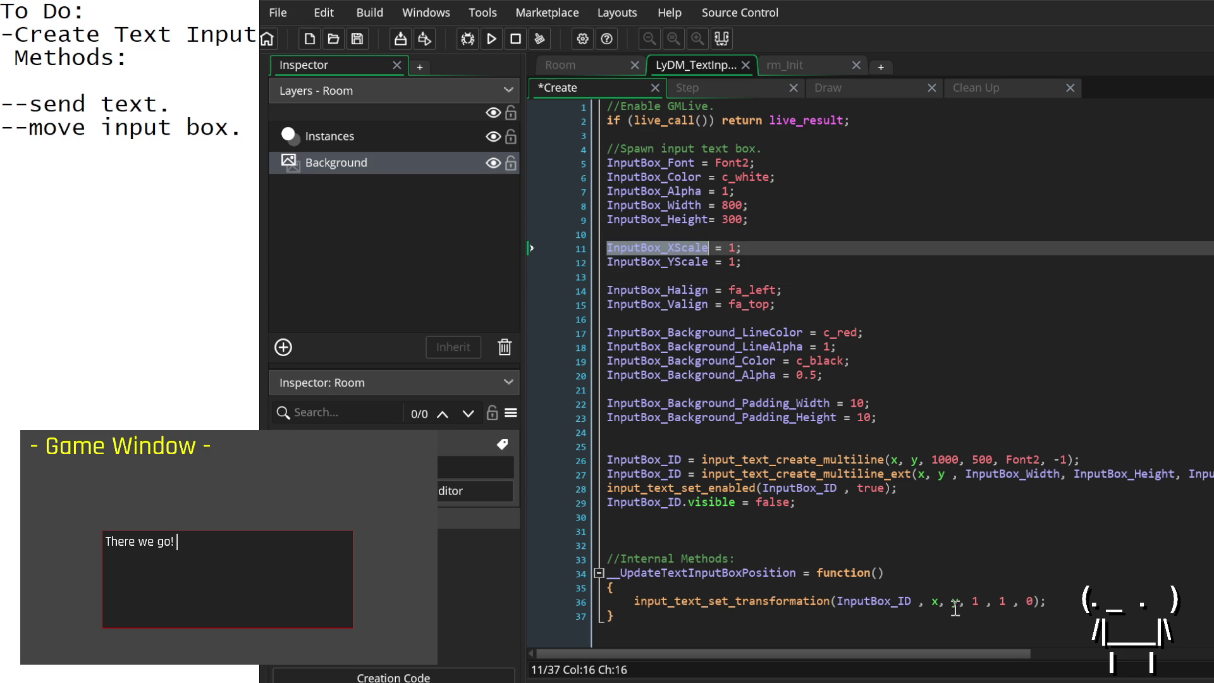
{"action": "left_click", "coordinate": [974, 600]}
{"action": "type", "text": "InputBox_XScale"}
{"action": "double_click", "coordinate": [1097, 602]}
{"action": "type", "text": "InputBox_XScale"}
{"action": "left_click", "coordinate": [1163, 601]}
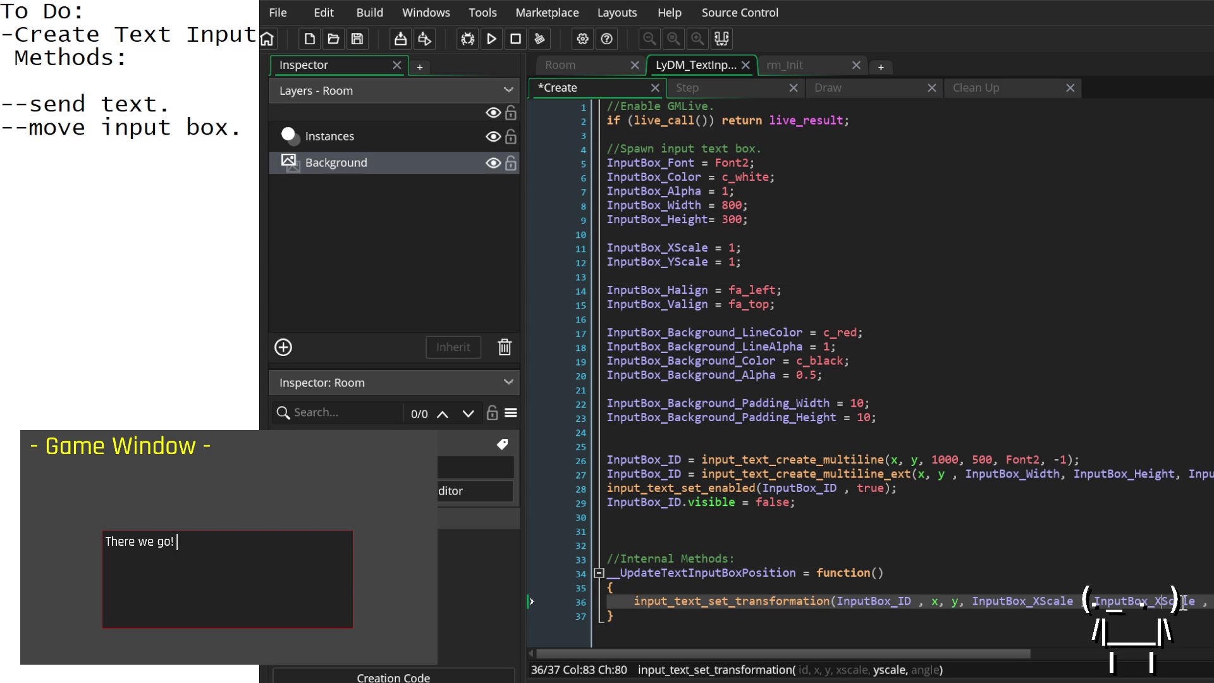
{"action": "key", "text": "BackSpace"}
{"action": "type", "text": "Y"}
{"action": "key", "text": "End"}
{"action": "type", "text": ")"}
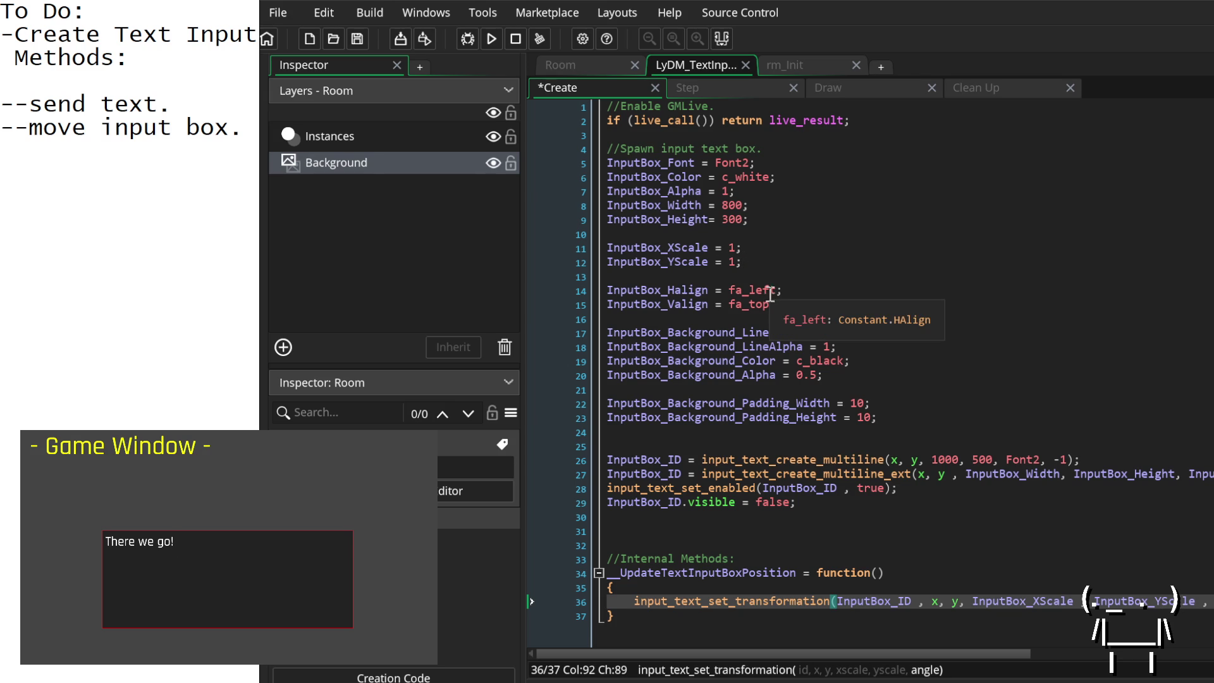
Step: Add InputBox_Angle = 0; below InputBox_YScale and select the new name
{"action": "left_click", "coordinate": [785, 304]}
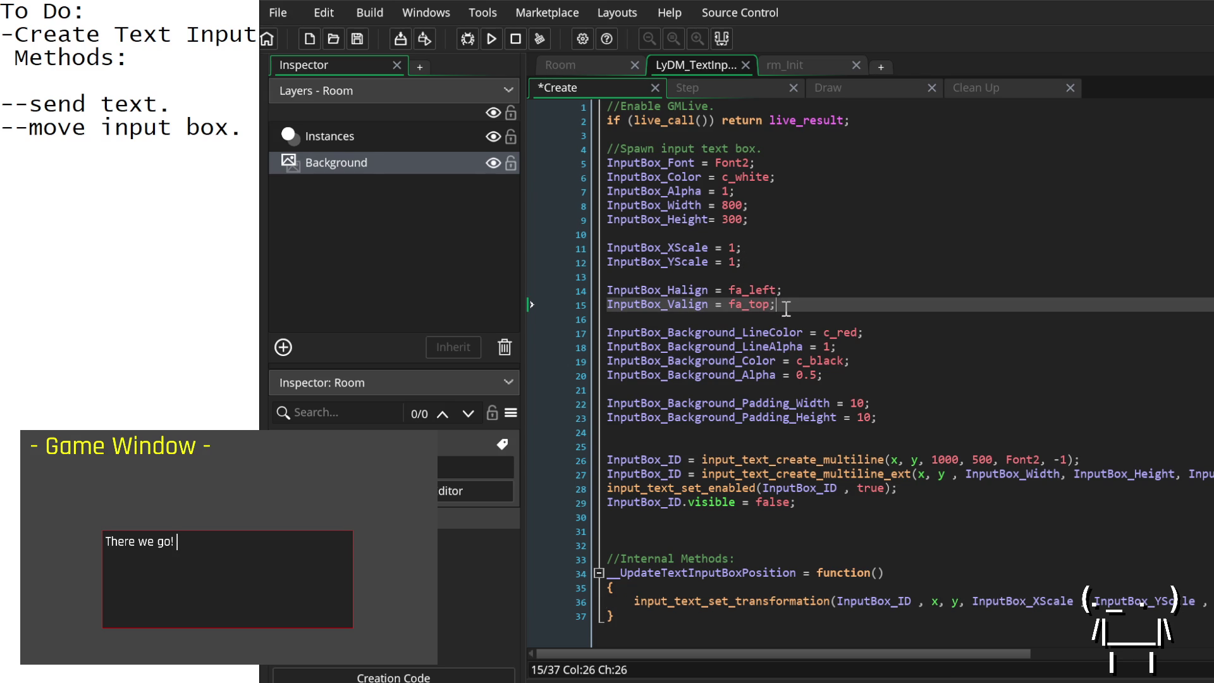
{"action": "left_click", "coordinate": [763, 264]}
{"action": "key", "text": "Return"}
{"action": "type", "text": "InputBox"}
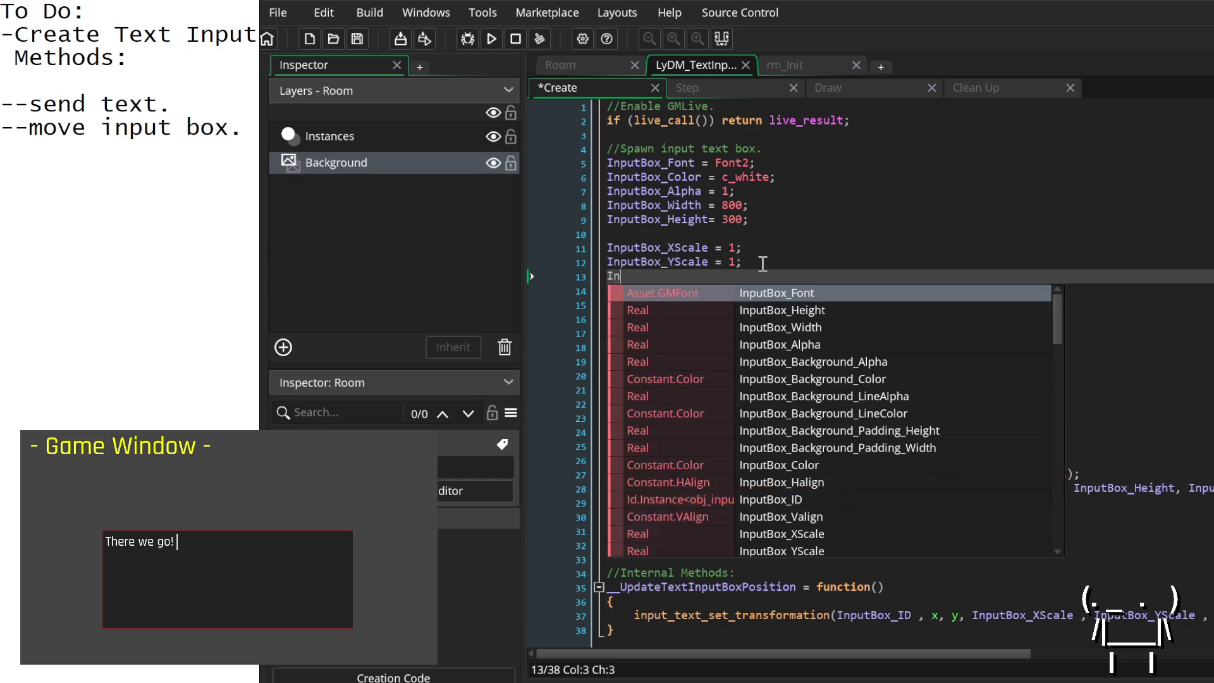
{"action": "type", "text": "_A"}
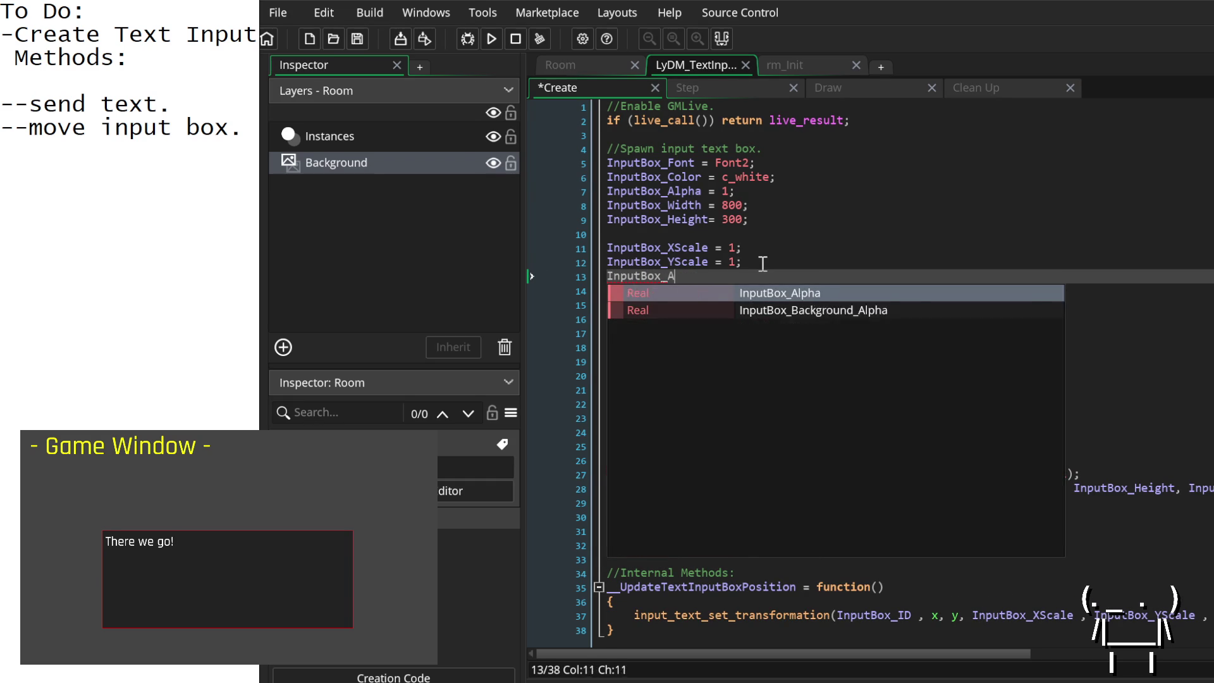
{"action": "type", "text": "ngle = 0;"}
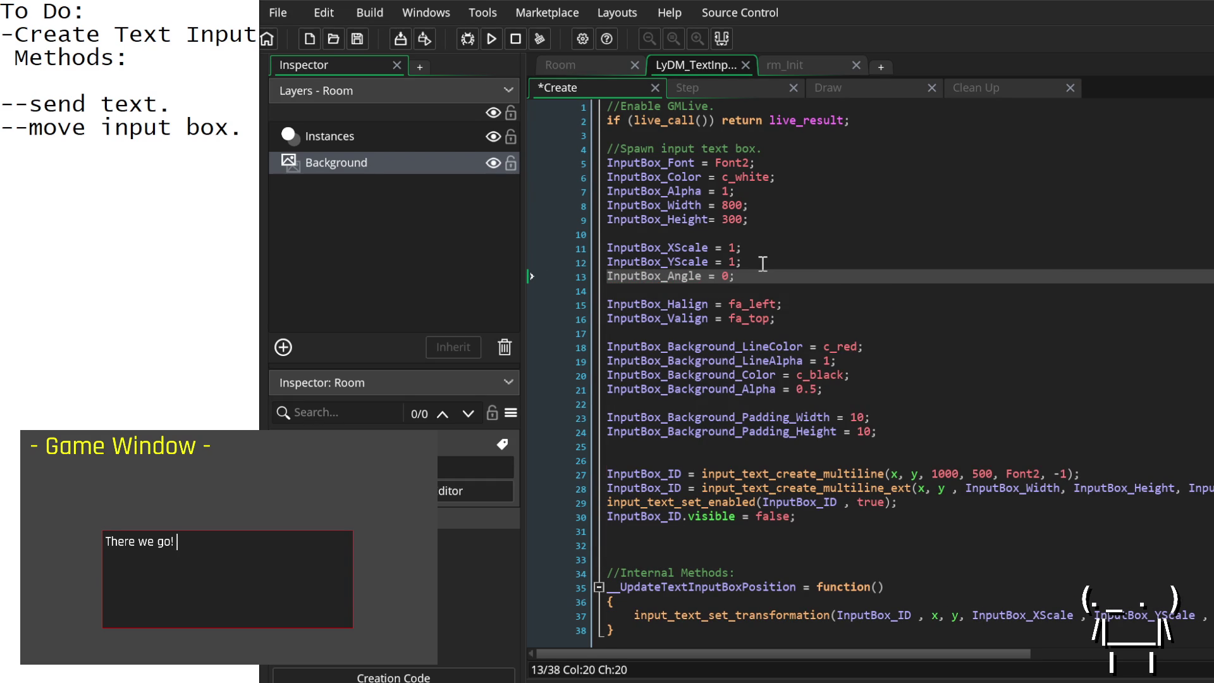
{"action": "double_click", "coordinate": [692, 277]}
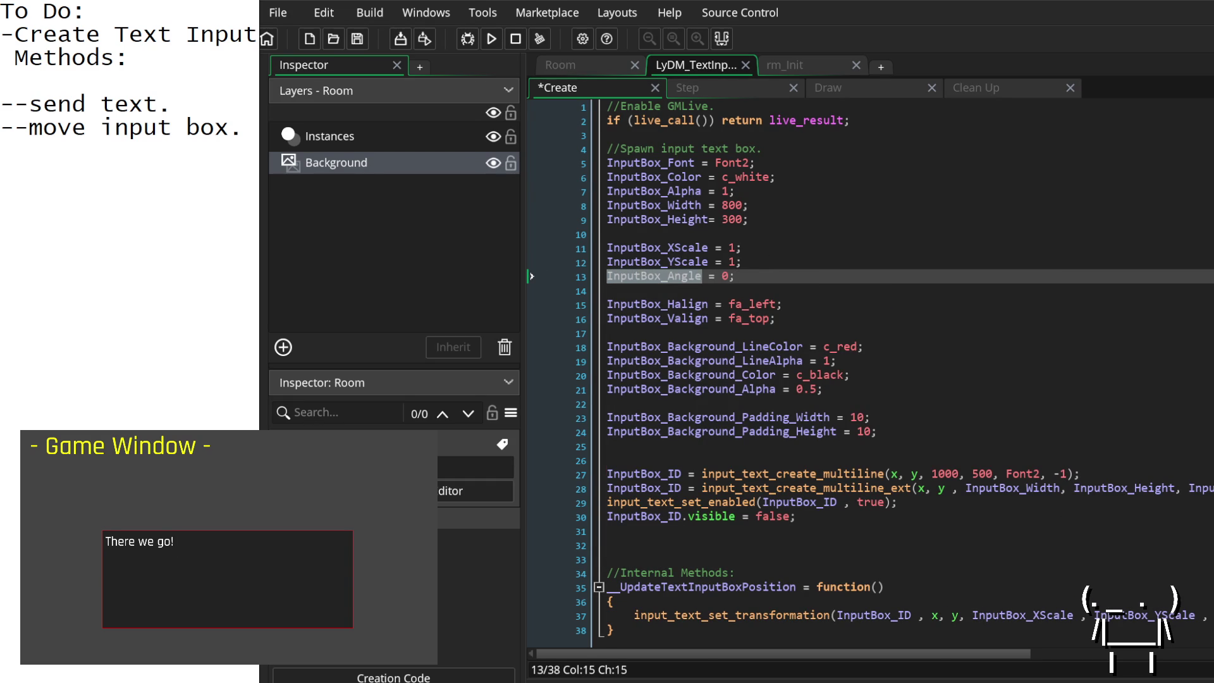
{"action": "left_click", "coordinate": [832, 615]}
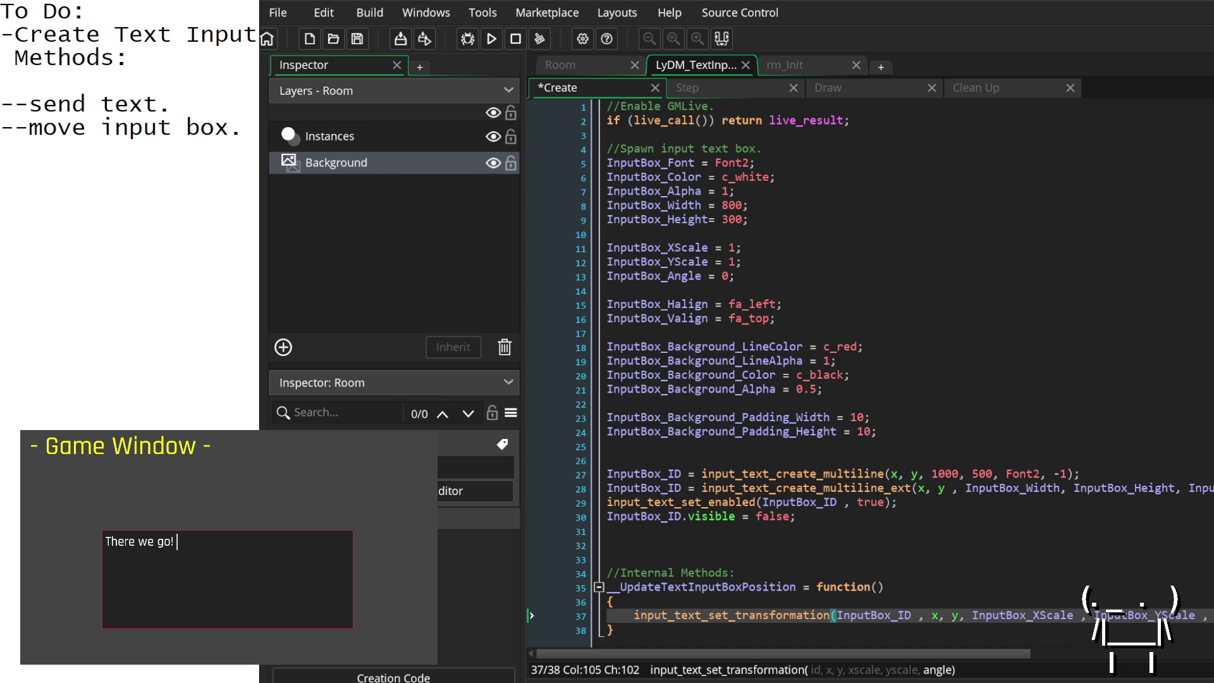
Step: Compare the Step event with the __UpdateTextInputBoxPosition definition in the Create event
{"action": "scroll", "coordinate": [682, 633], "scroll_direction": "down", "scroll_amount": 1}
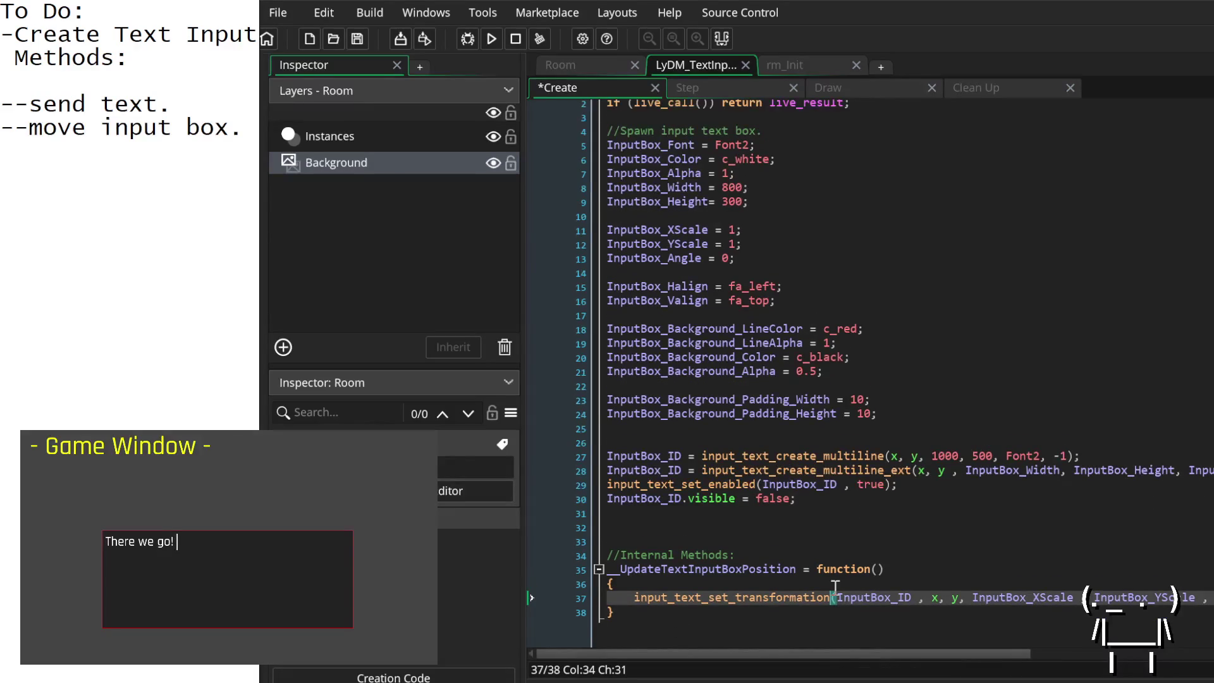
{"action": "left_click", "coordinate": [843, 617]}
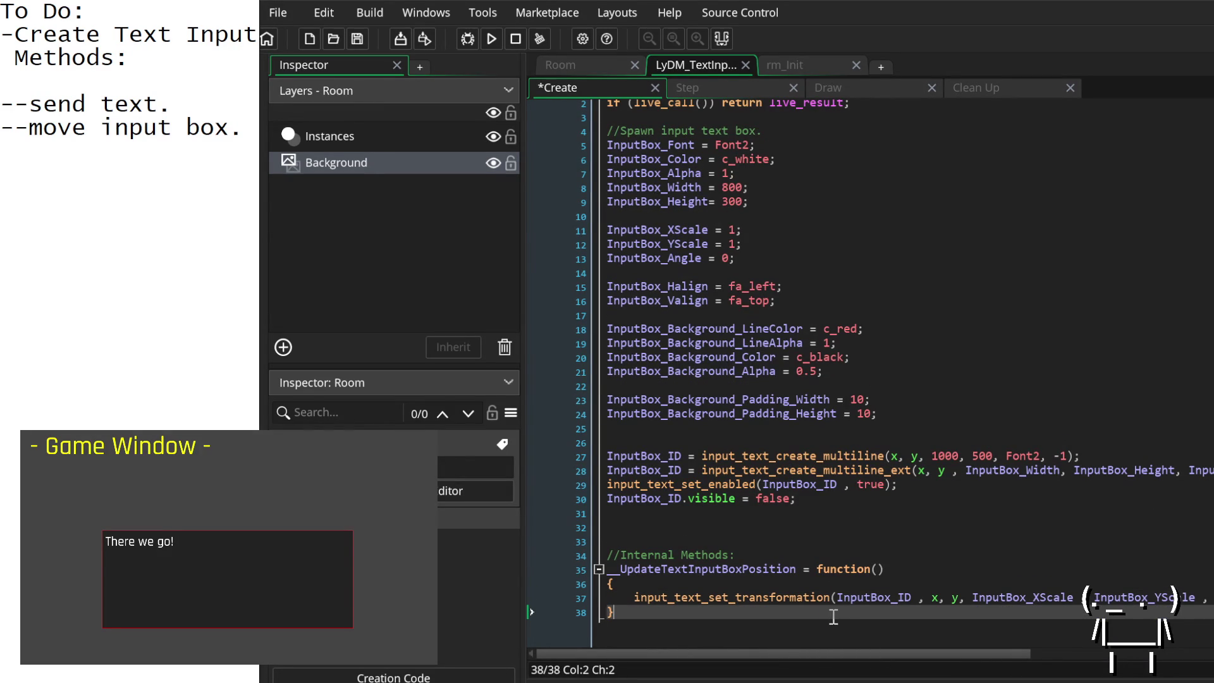
{"action": "left_click", "coordinate": [738, 89]}
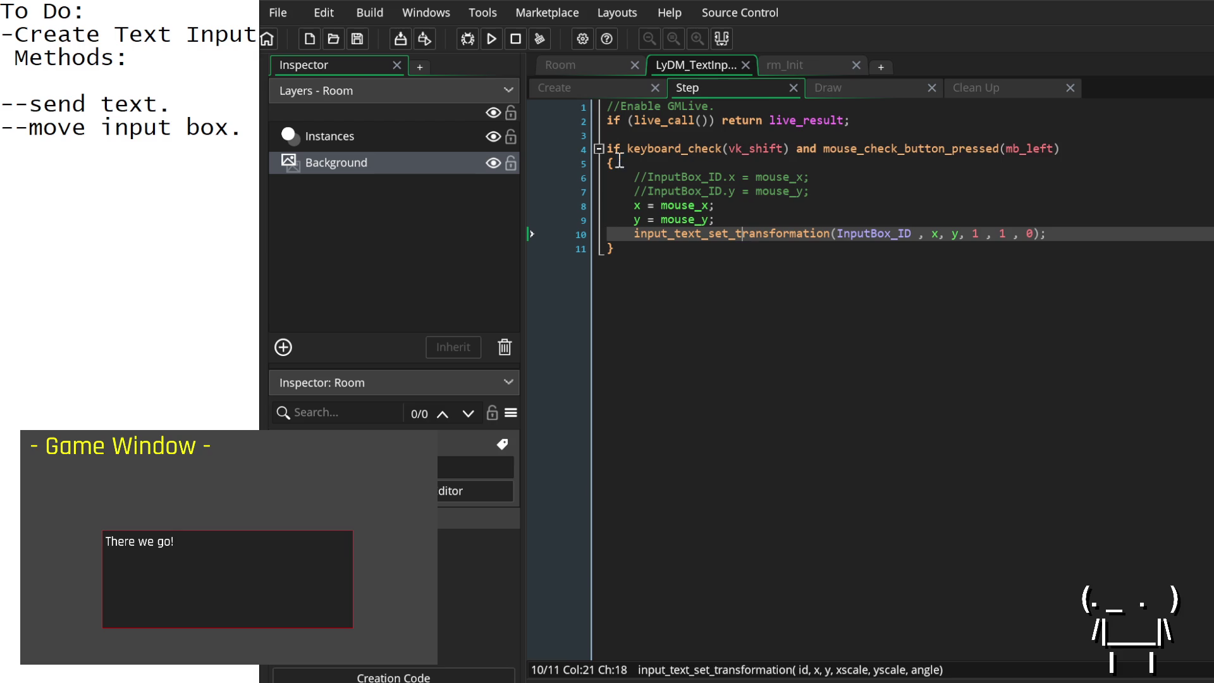
{"action": "left_click", "coordinate": [610, 89]}
{"action": "left_click", "coordinate": [717, 569]}
{"action": "double_click", "coordinate": [716, 569]}
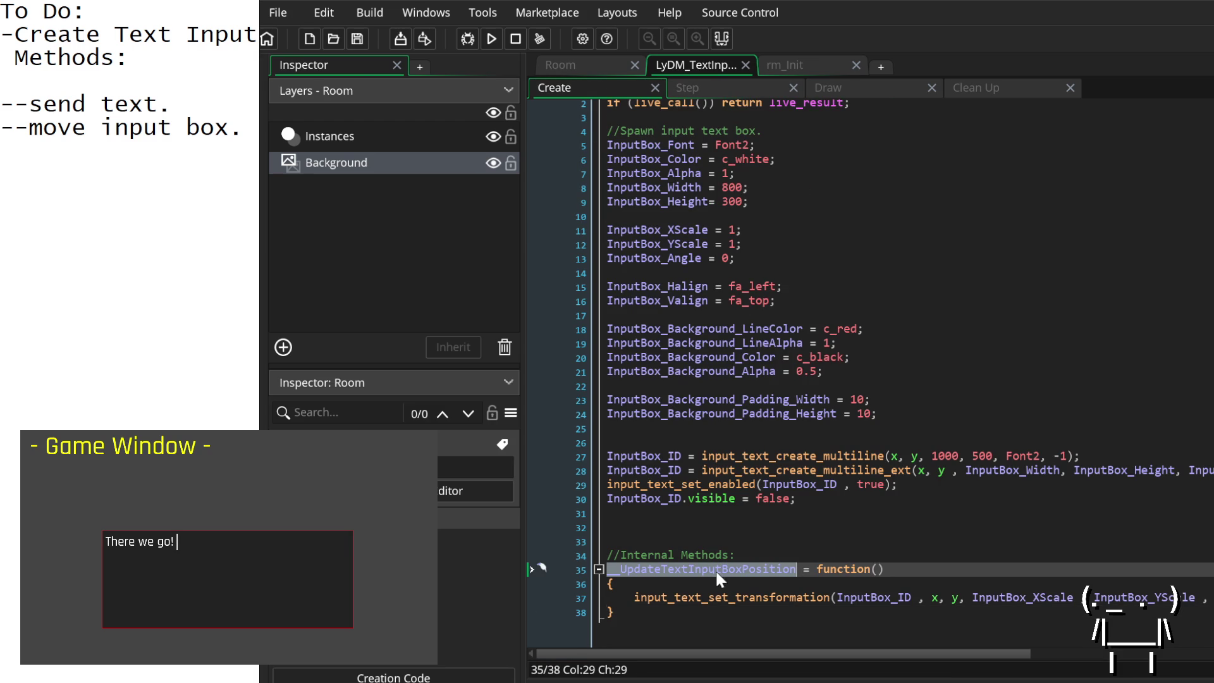
Step: Return to the Create event, select the call's x argument, then place the caret inside function()'s parentheses
{"action": "left_click", "coordinate": [733, 93]}
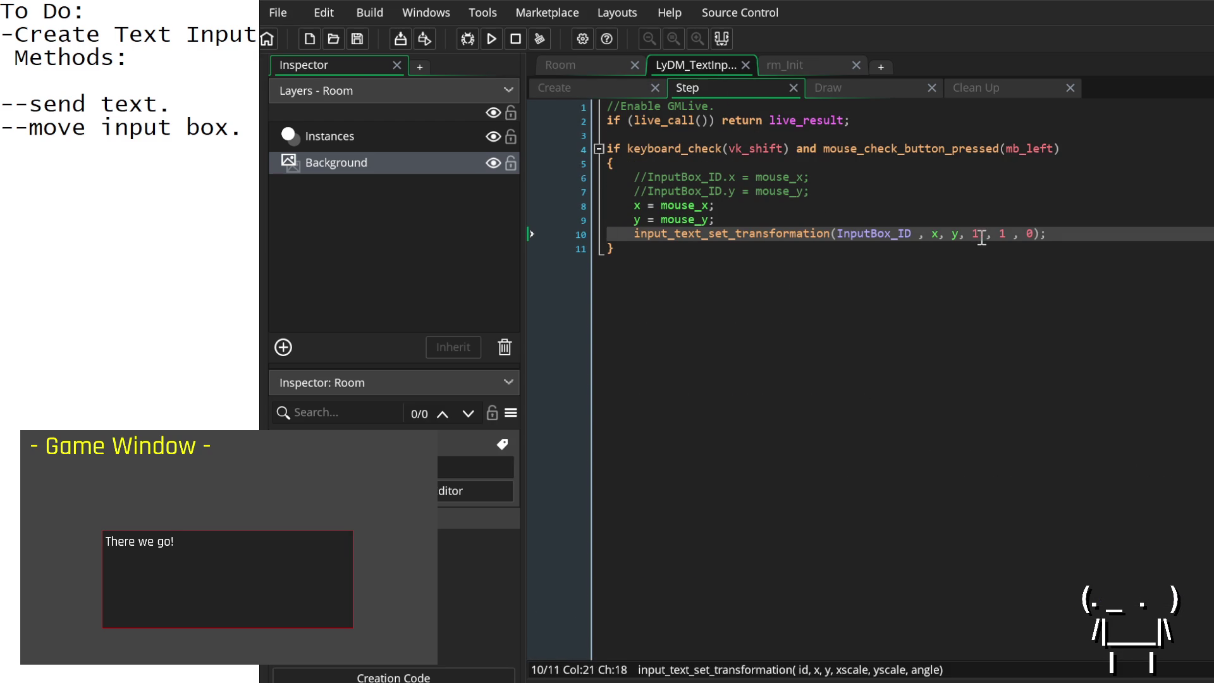
{"action": "left_click", "coordinate": [617, 88]}
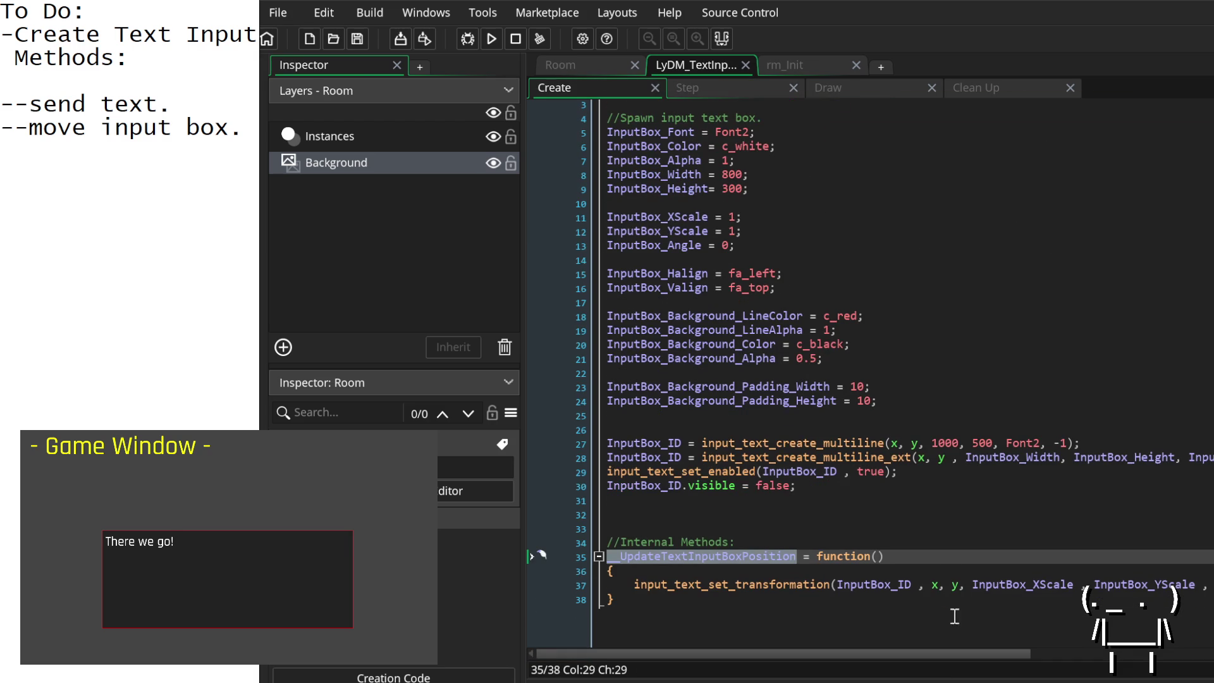
{"action": "scroll", "coordinate": [880, 622], "scroll_direction": "right", "scroll_amount": 3}
{"action": "scroll", "coordinate": [879, 622], "scroll_direction": "left", "scroll_amount": 3}
{"action": "scroll", "coordinate": [936, 587], "scroll_direction": "up", "scroll_amount": 1}
{"action": "double_click", "coordinate": [933, 595]}
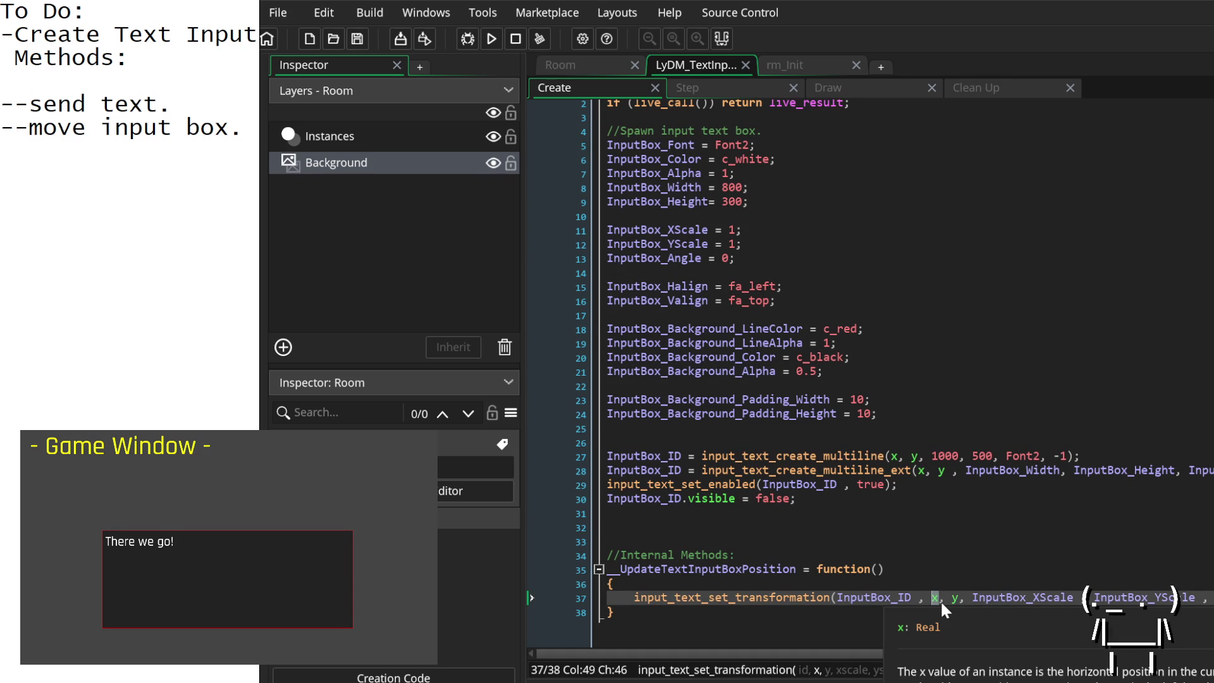
{"action": "left_click", "coordinate": [879, 570]}
Step: Give the function _xPos and _yPos parameters and use them instead of x and y in the transformation call
{"action": "type", "text": "_xPos , _yPos"}
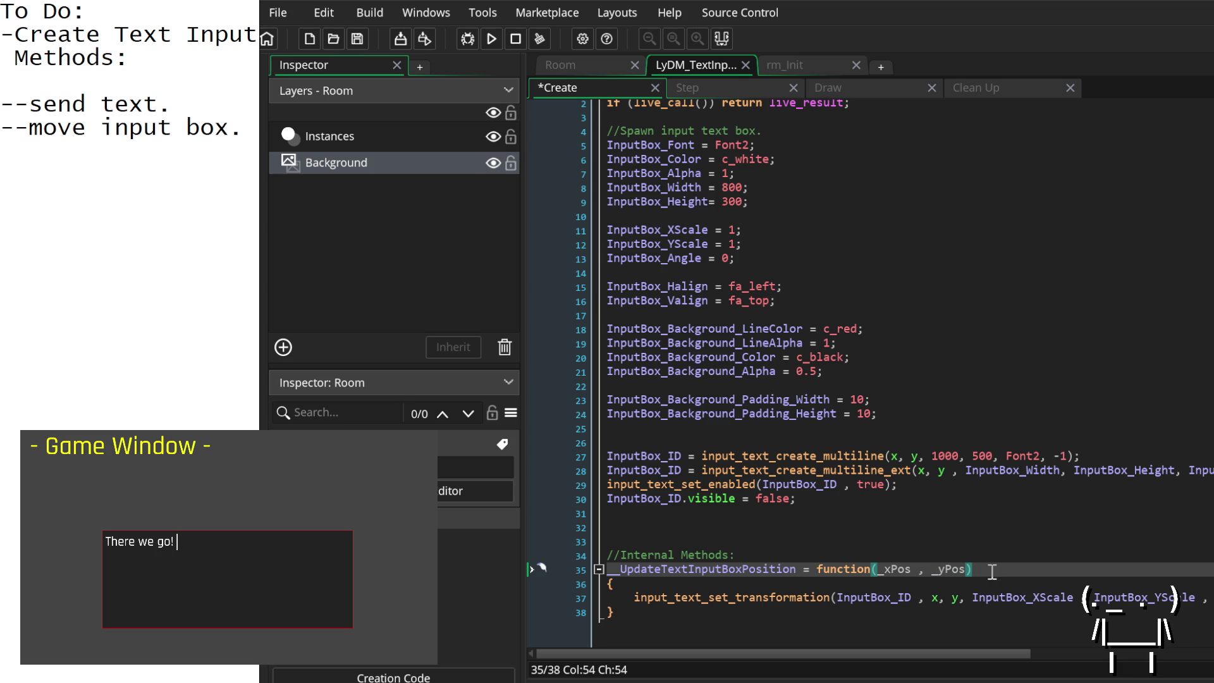
{"action": "double_click", "coordinate": [896, 570]}
{"action": "key", "text": "ctrl+c"}
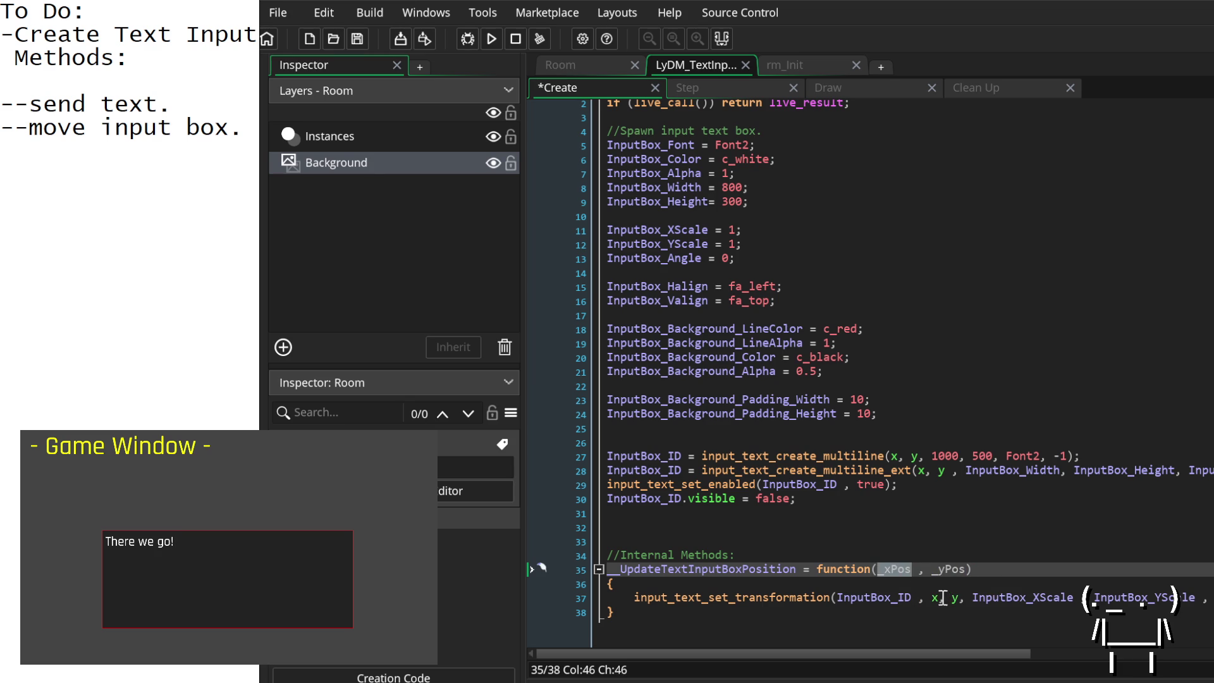
{"action": "double_click", "coordinate": [935, 598]}
{"action": "key", "text": "ctrl+v"}
{"action": "double_click", "coordinate": [948, 570]}
{"action": "key", "text": "ctrl+c"}
{"action": "double_click", "coordinate": [982, 597]}
{"action": "key", "text": "ctrl+v"}
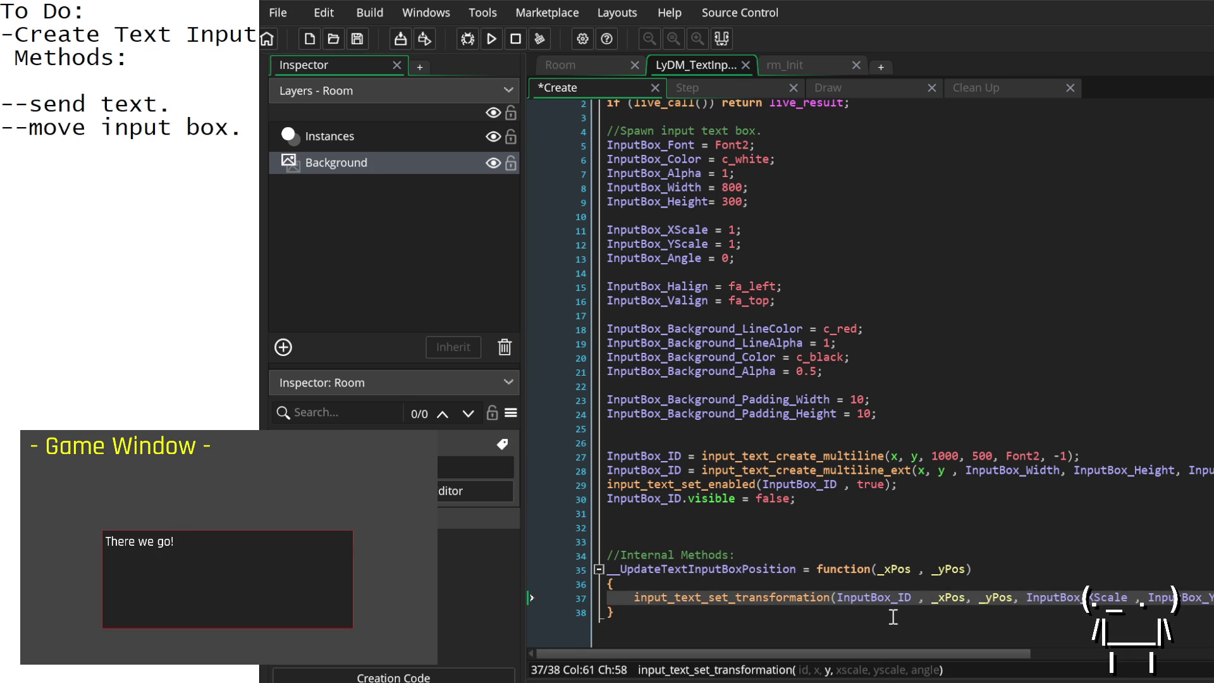
Step: Start replacing the Step event's transformation call on line 10 with a function call
{"action": "left_click", "coordinate": [753, 90]}
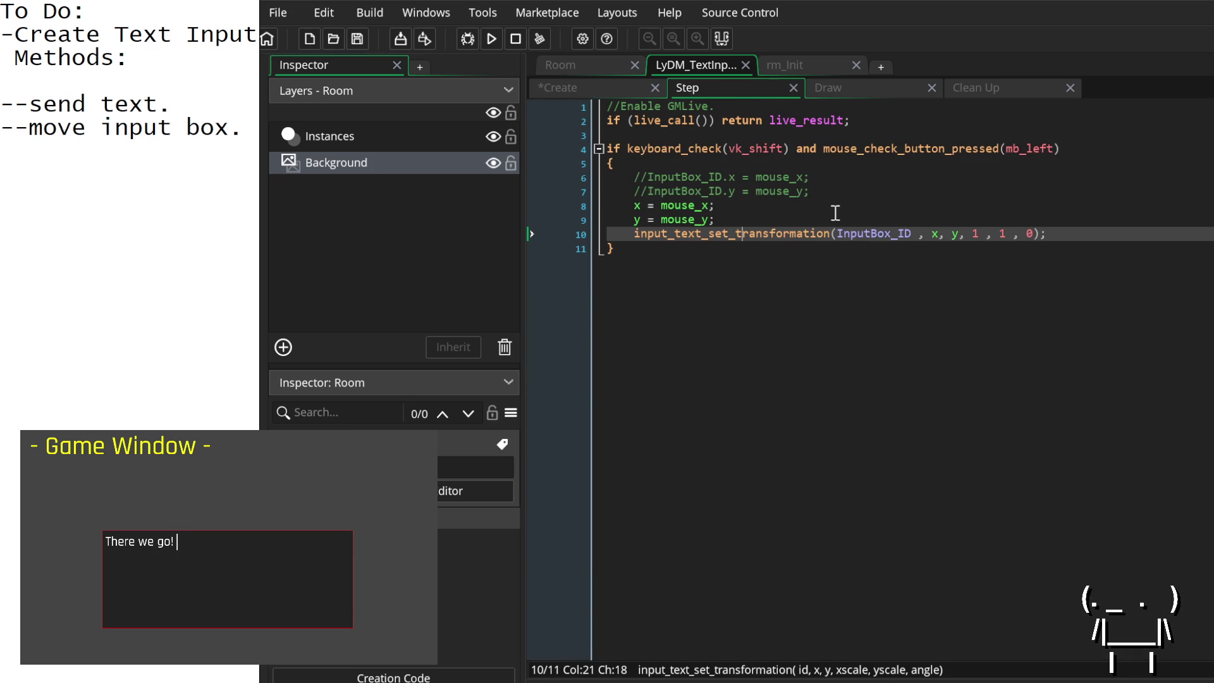
{"action": "left_click_drag", "start_coordinate": [1061, 234], "coordinate": [636, 240]}
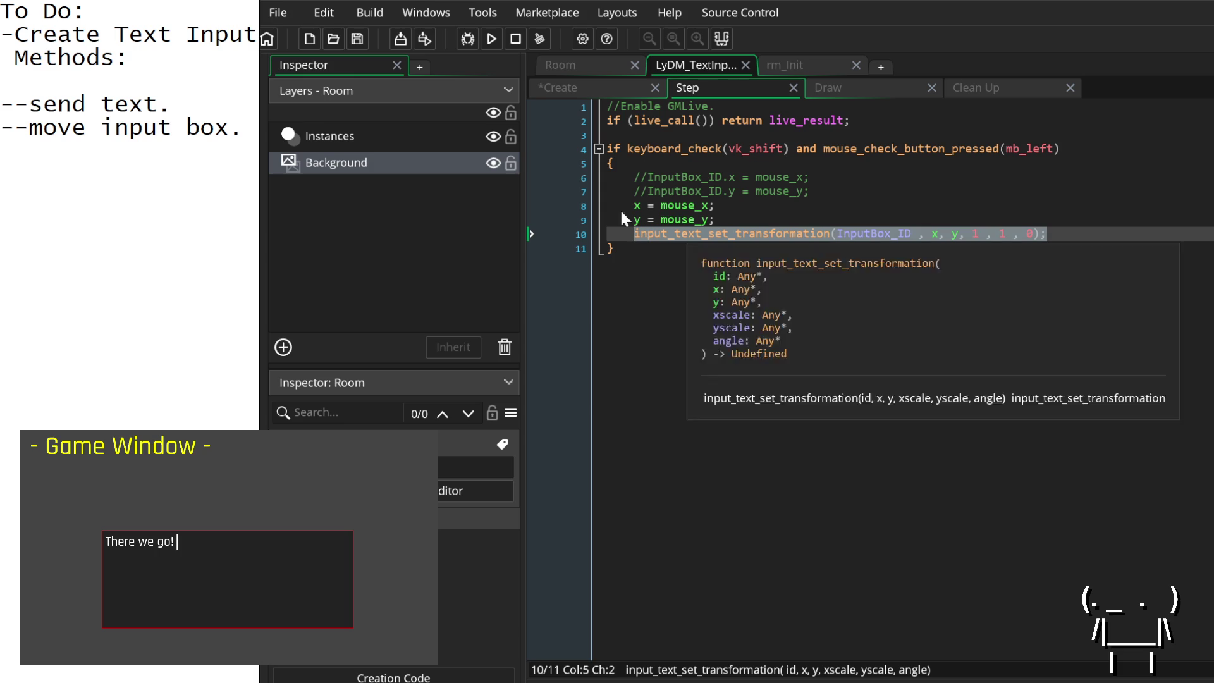
{"action": "left_click", "coordinate": [558, 88]}
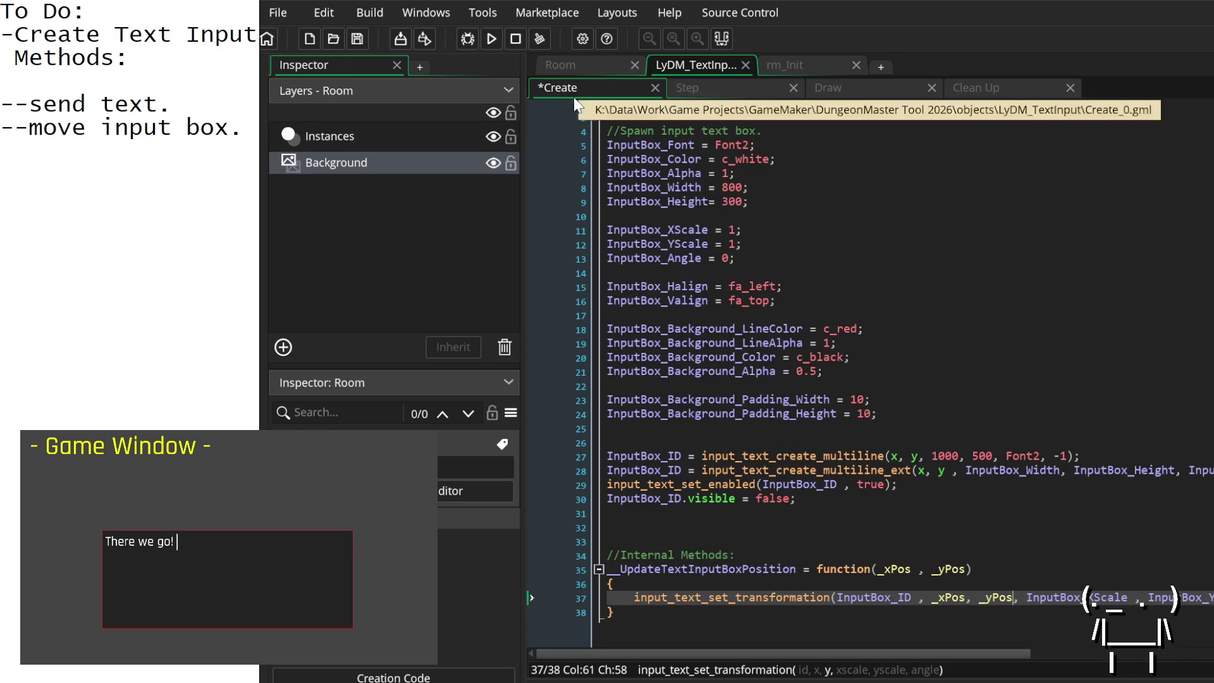
{"action": "double_click", "coordinate": [756, 590]}
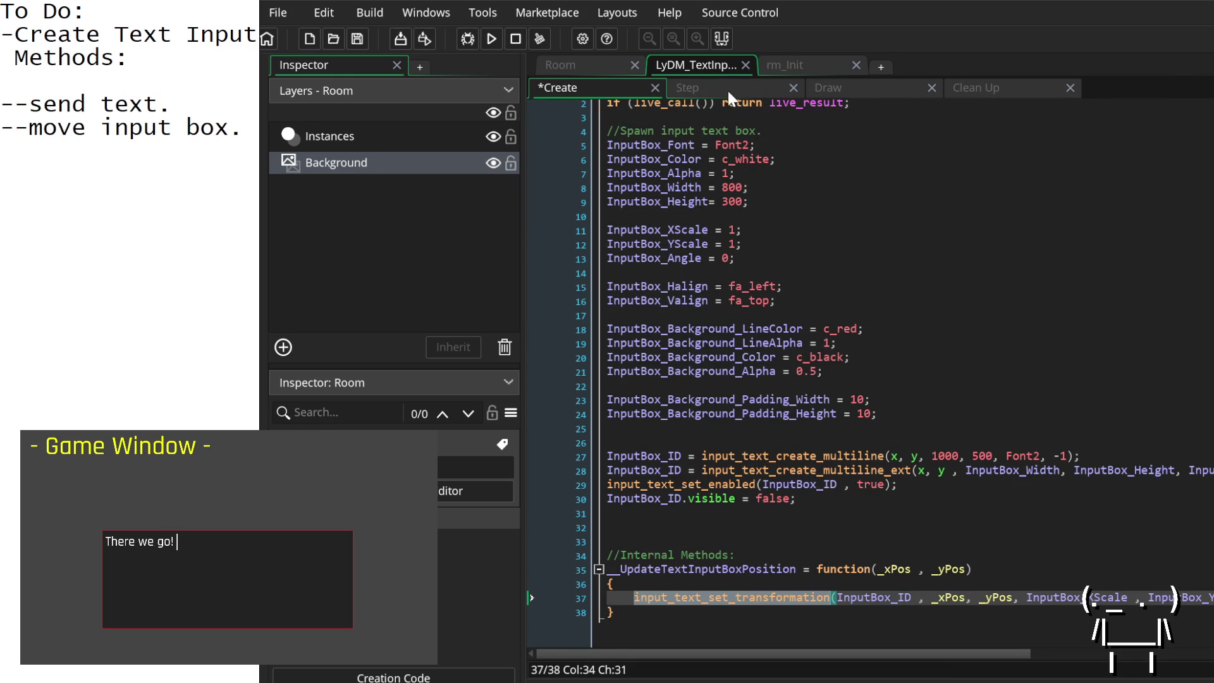
{"action": "left_click", "coordinate": [727, 89]}
{"action": "key", "text": "ctrl+v"}
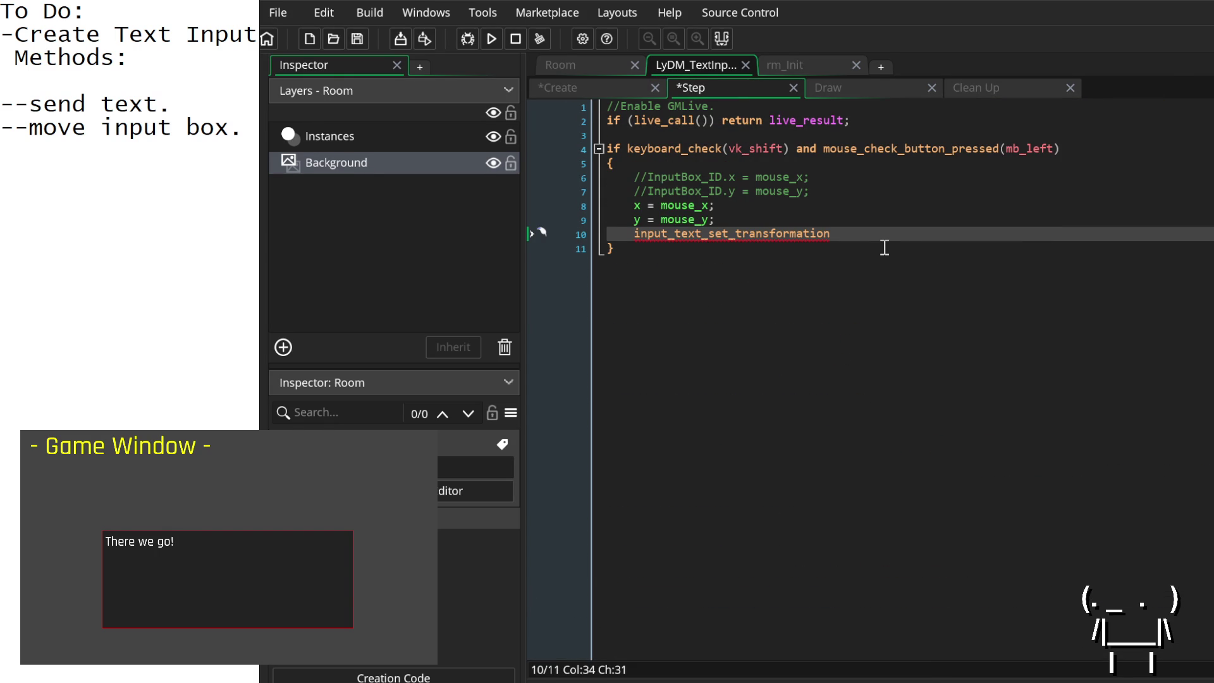
{"action": "type", "text": "("}
Step: Rewrite Step event line 10 as __UpdateTextInputBoxPosition(x, y)
{"action": "left_click", "coordinate": [638, 92]}
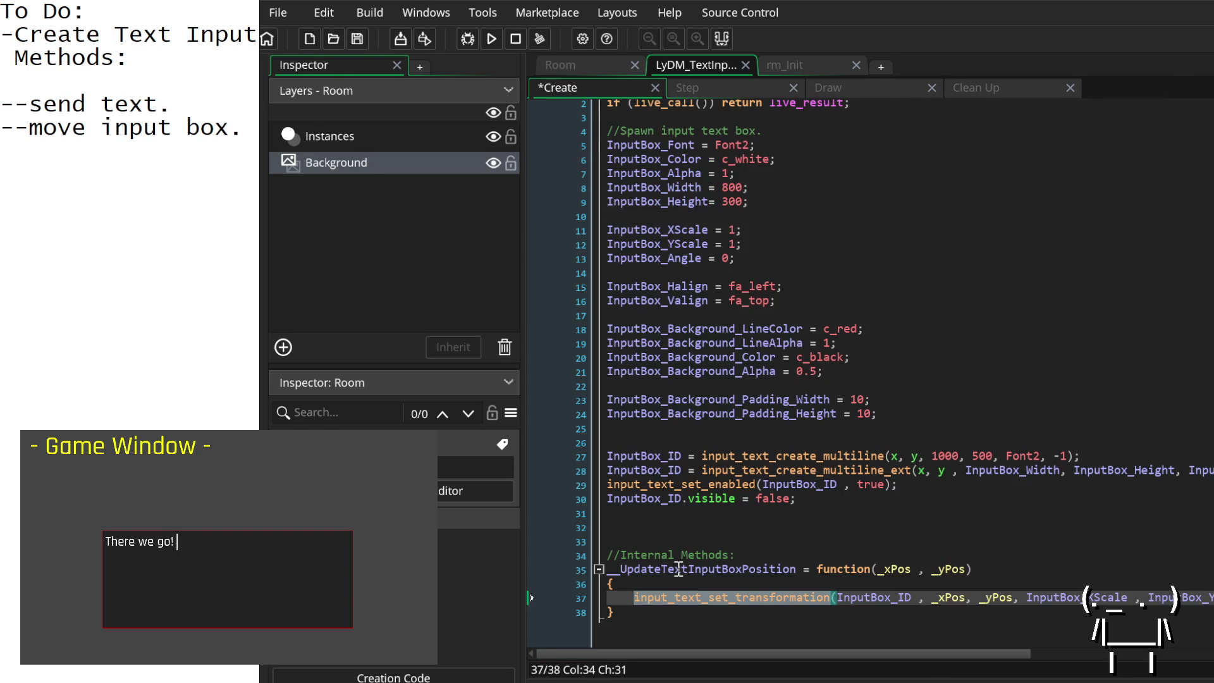
{"action": "double_click", "coordinate": [679, 569]}
{"action": "key", "text": "ctrl+c"}
{"action": "left_click", "coordinate": [733, 91]}
{"action": "key", "text": "ctrl+v"}
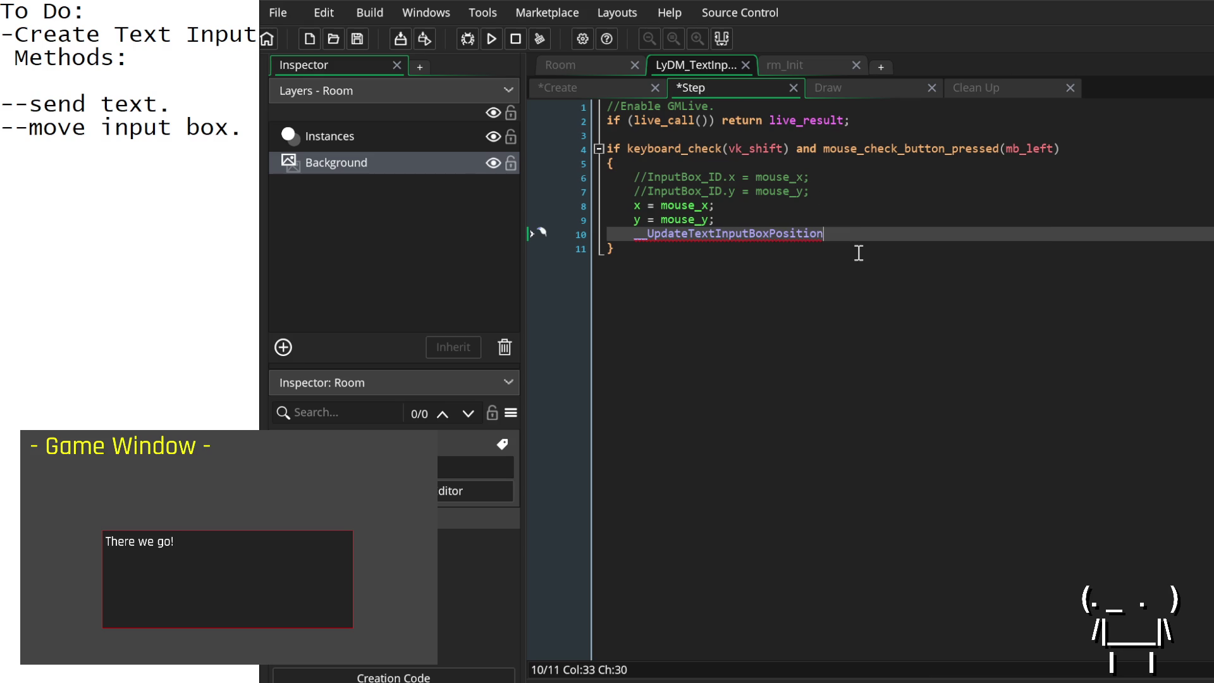
{"action": "type", "text": "(x, y"}
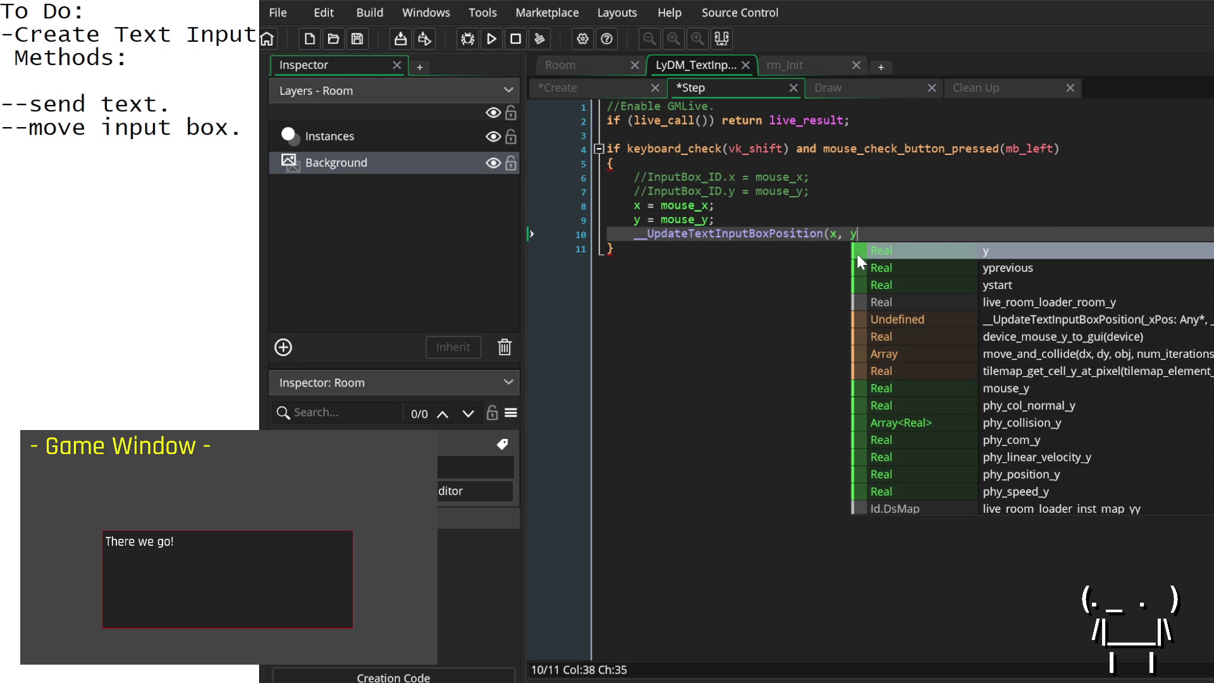
{"action": "key", "text": "BackSpace"}
{"action": "type", "text": "y"}
{"action": "left_click", "coordinate": [767, 298]}
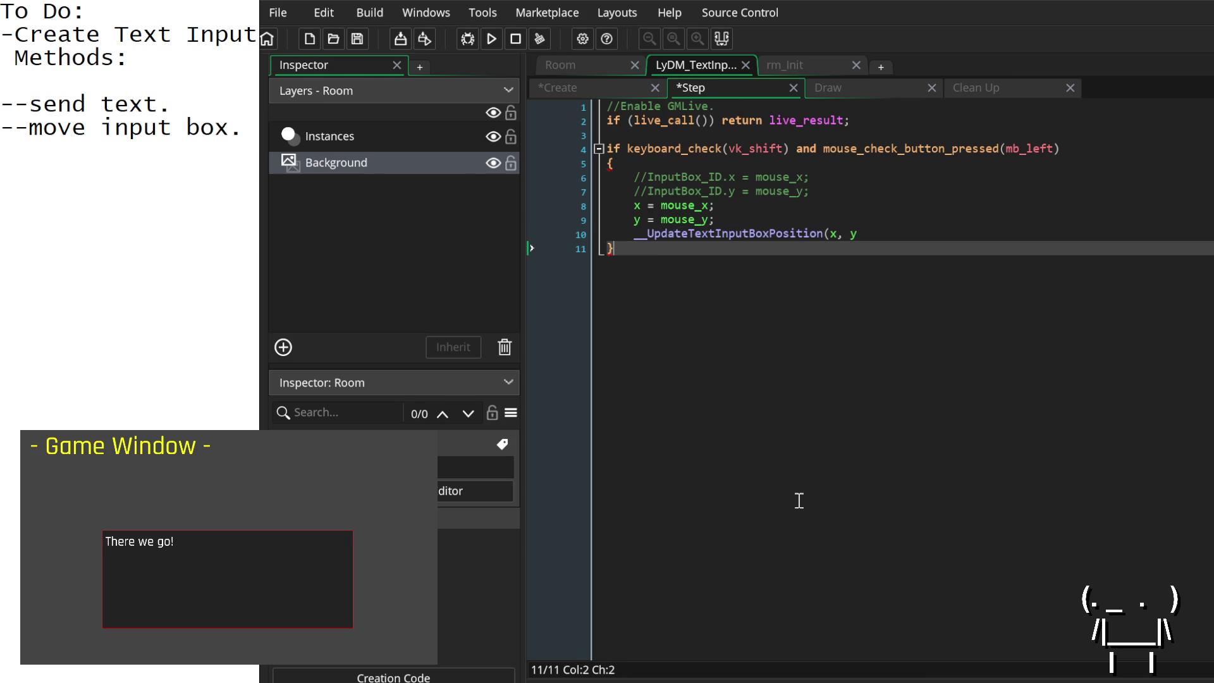
Step: Cut the new call from Step event line 10 and delete the empty line
{"action": "left_click", "coordinate": [877, 236]}
{"action": "left_click_drag", "start_coordinate": [877, 236], "coordinate": [633, 234]}
{"action": "key", "text": "ctrl+x"}
{"action": "key", "text": "BackSpace"}
{"action": "key", "text": "BackSpace"}
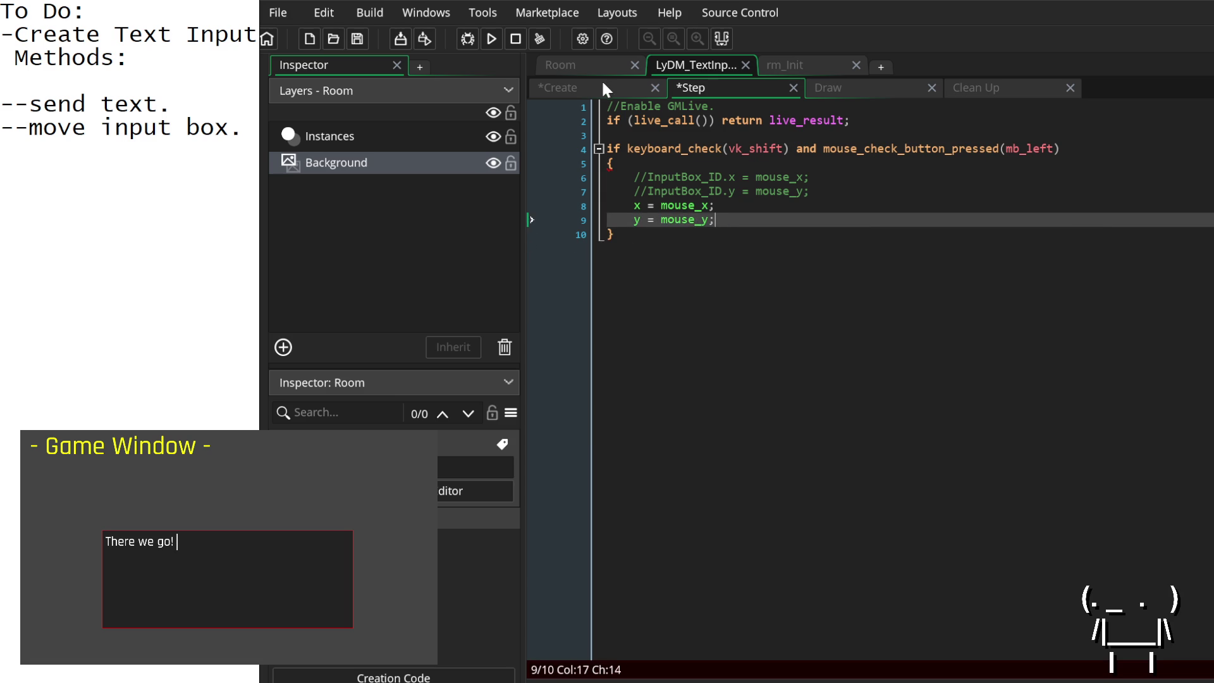
{"action": "left_click", "coordinate": [604, 86]}
{"action": "left_click", "coordinate": [893, 556]}
{"action": "scroll", "coordinate": [895, 556], "scroll_direction": "up", "scroll_amount": 1}
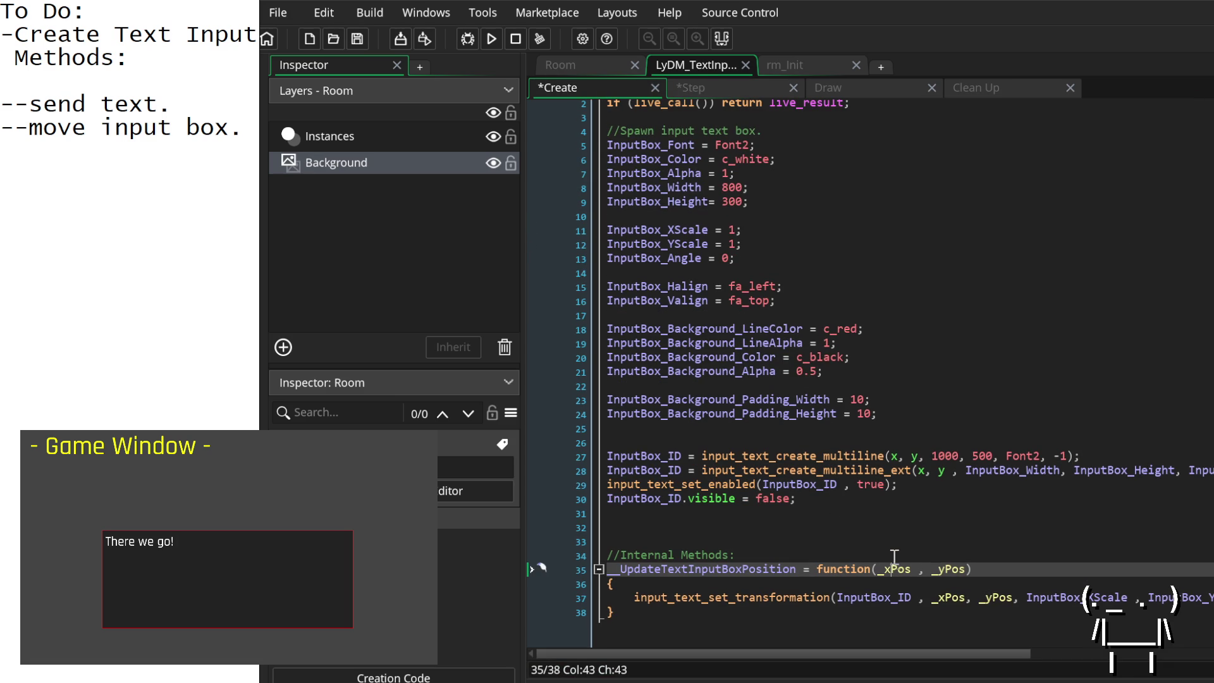
Step: Remove the function's parameters and declare var _xPos = x; and var _yPos = y; inside its body
{"action": "left_click_drag", "start_coordinate": [968, 568], "coordinate": [875, 568]}
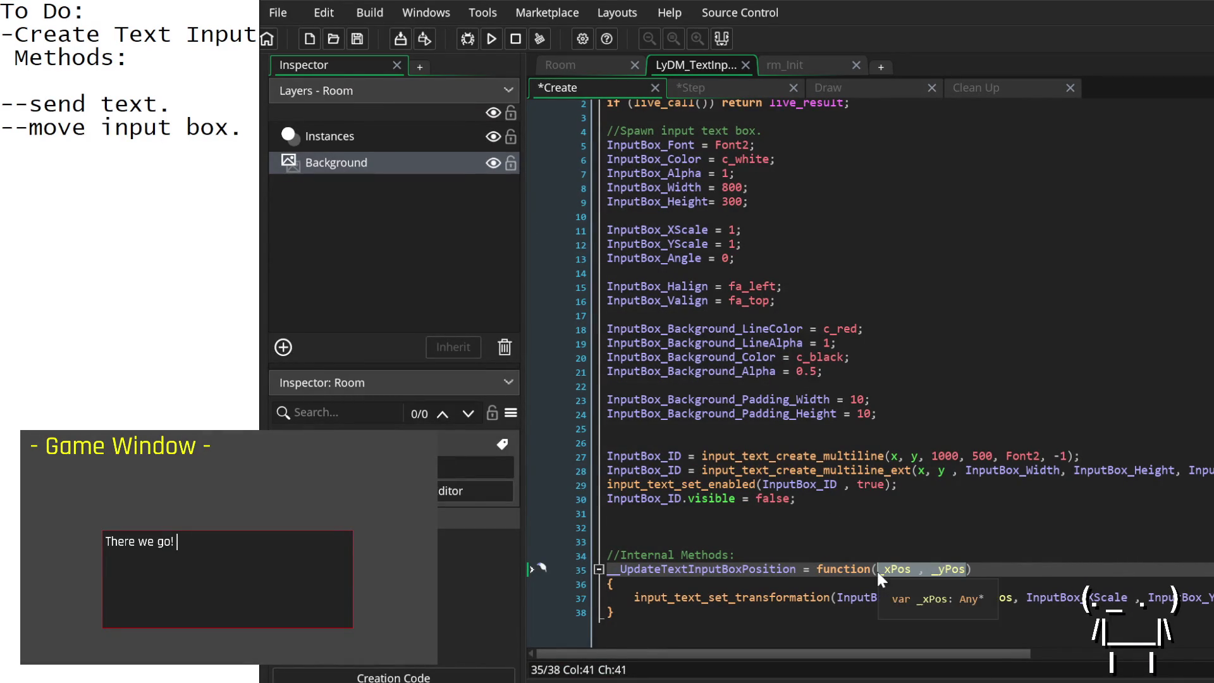
{"action": "key", "text": "BackSpace"}
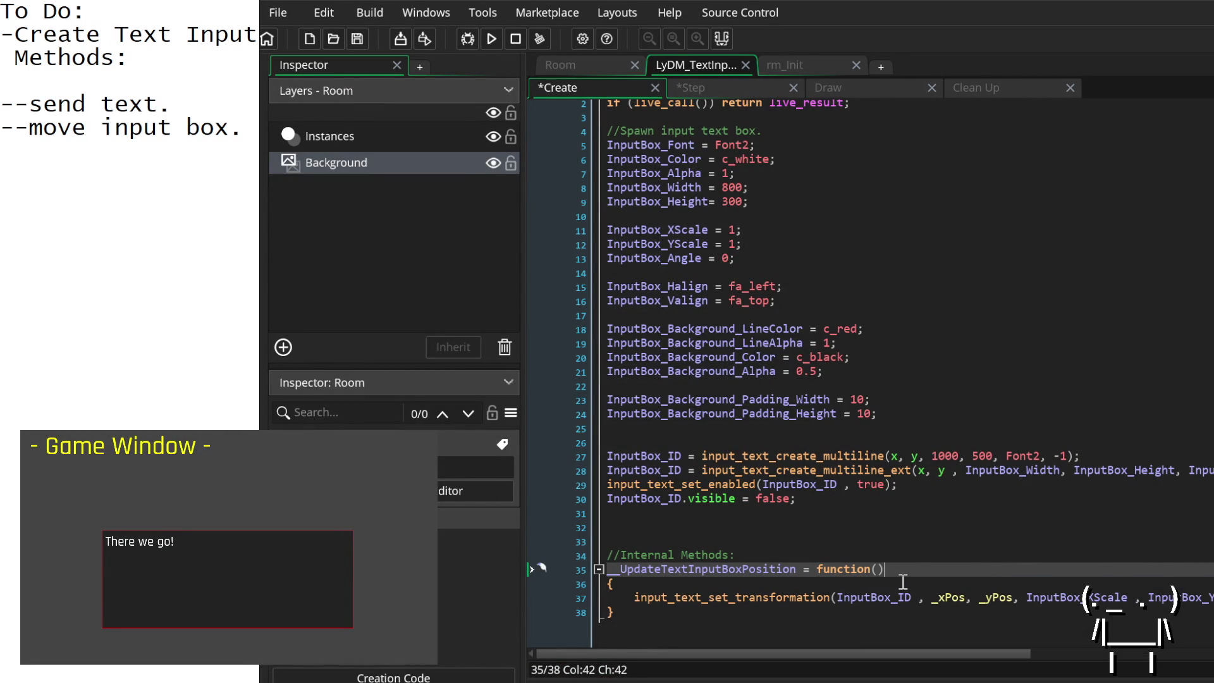
{"action": "left_click", "coordinate": [906, 581]}
{"action": "key", "text": "Return"}
{"action": "type", "text": "ar"}
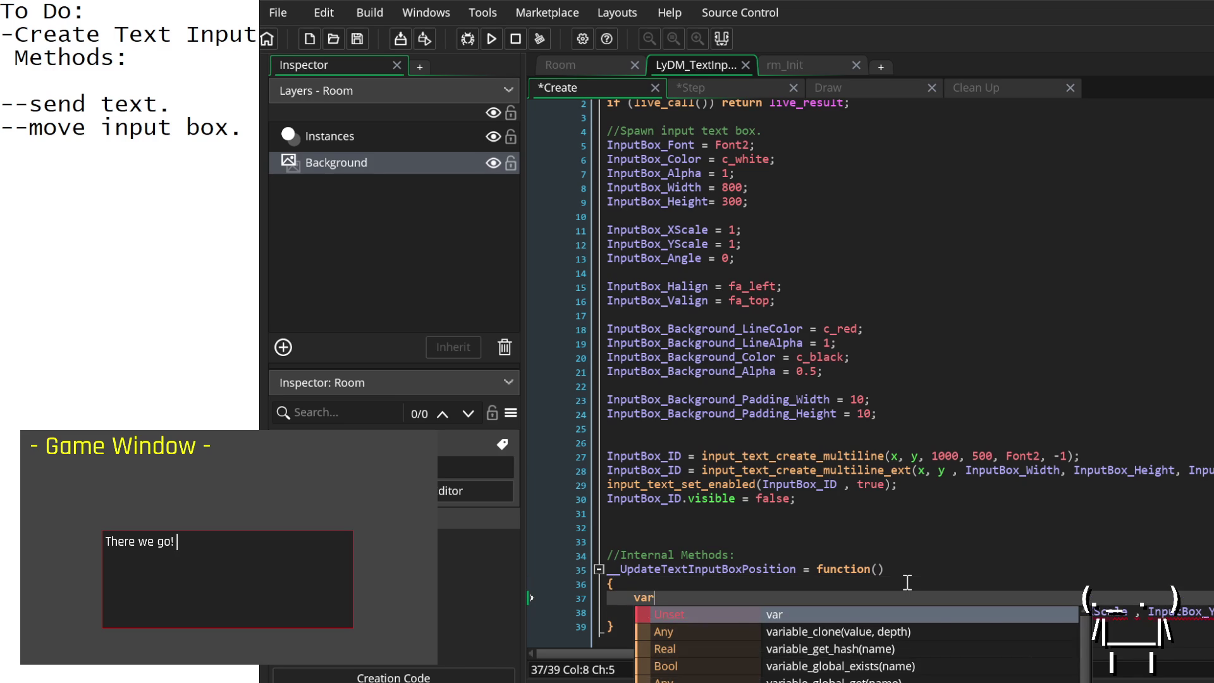
{"action": "type", "text": " _xPos = x;"}
{"action": "key", "text": "Return"}
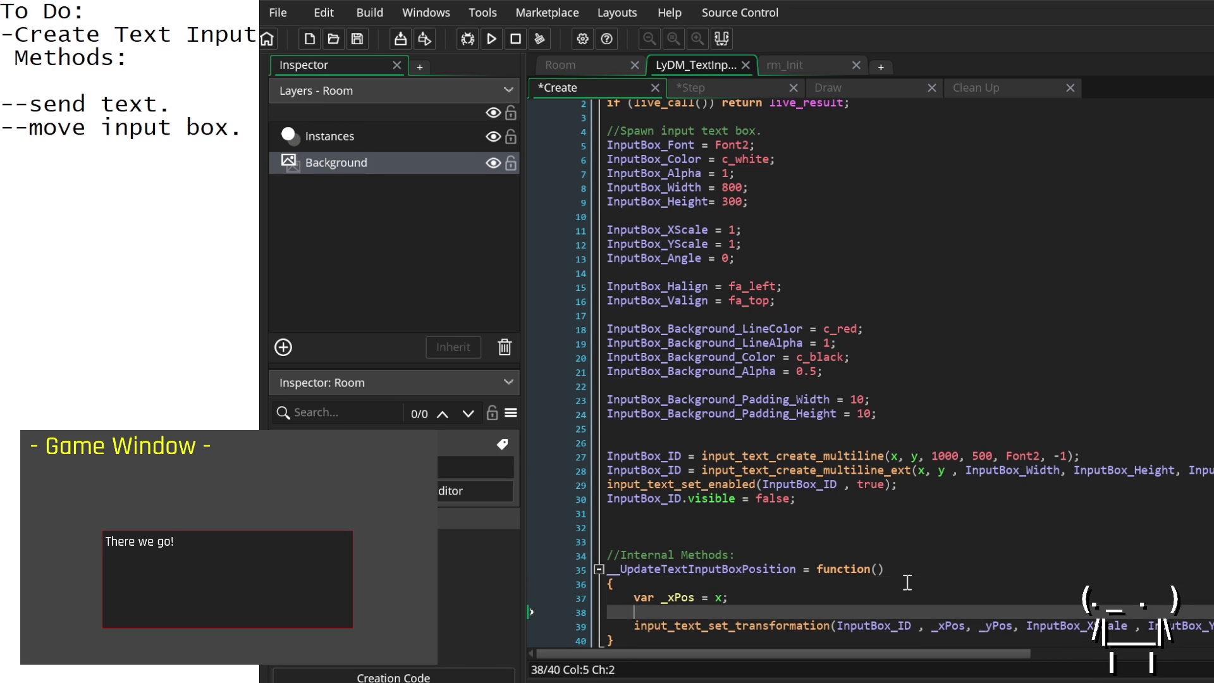
{"action": "type", "text": "var _yP"}
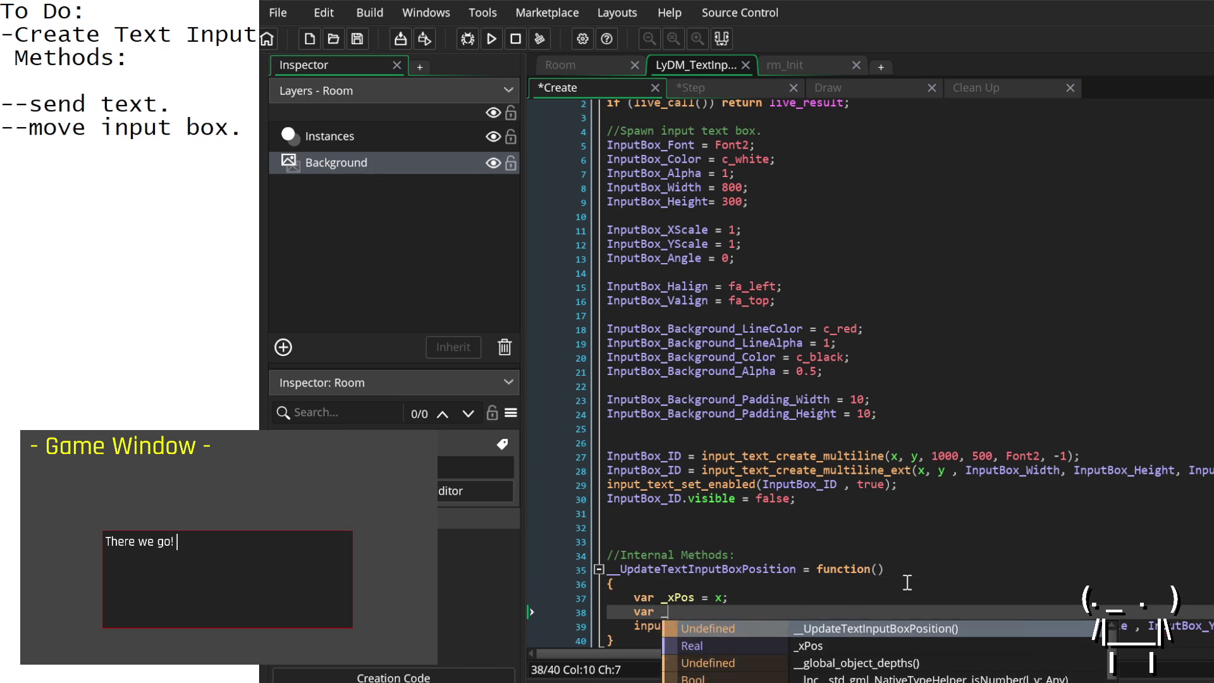
{"action": "type", "text": "os = y;"}
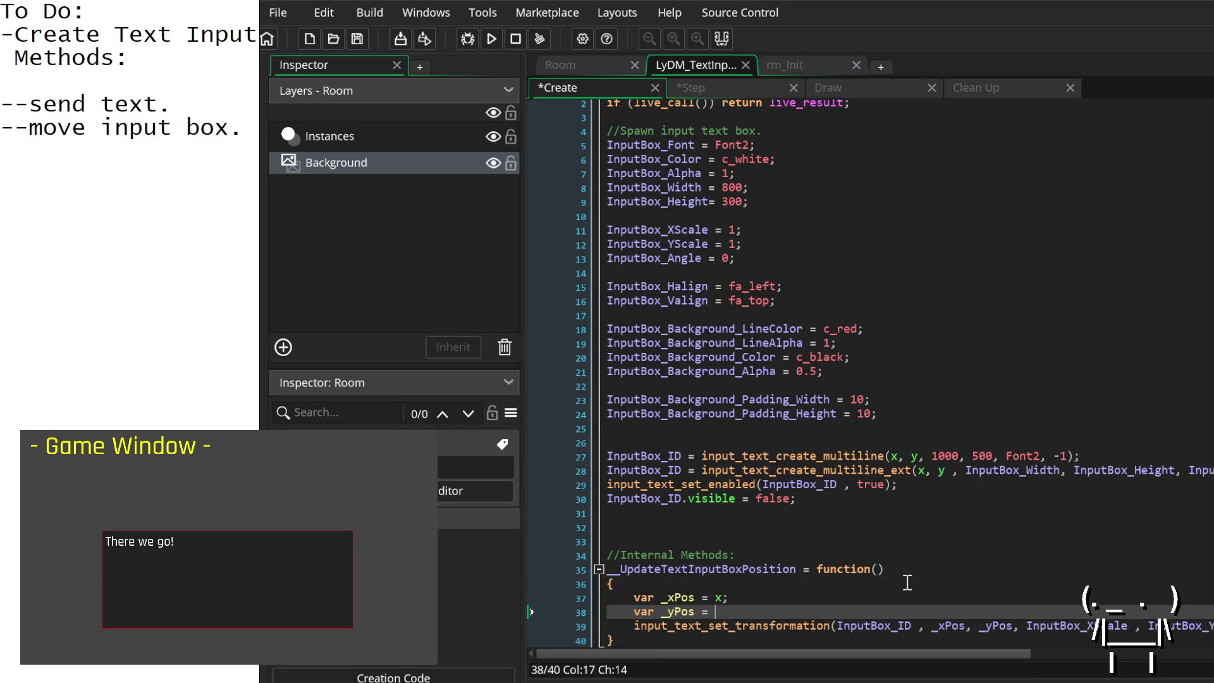
Step: Review the Step and Create events and select the __UpdateTextInputBoxPosition name
{"action": "scroll", "coordinate": [906, 582], "scroll_direction": "down", "scroll_amount": 1}
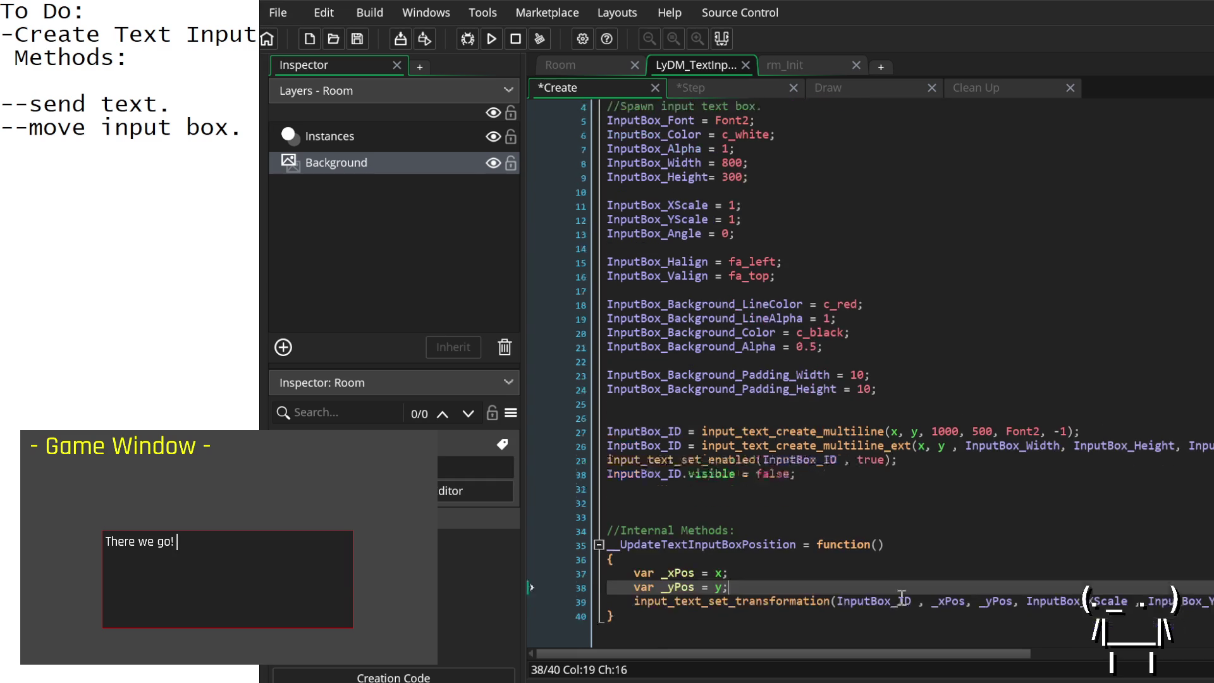
{"action": "left_click", "coordinate": [950, 583]}
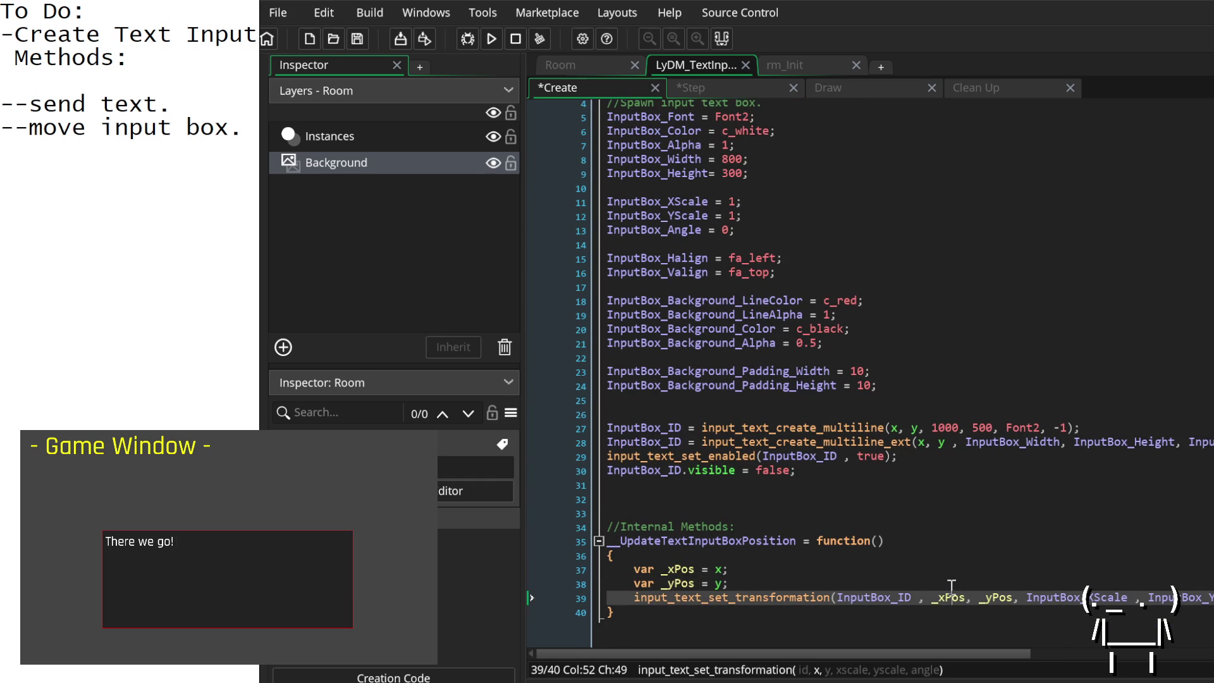
{"action": "left_click", "coordinate": [756, 88]}
{"action": "left_click", "coordinate": [580, 89]}
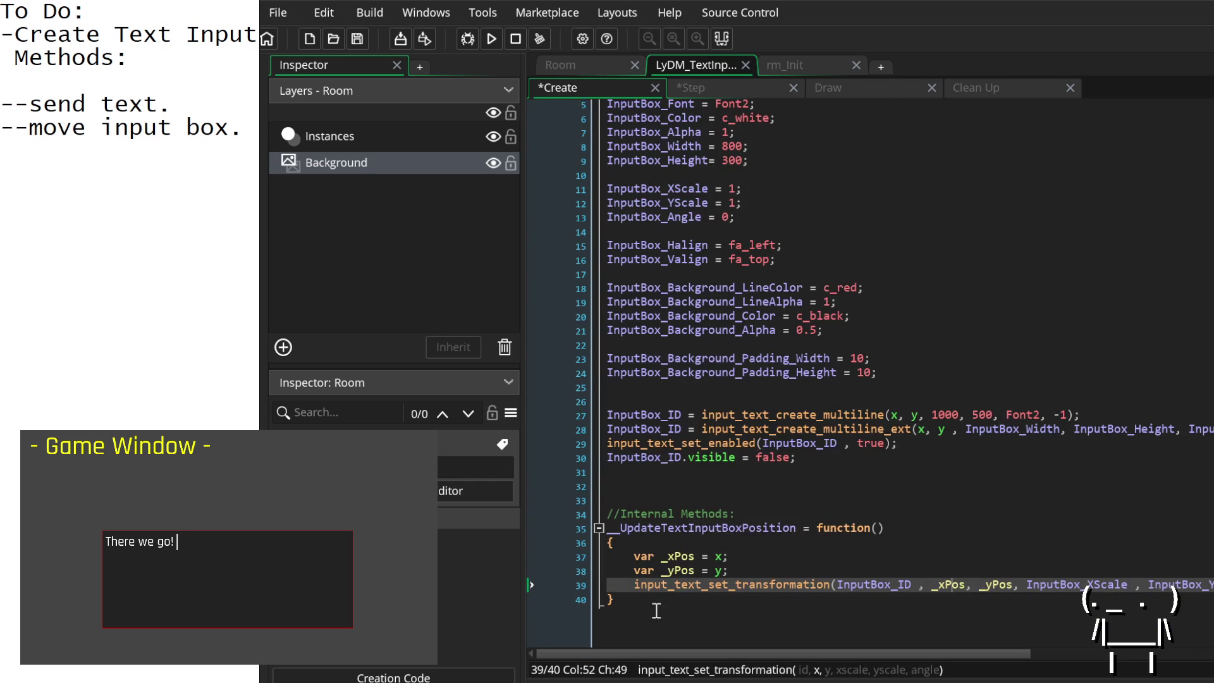
{"action": "scroll", "coordinate": [696, 544], "scroll_direction": "up", "scroll_amount": 1}
{"action": "left_click", "coordinate": [698, 542]}
{"action": "double_click", "coordinate": [698, 542]}
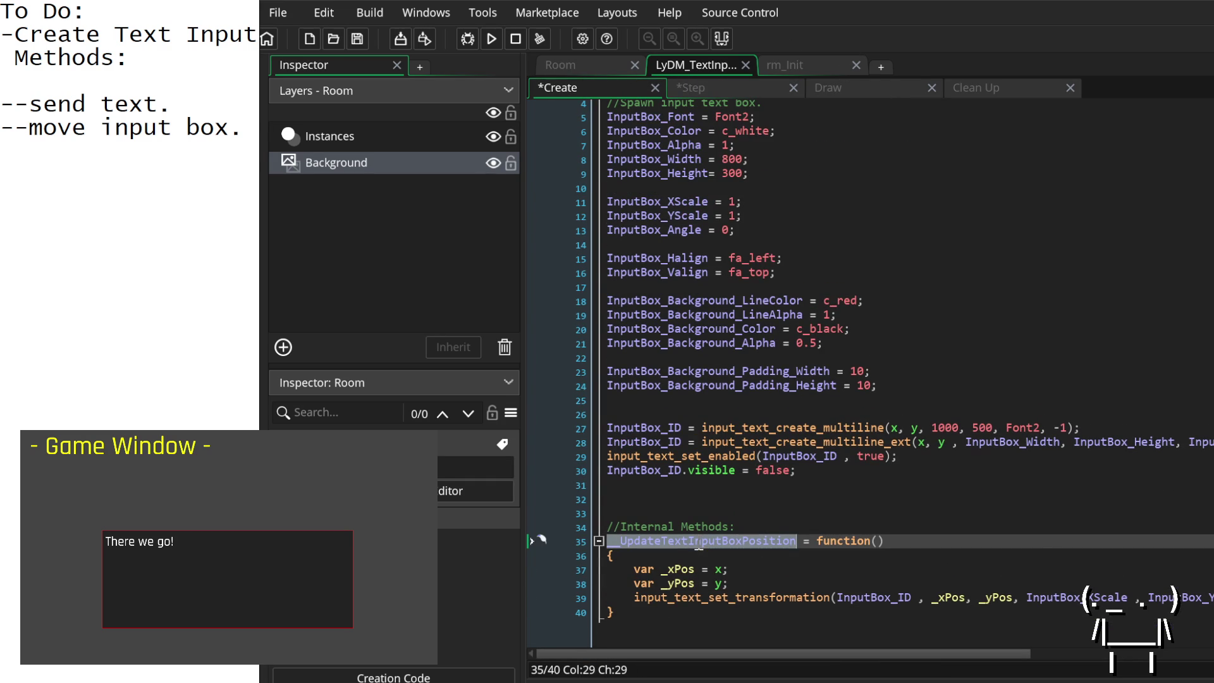
{"action": "left_click", "coordinate": [717, 86]}
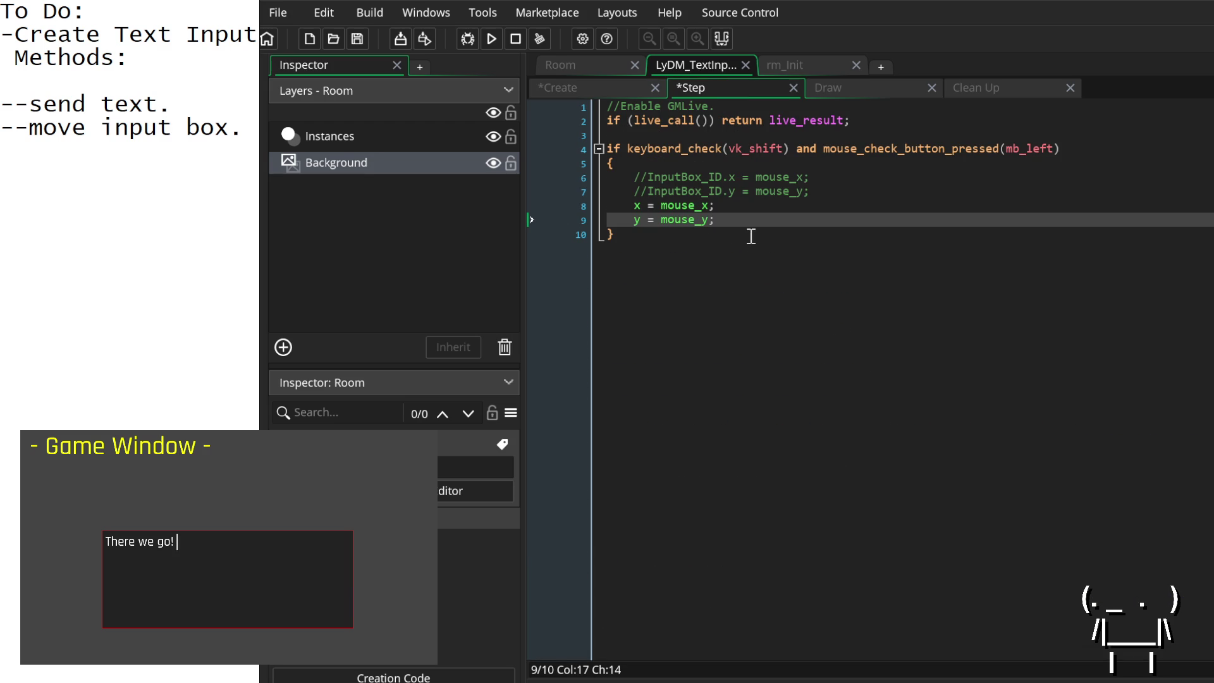
Step: Call __UpdateTextInputBoxPosition() after y = mouse_y in the Step event, save, and test moving the box in-game
{"action": "key", "text": "Return"}
{"action": "key", "text": "ctrl+v"}
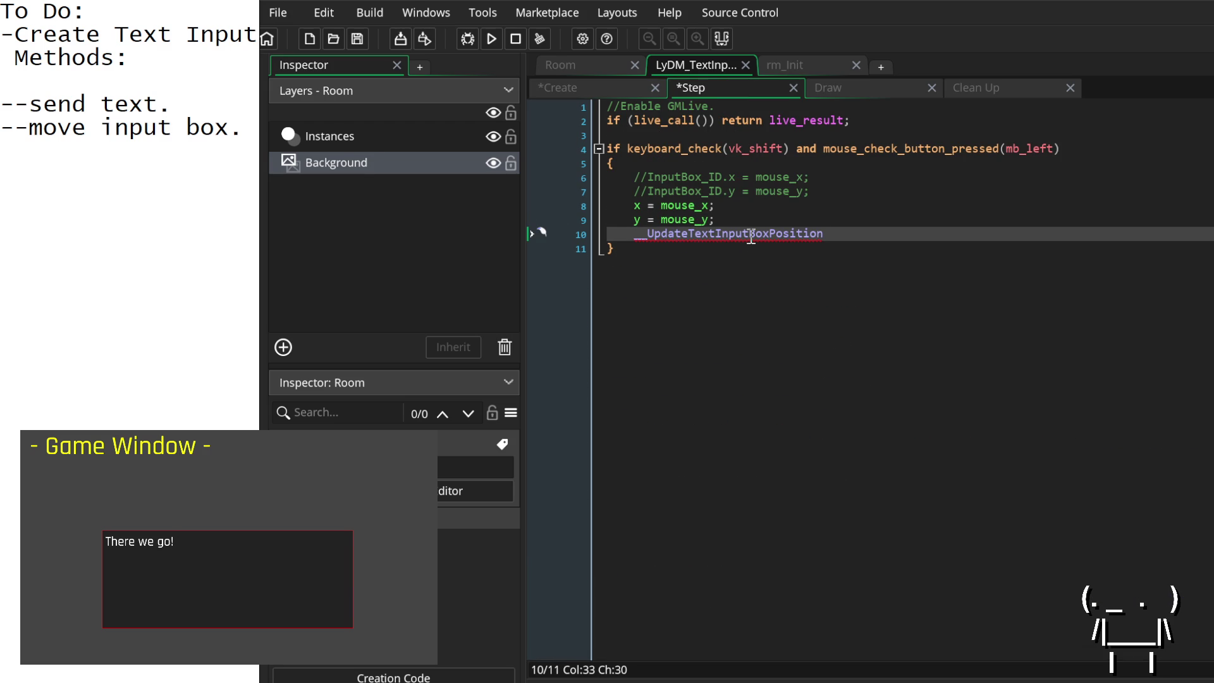
{"action": "type", "text": "()"}
{"action": "key", "text": "ctrl+s"}
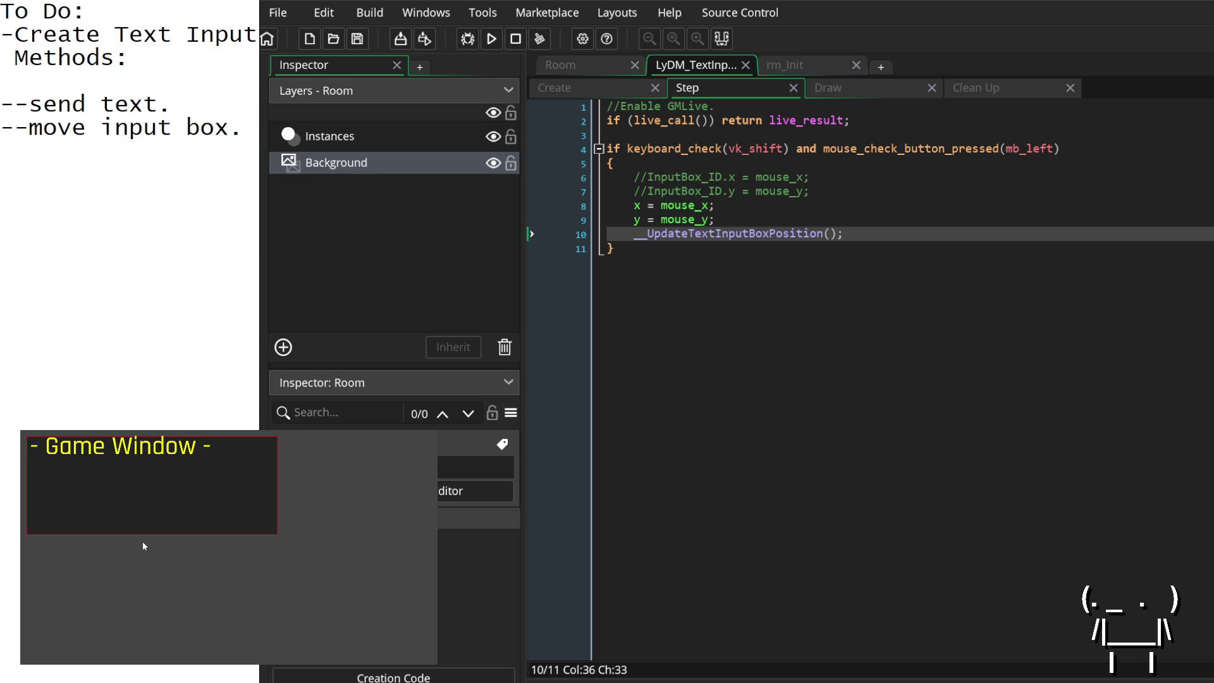
{"action": "left_click", "coordinate": [143, 541], "text": "shift"}
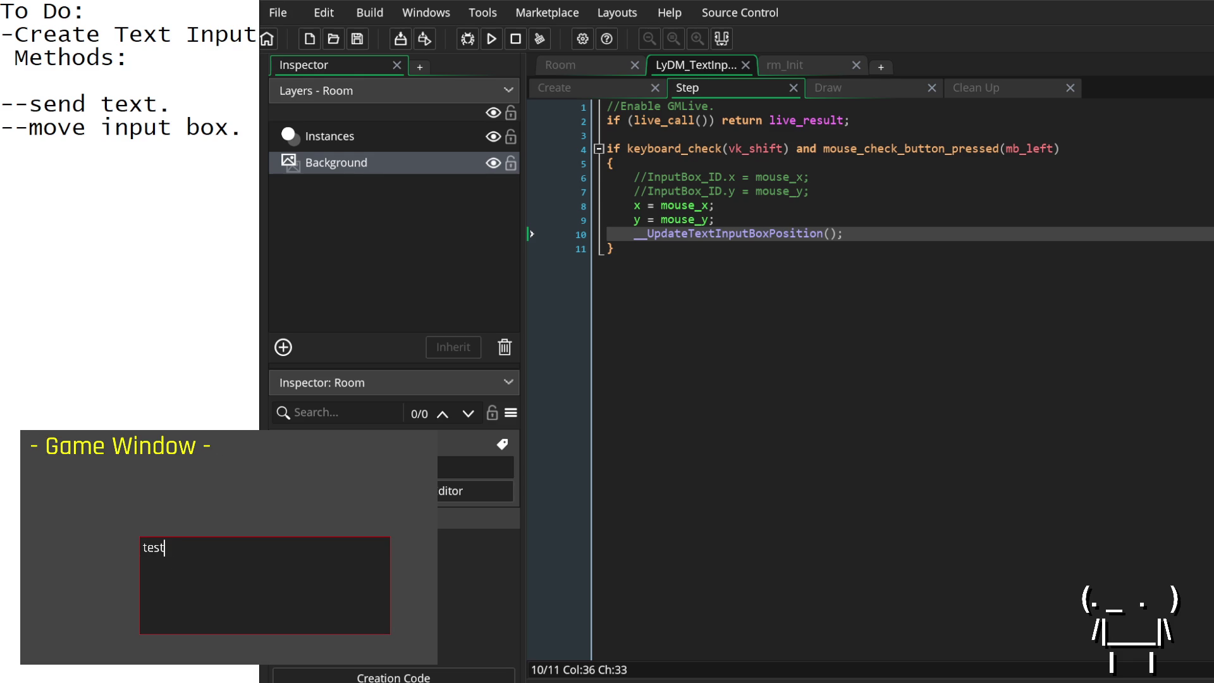
{"action": "left_click", "coordinate": [616, 85]}
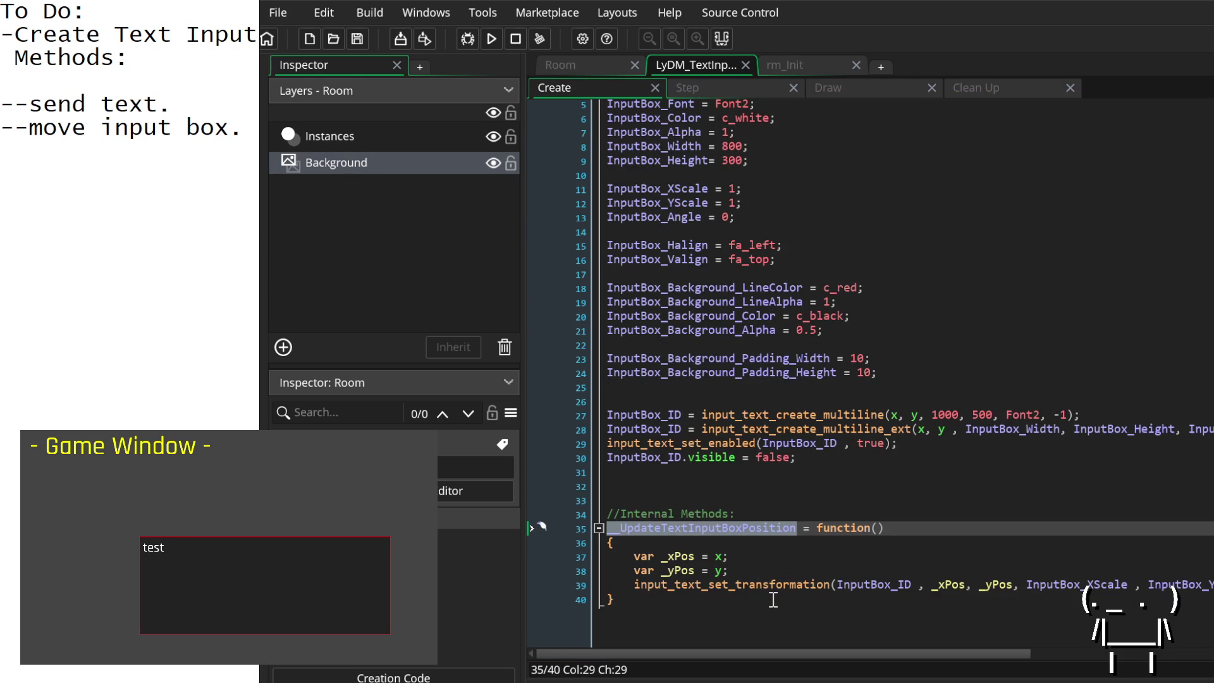
Step: Add show_debug_message("test"); as the last line of __UpdateTextInputBoxPosition and save
{"action": "left_click", "coordinate": [677, 597]}
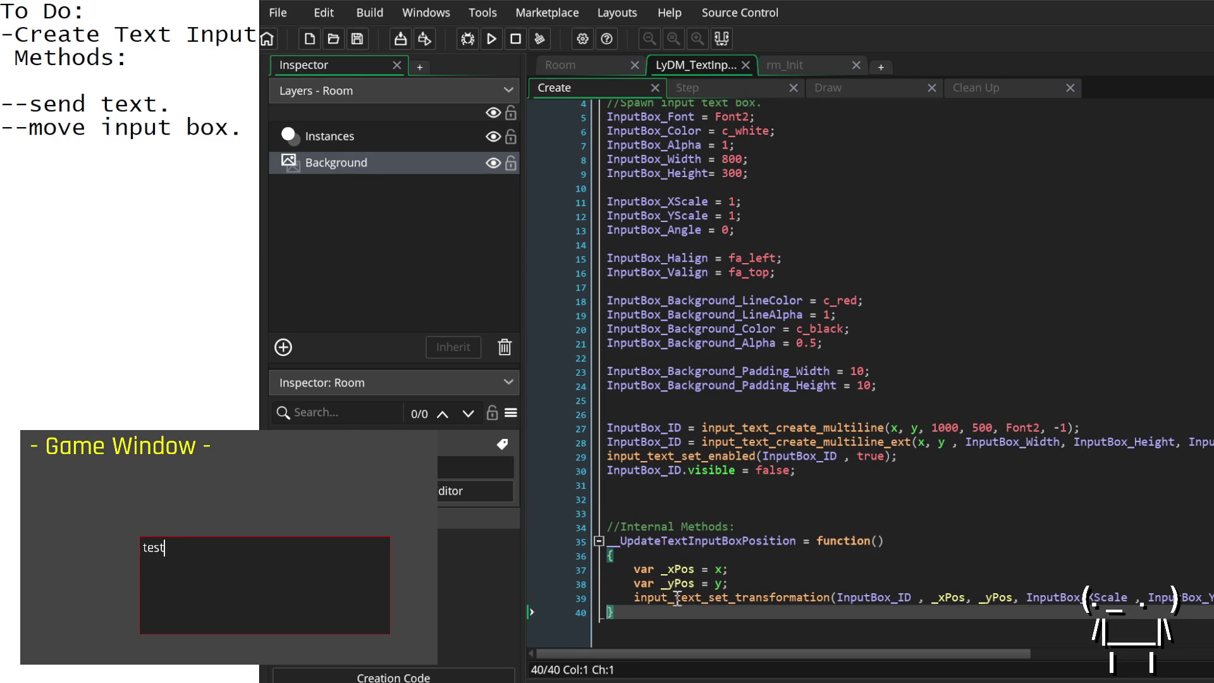
{"action": "key", "text": "Left"}
{"action": "key", "text": "Return"}
{"action": "type", "text": "show_text"}
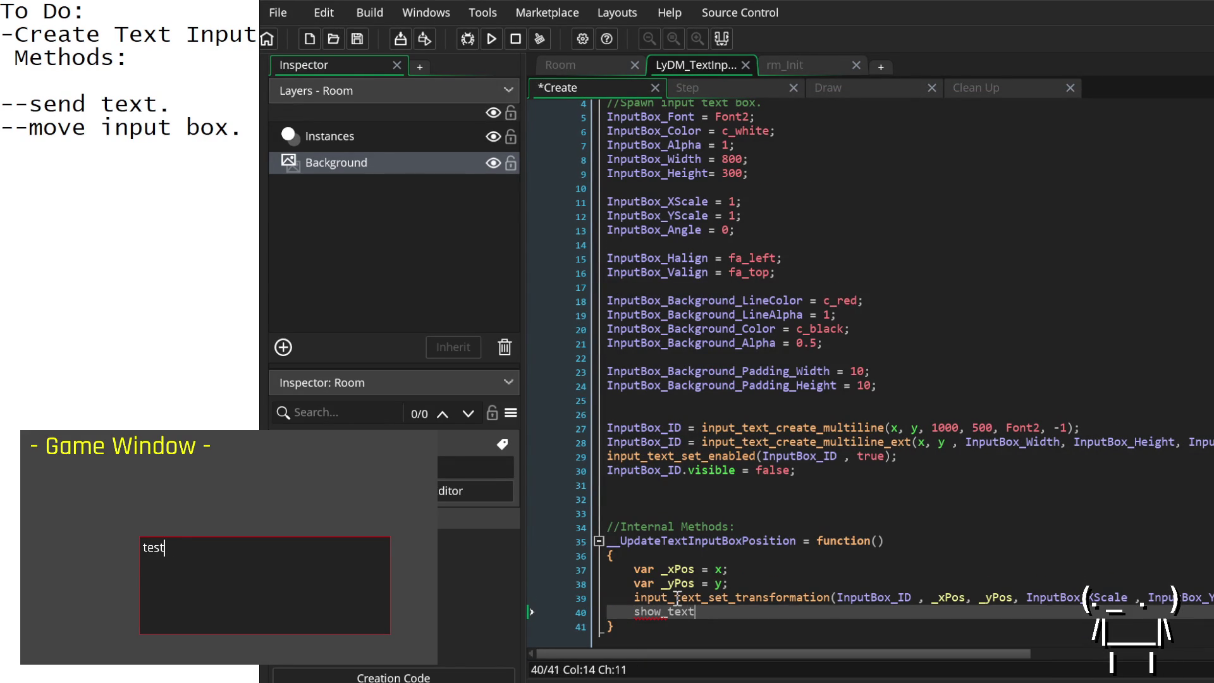
{"action": "key", "text": "BackSpace"}
{"action": "key", "text": "BackSpace"}
{"action": "key", "text": "BackSpace"}
{"action": "type", "text": "deb"}
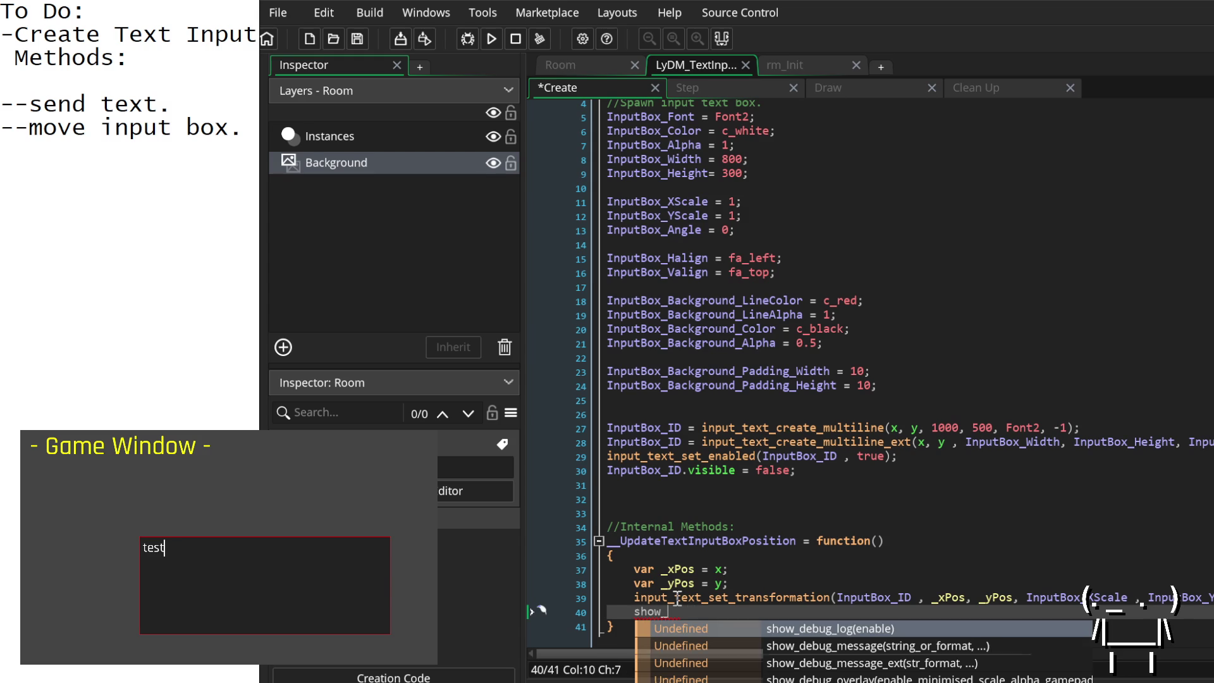
{"action": "type", "text": "ug"}
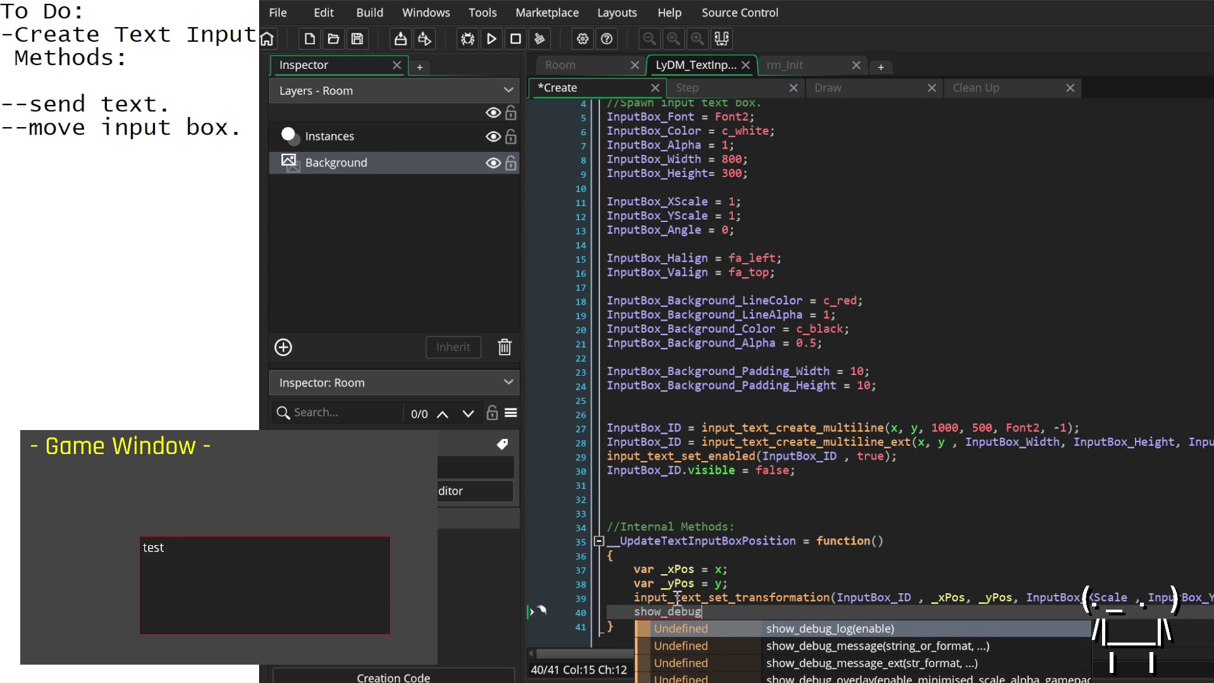
{"action": "type", "text": "_mess"}
{"action": "key", "text": "Return"}
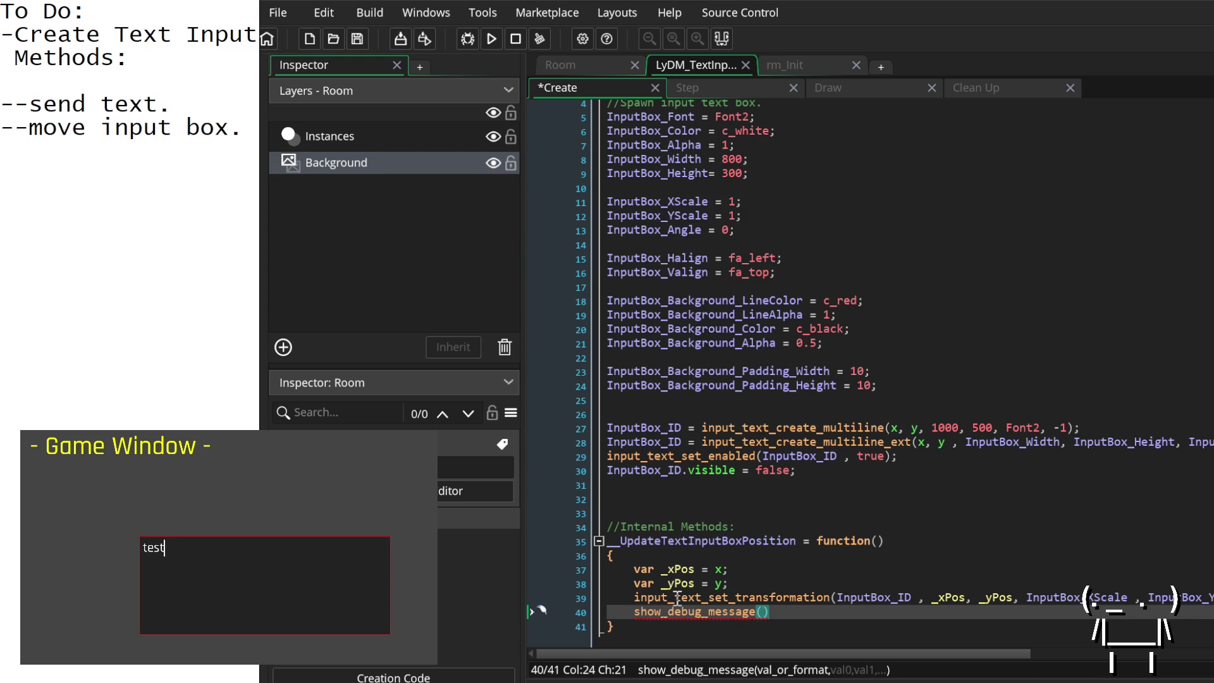
{"action": "type", "text": "\"test\")"}
{"action": "type", "text": ";"}
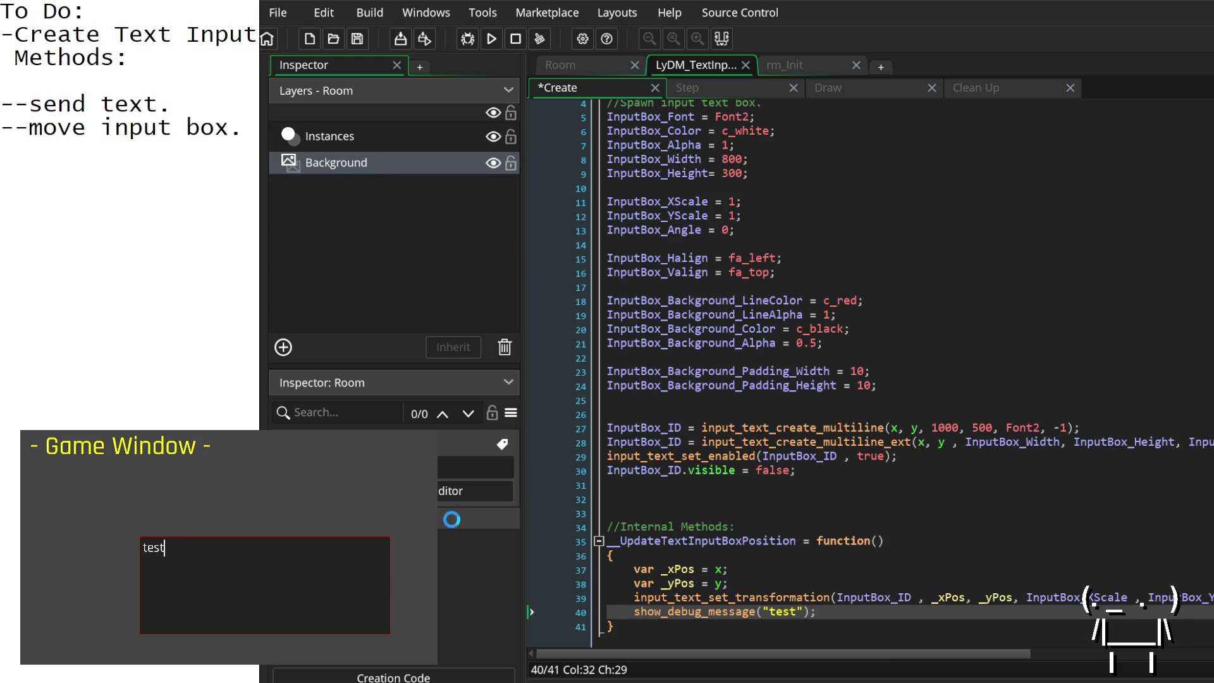
{"action": "key", "text": "ctrl+s"}
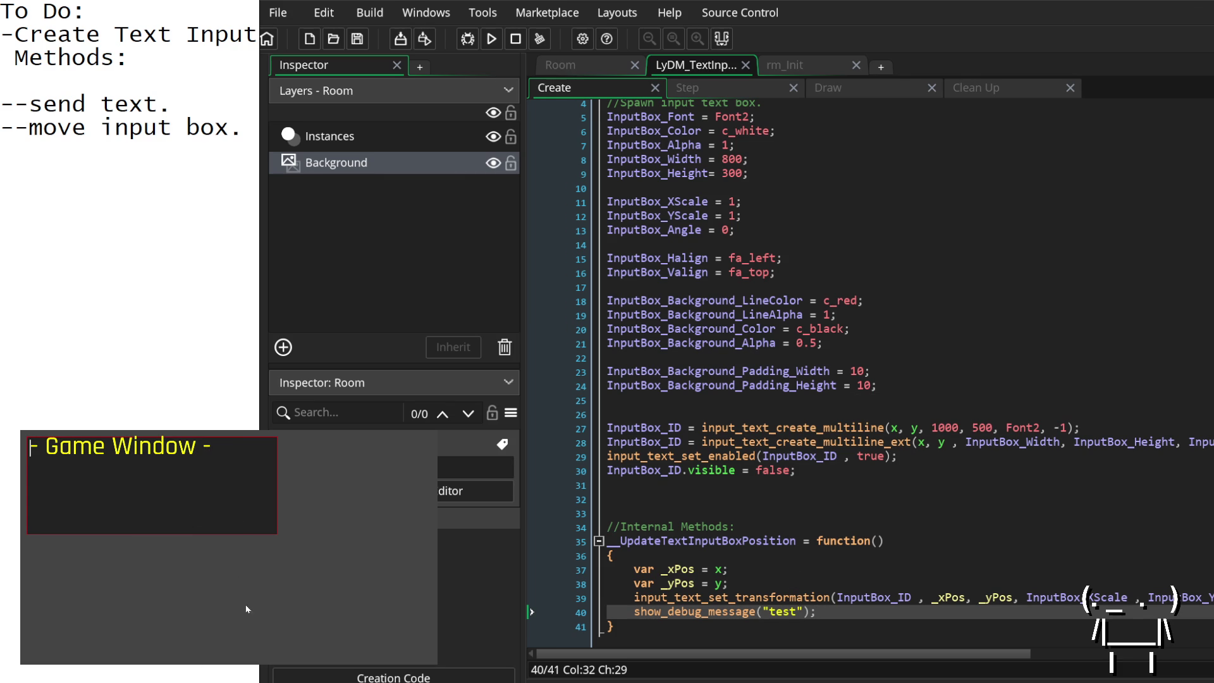
Step: Test repositioning the text box by clicking several spots in the running game
{"action": "left_click", "coordinate": [771, 146]}
{"action": "scroll", "coordinate": [846, 450], "scroll_direction": "down", "scroll_amount": 1}
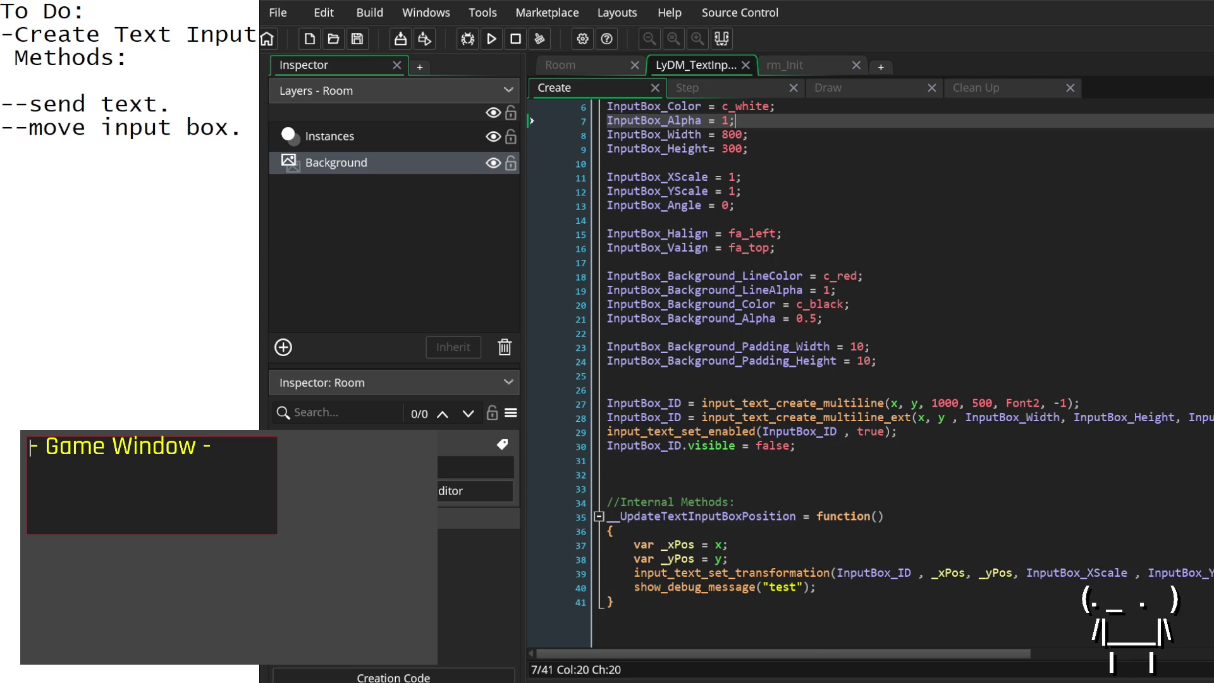
{"action": "left_click", "coordinate": [831, 580]}
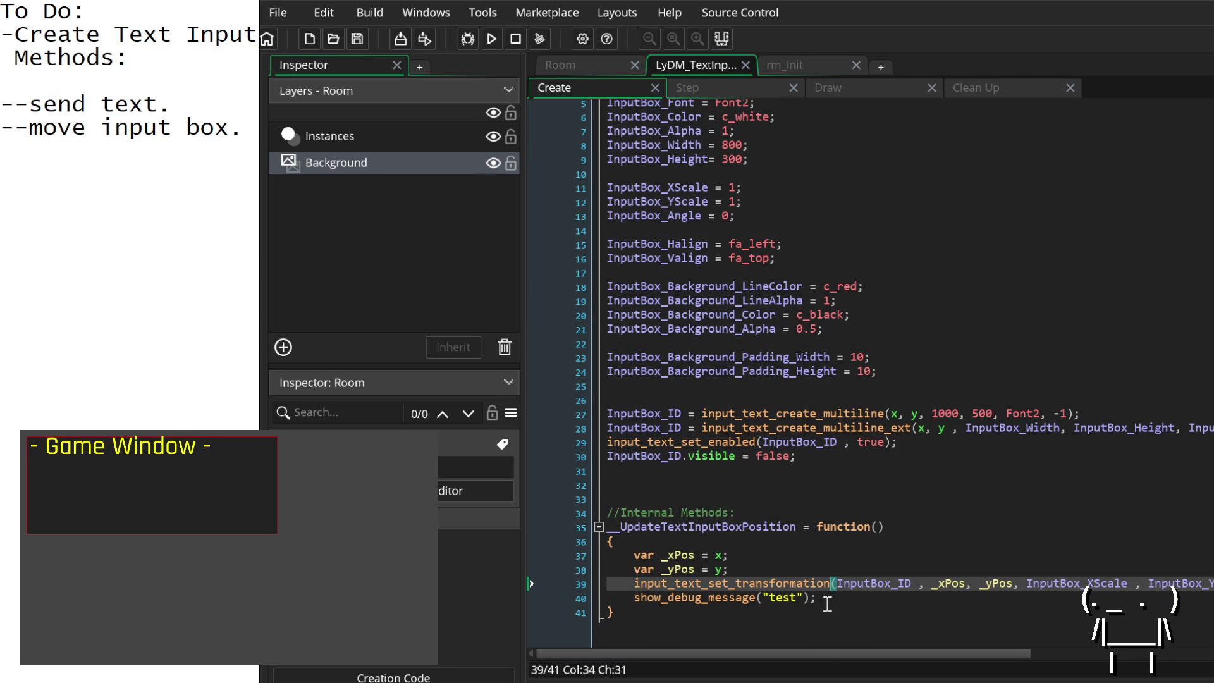
{"action": "left_click", "coordinate": [825, 597]}
{"action": "left_click", "coordinate": [753, 86]}
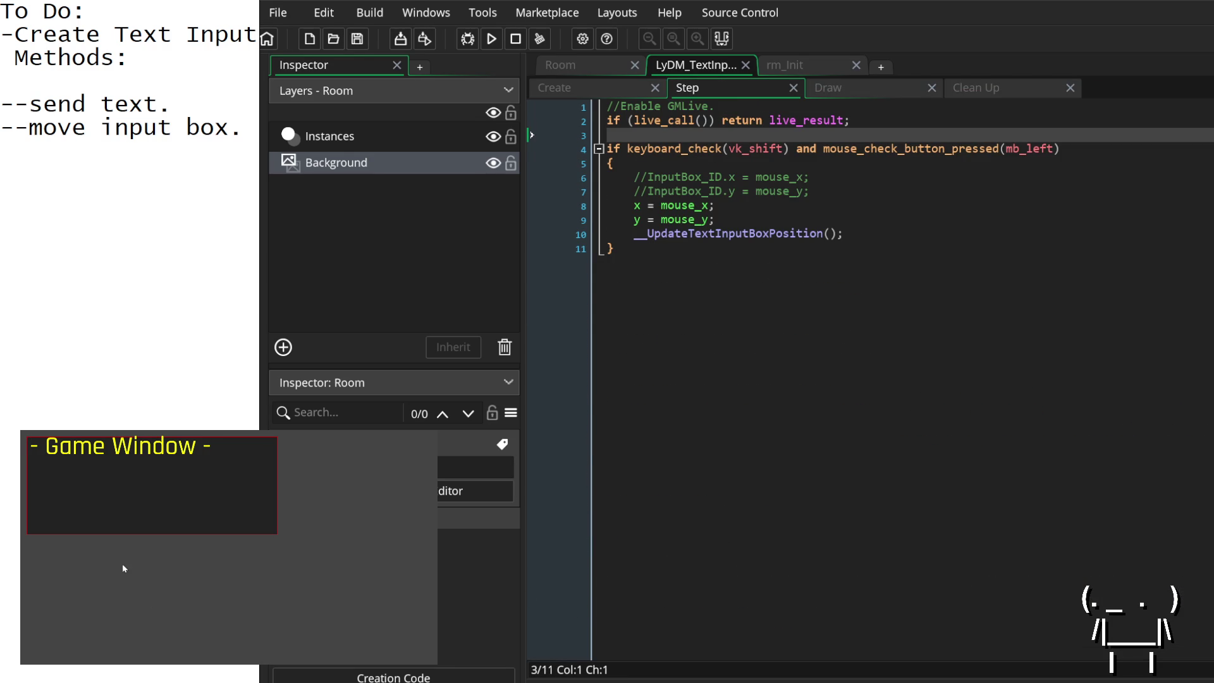
{"action": "left_click", "coordinate": [119, 530], "text": "shift"}
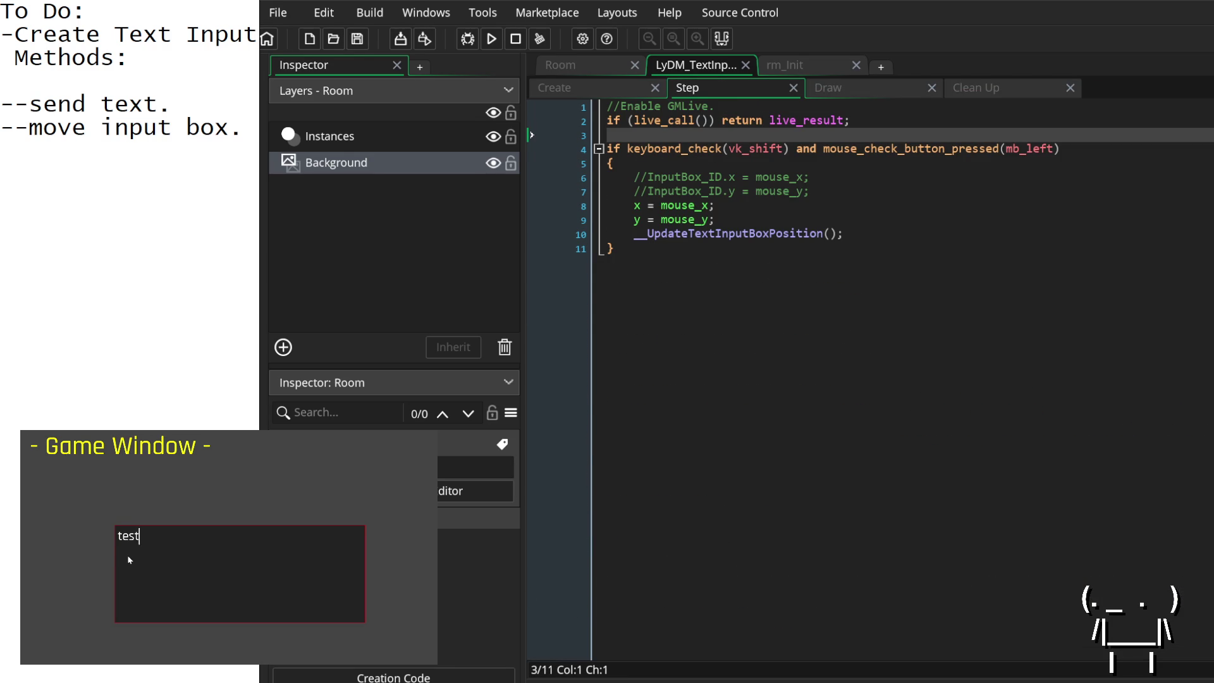
{"action": "left_click", "coordinate": [74, 517], "text": "shift"}
{"action": "left_click", "coordinate": [175, 537], "text": "shift"}
{"action": "left_click", "coordinate": [193, 487], "text": "shift"}
{"action": "left_click", "coordinate": [44, 555], "text": "shift"}
{"action": "key", "text": "BackSpace"}
{"action": "left_click", "coordinate": [143, 526], "text": "shift"}
{"action": "left_click", "coordinate": [62, 568], "text": "shift"}
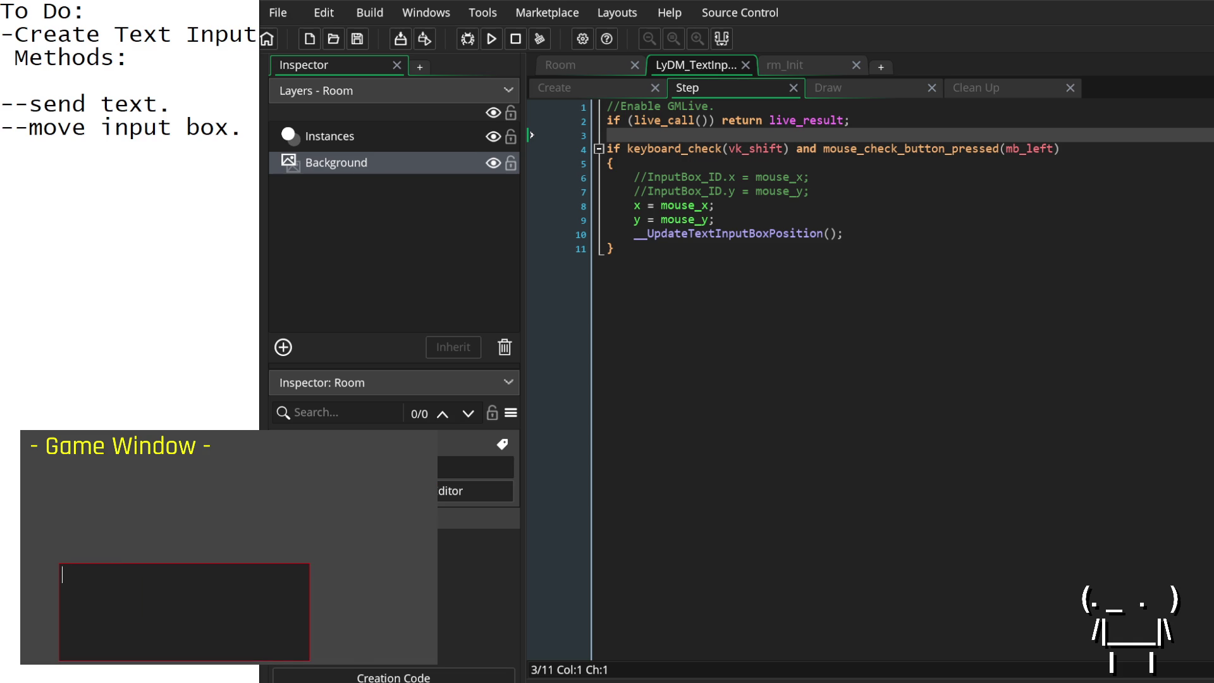
Step: Close the running game and delete the show_debug_message("test") line from the function
{"action": "key", "text": "Escape"}
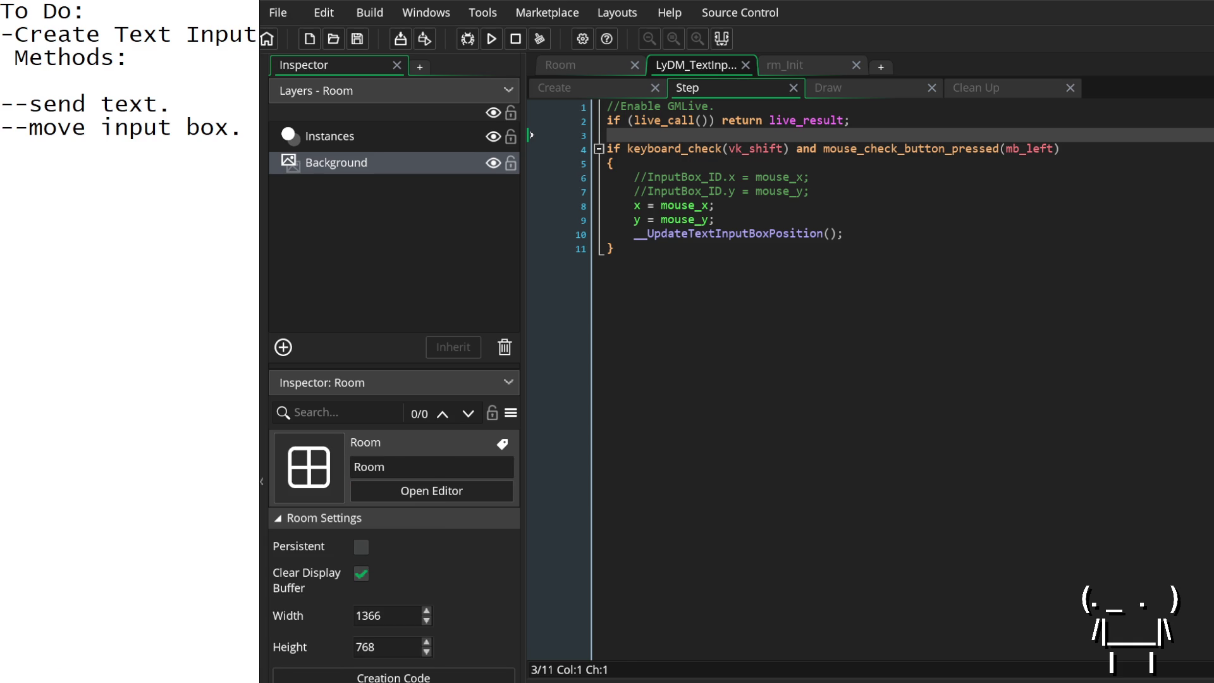
{"action": "left_click", "coordinate": [554, 87]}
{"action": "left_click_drag", "start_coordinate": [817, 598], "coordinate": [580, 591]}
{"action": "key", "text": "BackSpace"}
{"action": "key", "text": "BackSpace"}
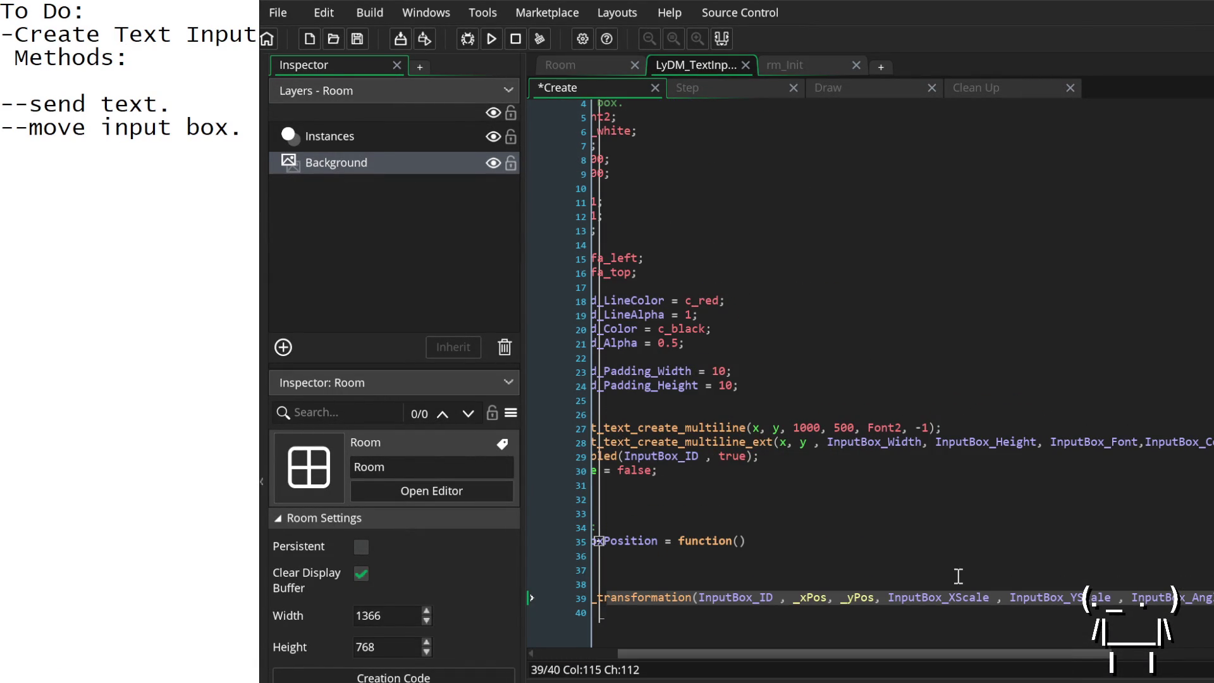
Step: Look over the end of the __UpdateTextInputBoxPosition function, then return to the Create event code
{"action": "scroll", "coordinate": [957, 576], "scroll_direction": "left", "scroll_amount": 5}
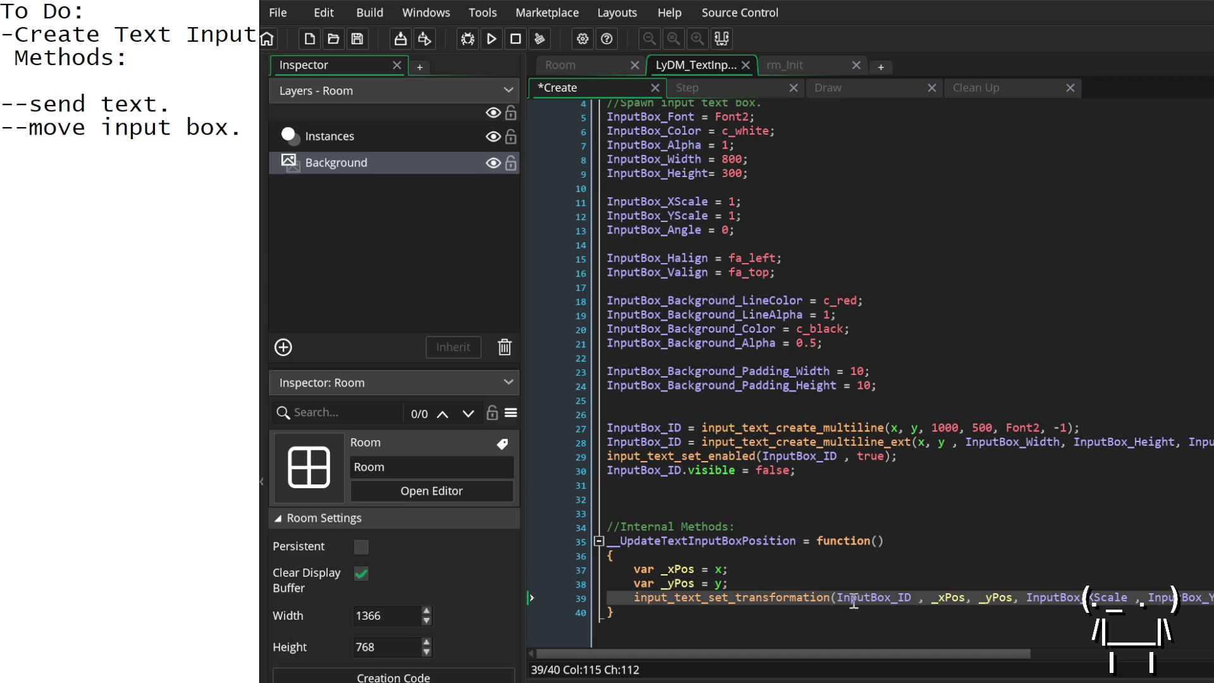
{"action": "left_click", "coordinate": [707, 614]}
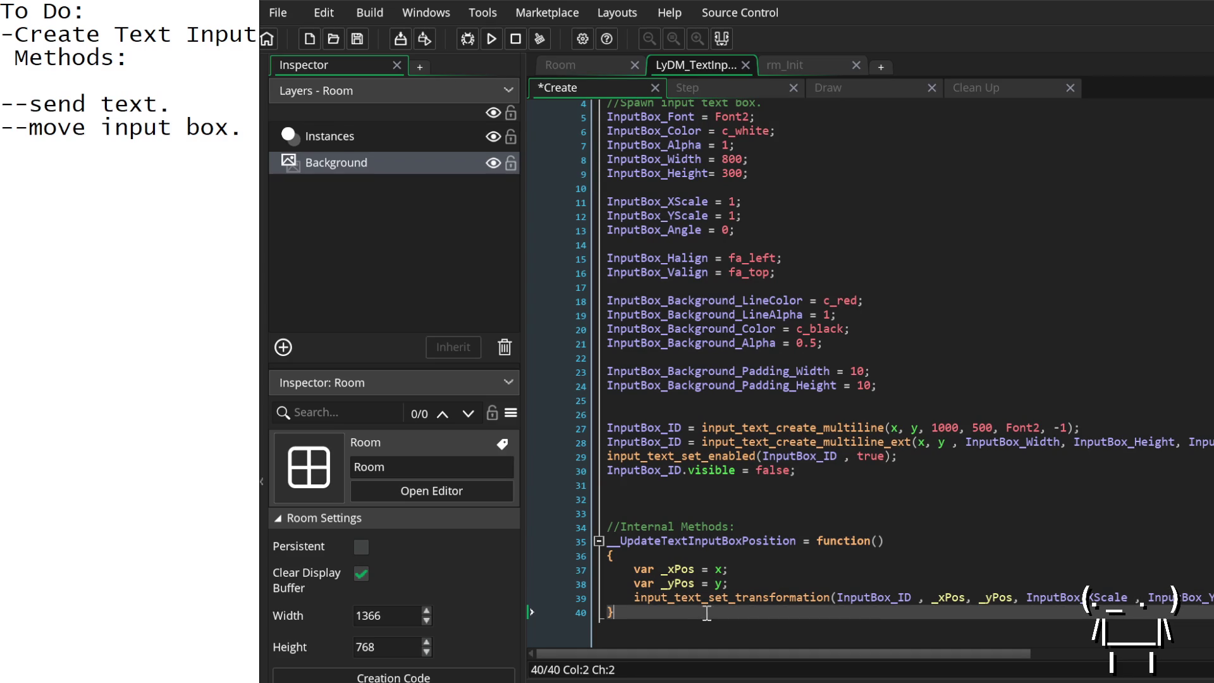
{"action": "left_click_drag", "start_coordinate": [796, 471], "coordinate": [762, 472]}
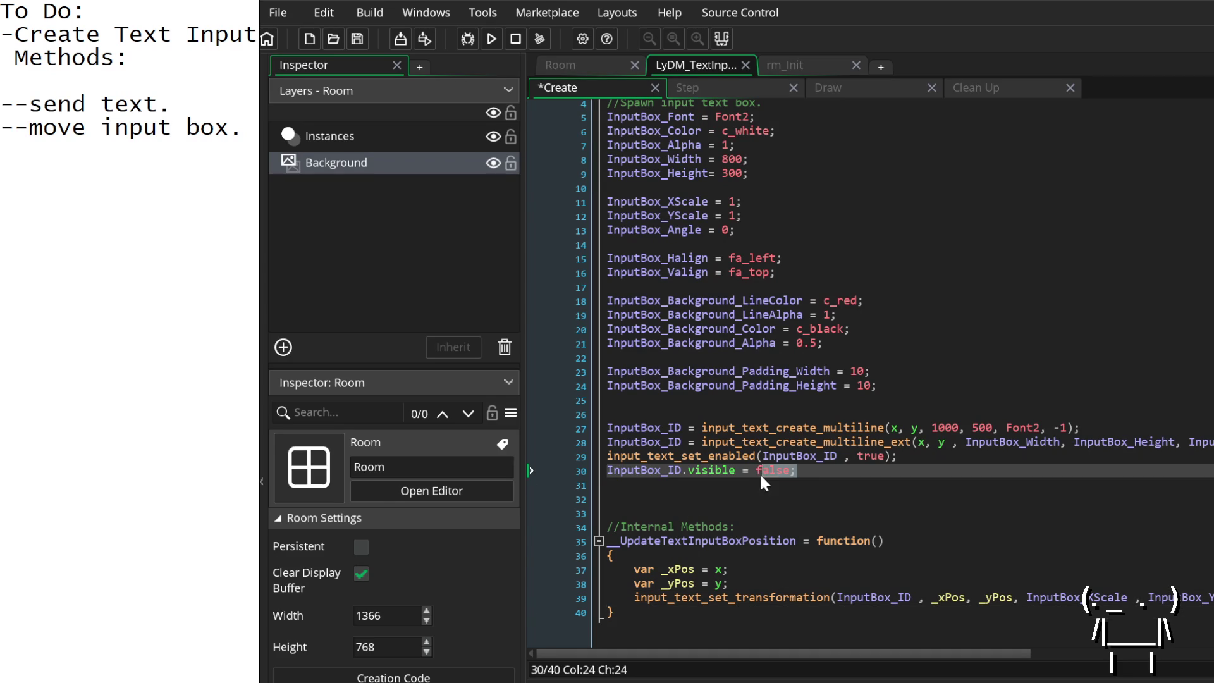
{"action": "left_click", "coordinate": [763, 486]}
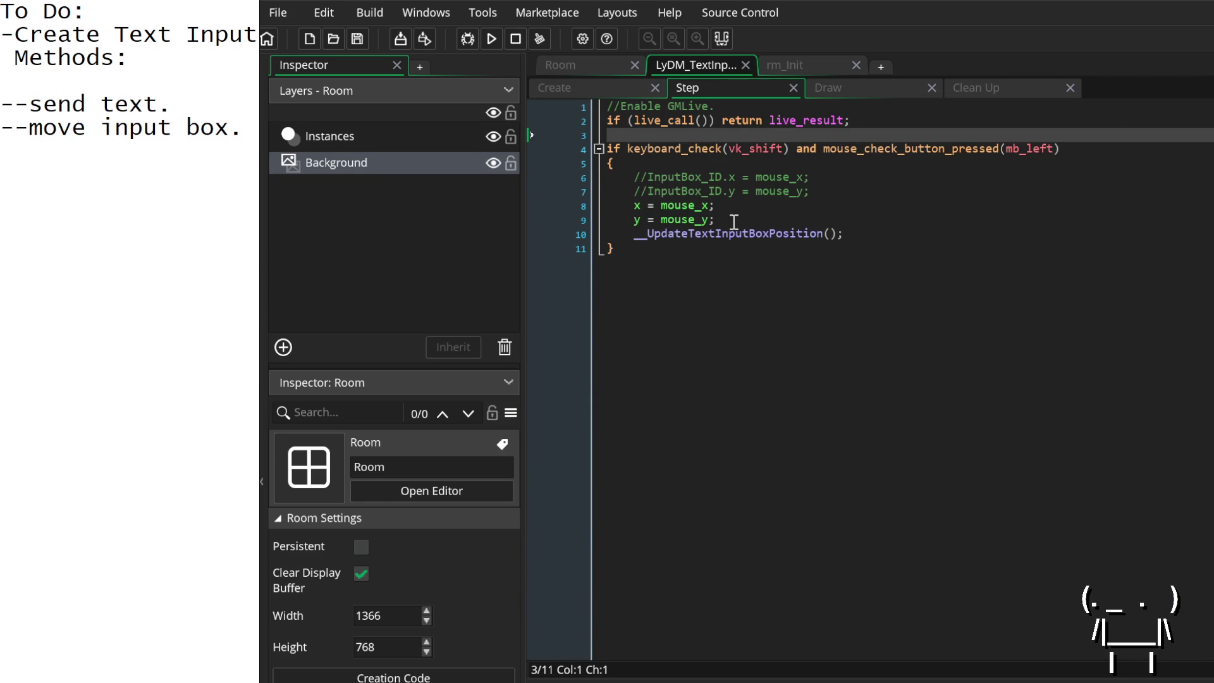
{"action": "left_click", "coordinate": [616, 91]}
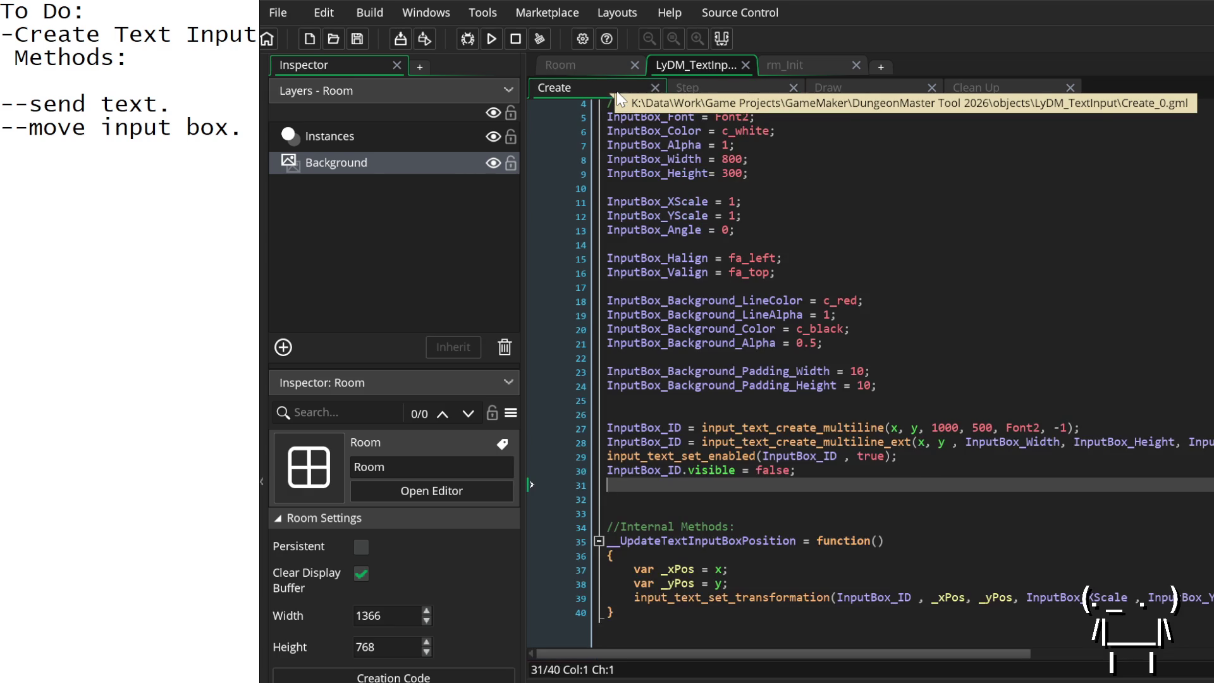
Step: Open the function body with a block comment: 'we need to run this everytime we change the position of the text input box'
{"action": "left_click", "coordinate": [709, 557]}
{"action": "key", "text": "Return"}
{"action": "type", "text": "/*"}
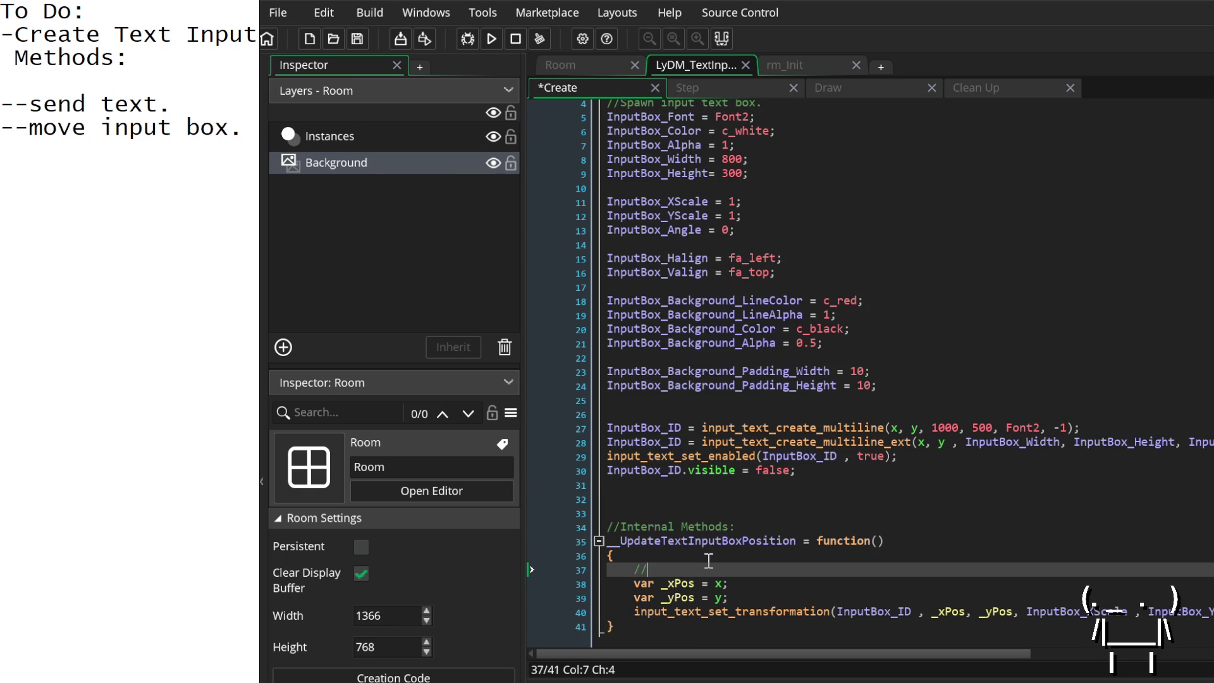
{"action": "key", "text": "Return"}
{"action": "key", "text": "Return"}
{"action": "type", "text": "*/"}
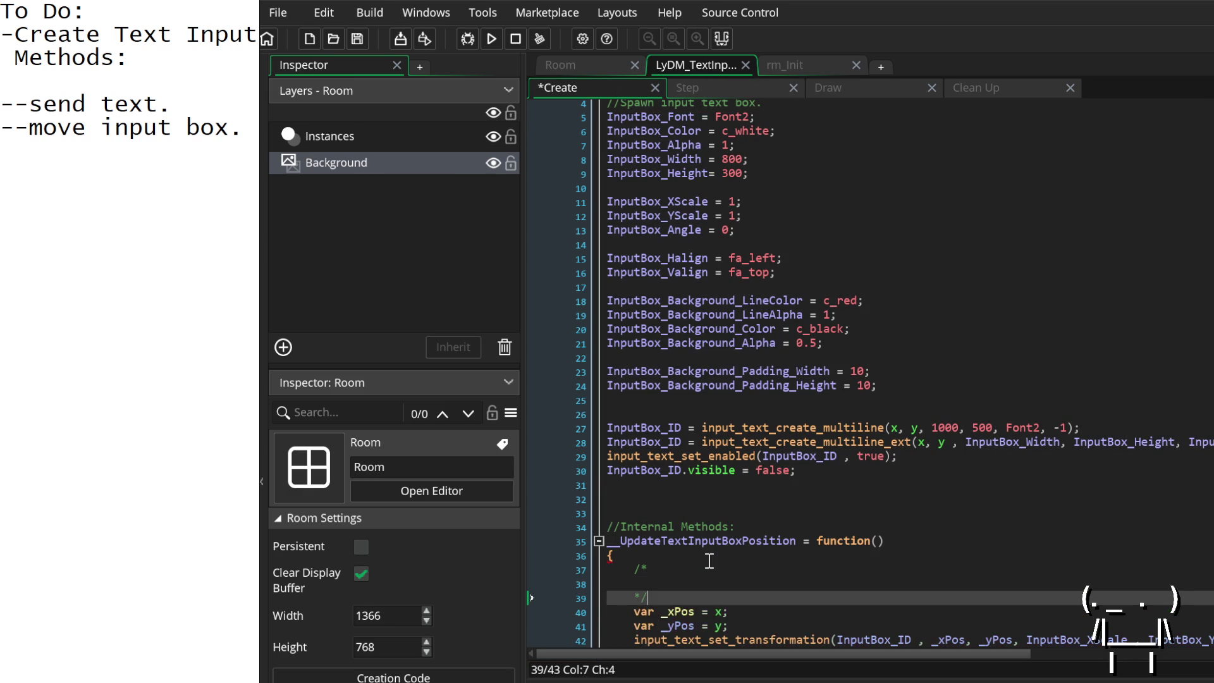
{"action": "key", "text": "Up"}
{"action": "type", "text": "Beca"}
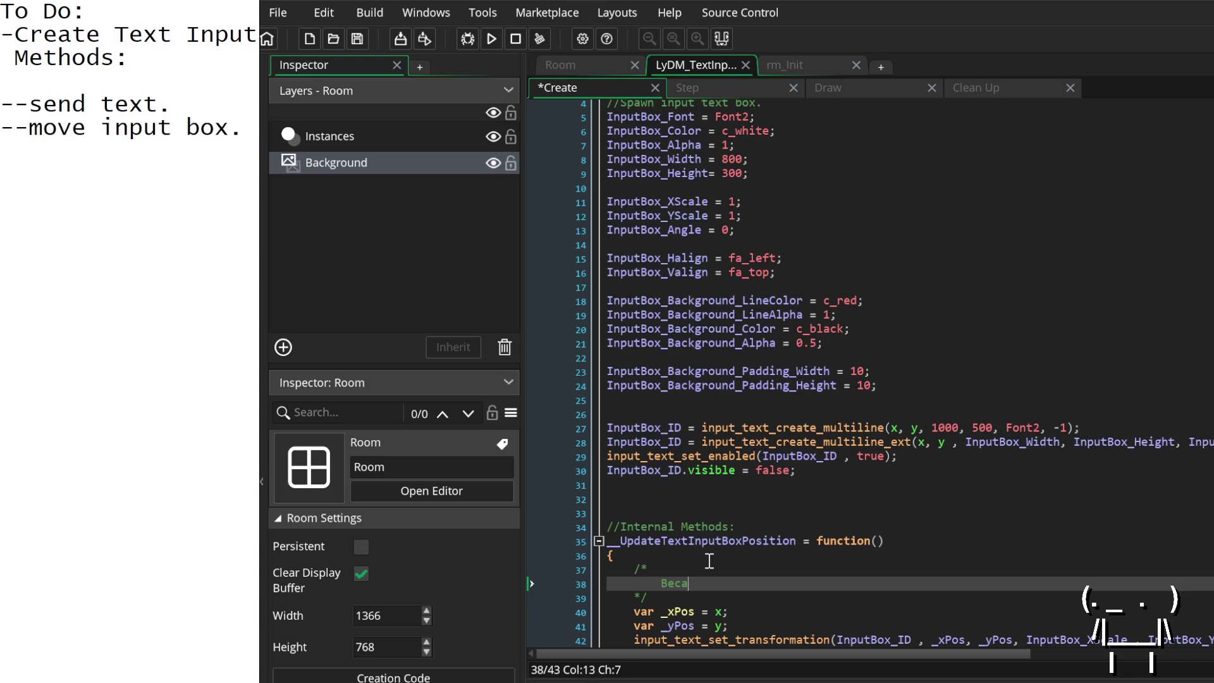
{"action": "type", "text": "use of some weirdness wit"}
{"action": "type", "text": "h the"}
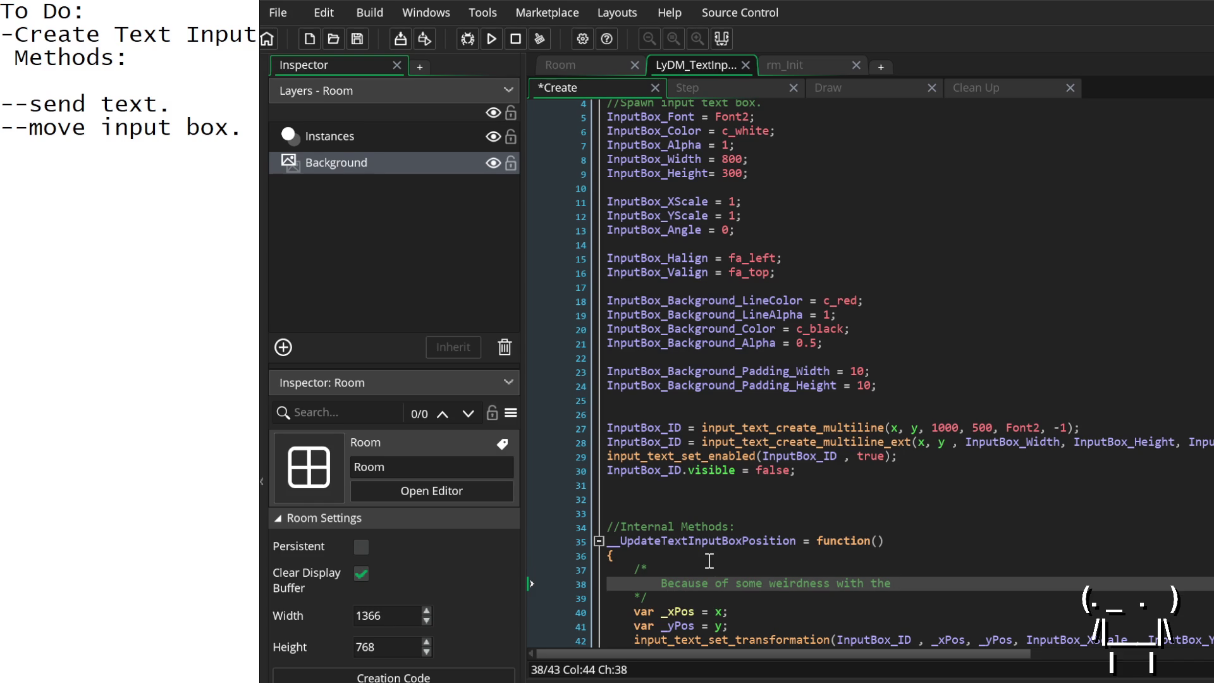
{"action": "type", "text": " text input box, we"}
{"action": "type", "text": " need to"}
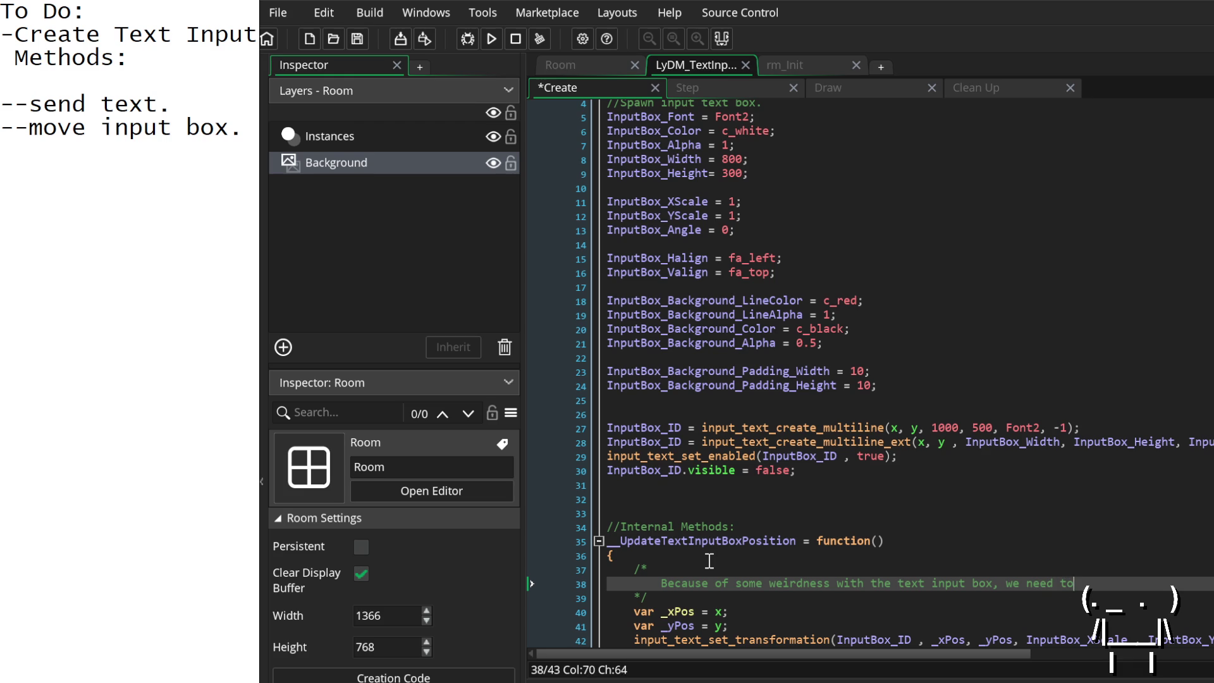
{"action": "key", "text": "Return"}
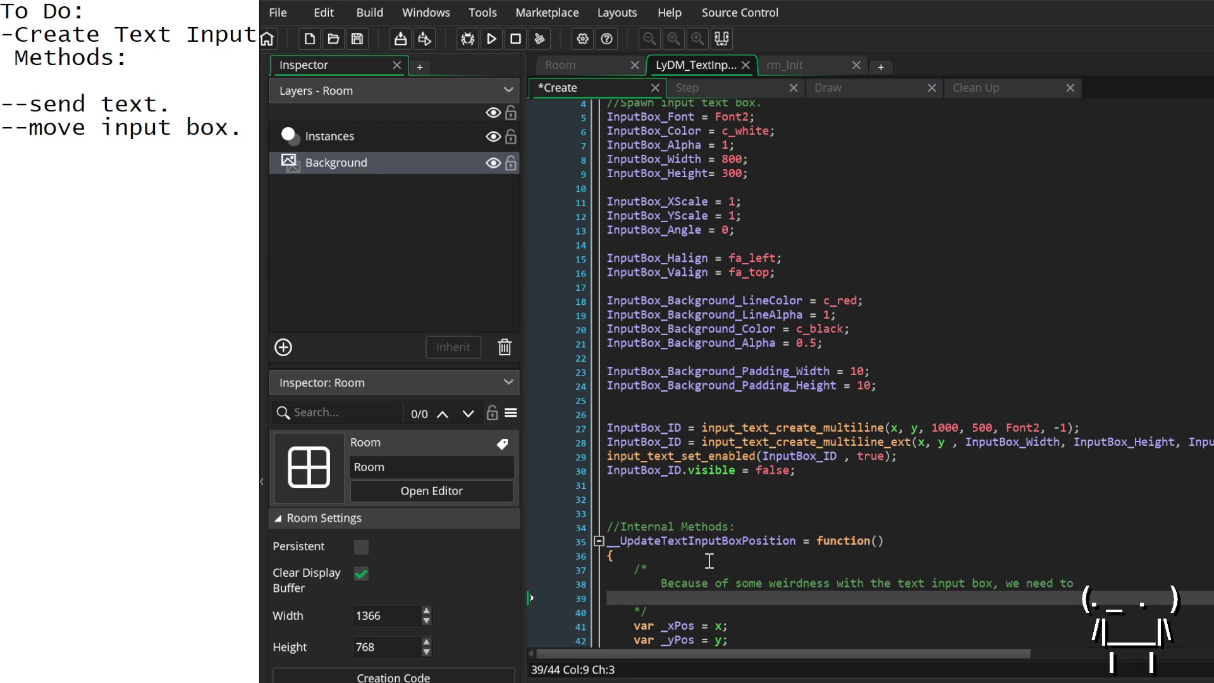
{"action": "type", "text": "run this eve"}
{"action": "type", "text": "rytim"}
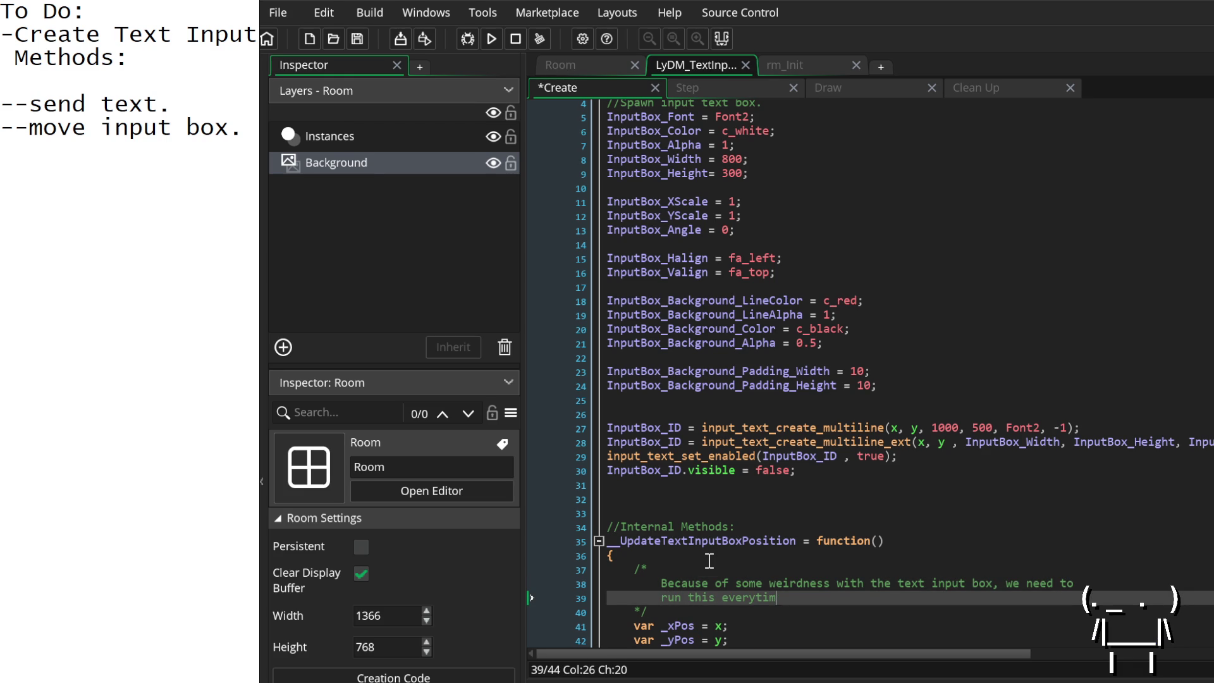
{"action": "type", "text": "e we change the "}
{"action": "type", "text": "position of th"}
{"action": "type", "text": "e te"}
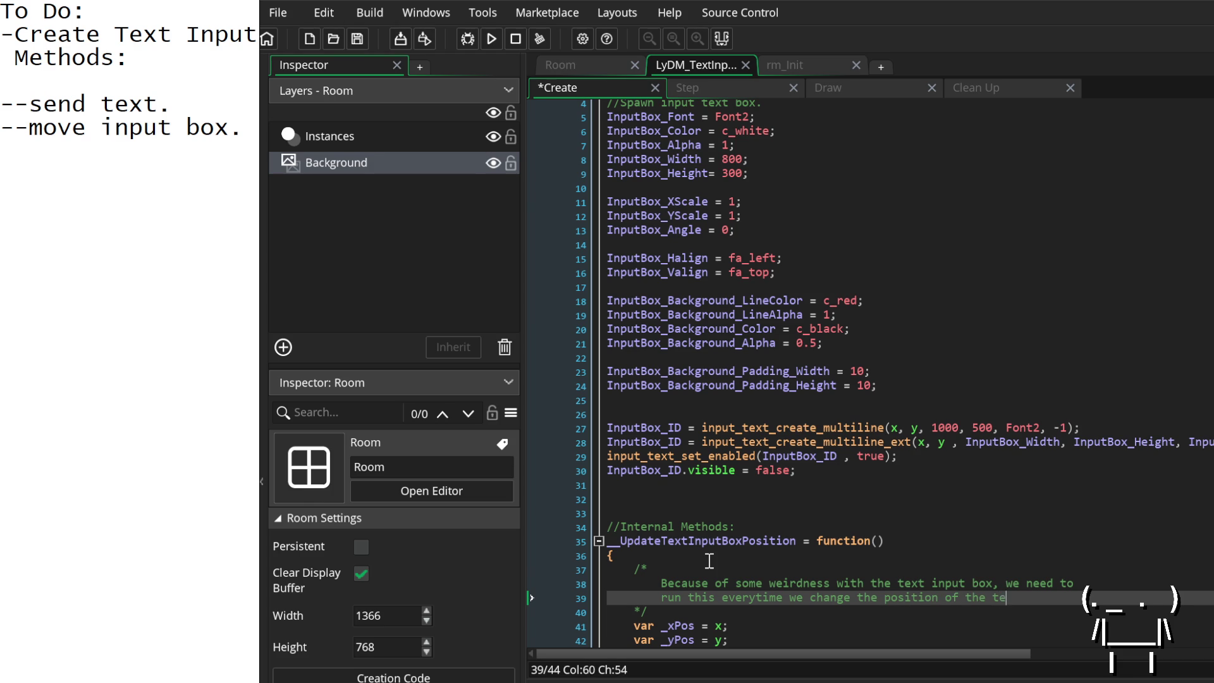
{"action": "type", "text": "xt input box."}
Step: Scroll back to the input box settings and select the padding width value 10
{"action": "scroll", "coordinate": [759, 539], "scroll_direction": "up", "scroll_amount": 1}
{"action": "scroll", "coordinate": [760, 537], "scroll_direction": "down", "scroll_amount": 3}
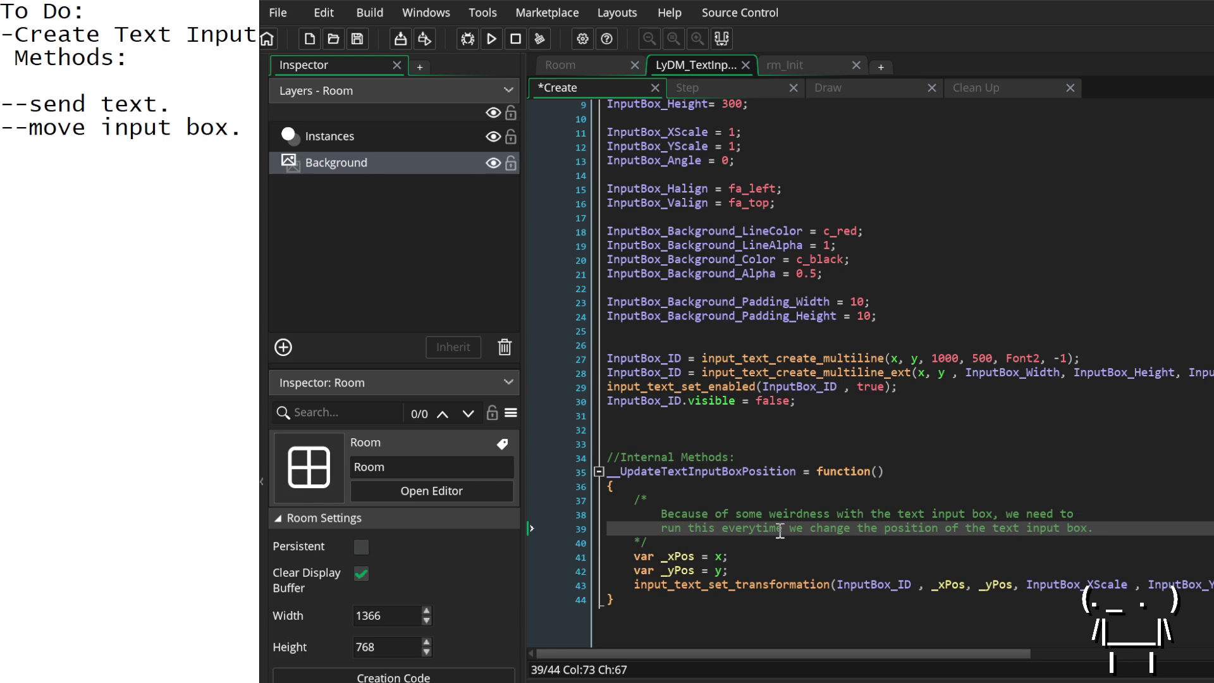
{"action": "scroll", "coordinate": [779, 530], "scroll_direction": "up", "scroll_amount": 3}
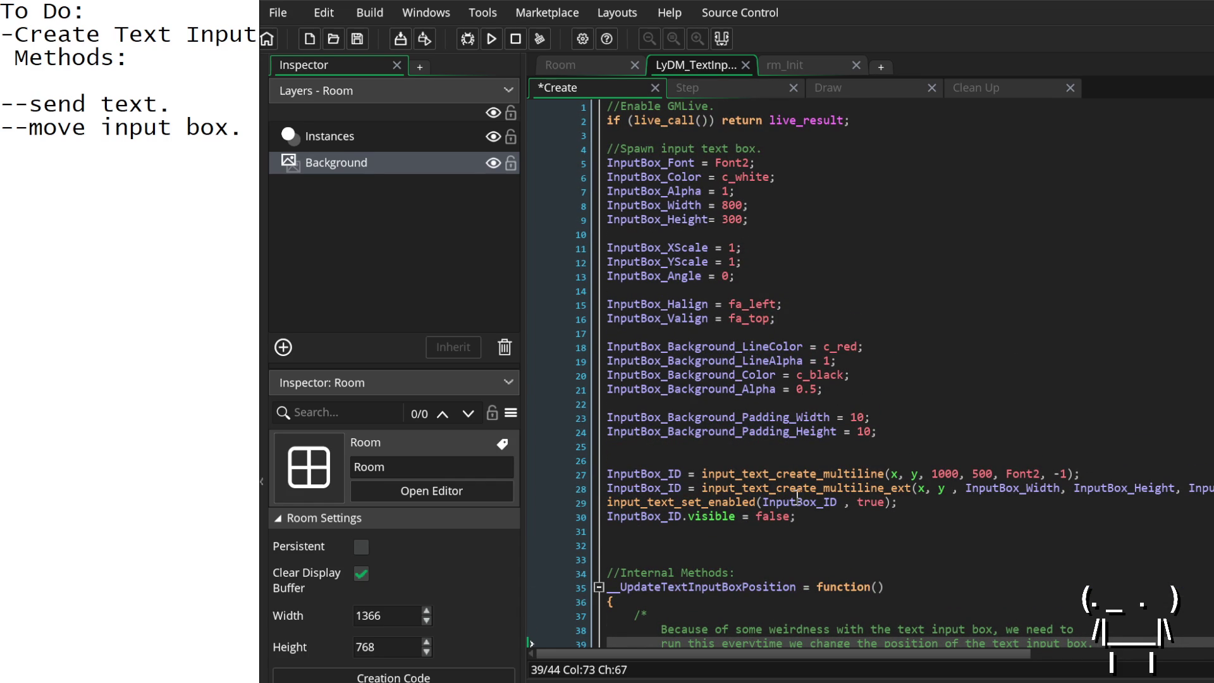
{"action": "scroll", "coordinate": [779, 518], "scroll_direction": "down", "scroll_amount": 3}
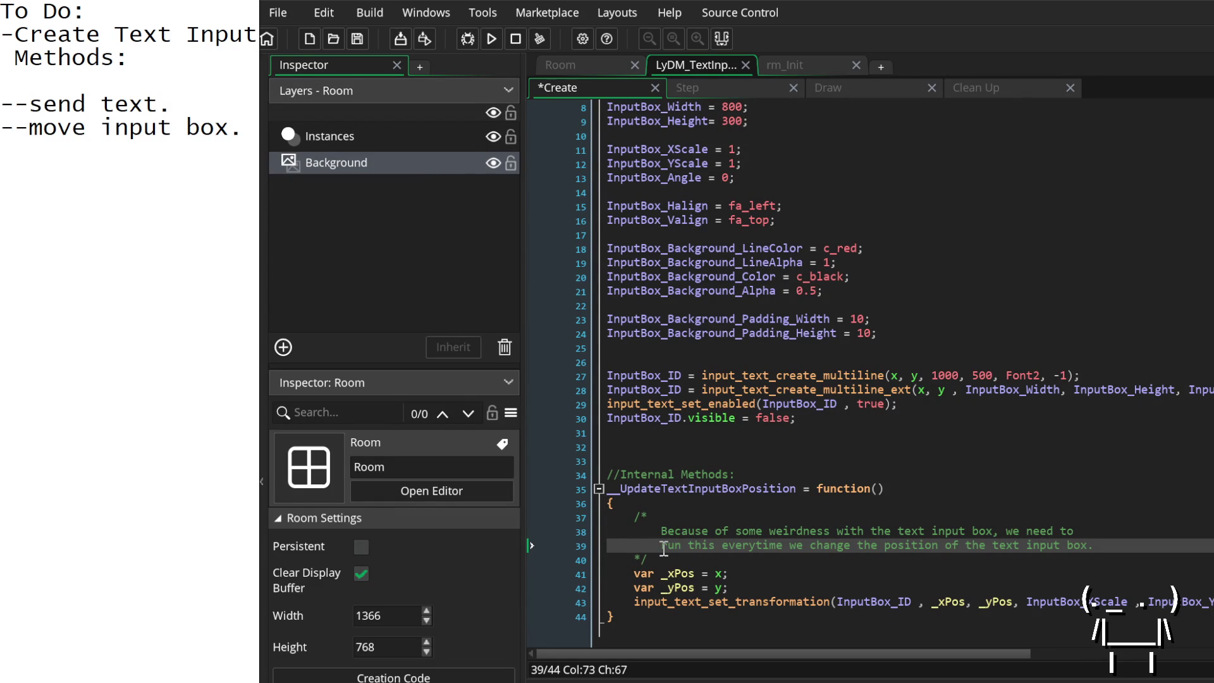
{"action": "double_click", "coordinate": [858, 318]}
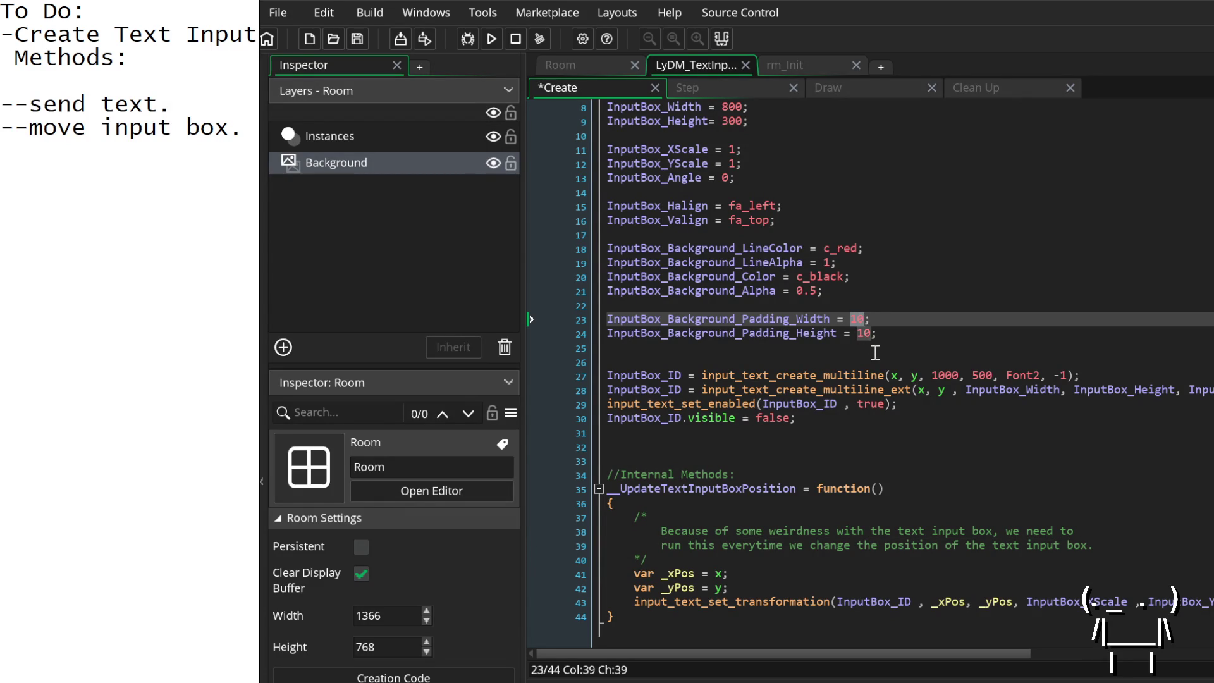
Step: Change InputBox_Background_Padding_Width and Padding_Height from 10 to 3, save with Ctrl+S, and run the game
{"action": "type", "text": "3"}
{"action": "left_click", "coordinate": [870, 337]}
{"action": "double_click", "coordinate": [867, 336]}
{"action": "type", "text": "3"}
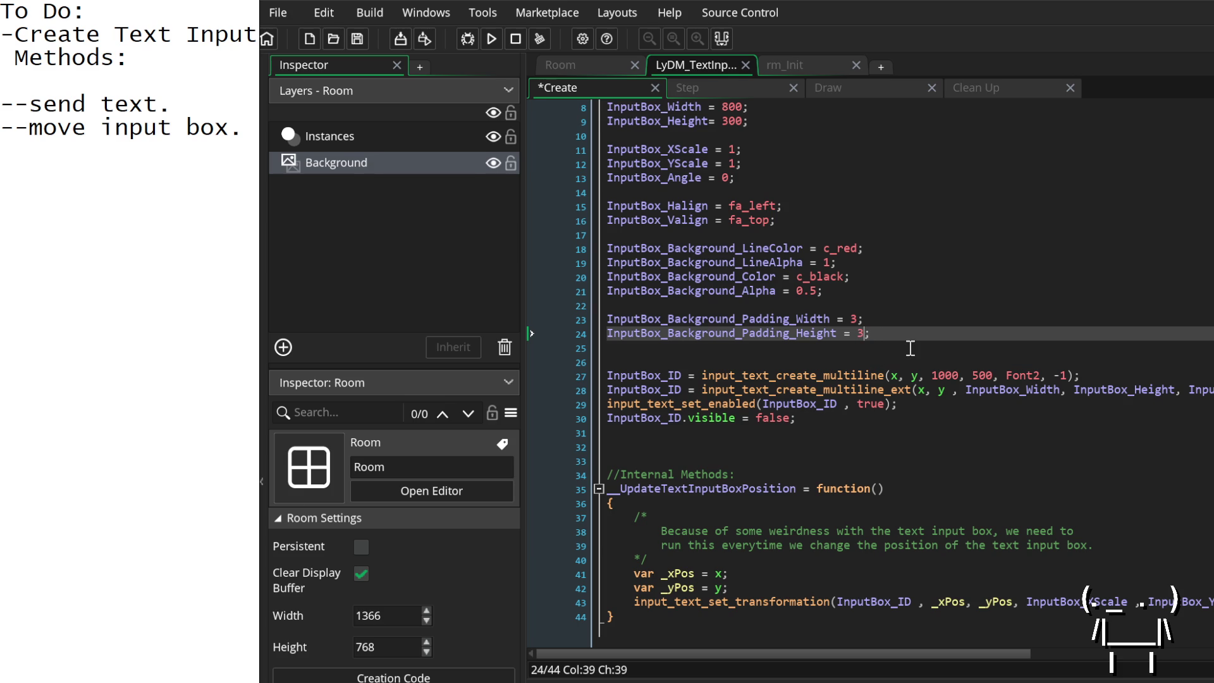
{"action": "key", "text": "ctrl+s"}
{"action": "left_click", "coordinate": [486, 40]}
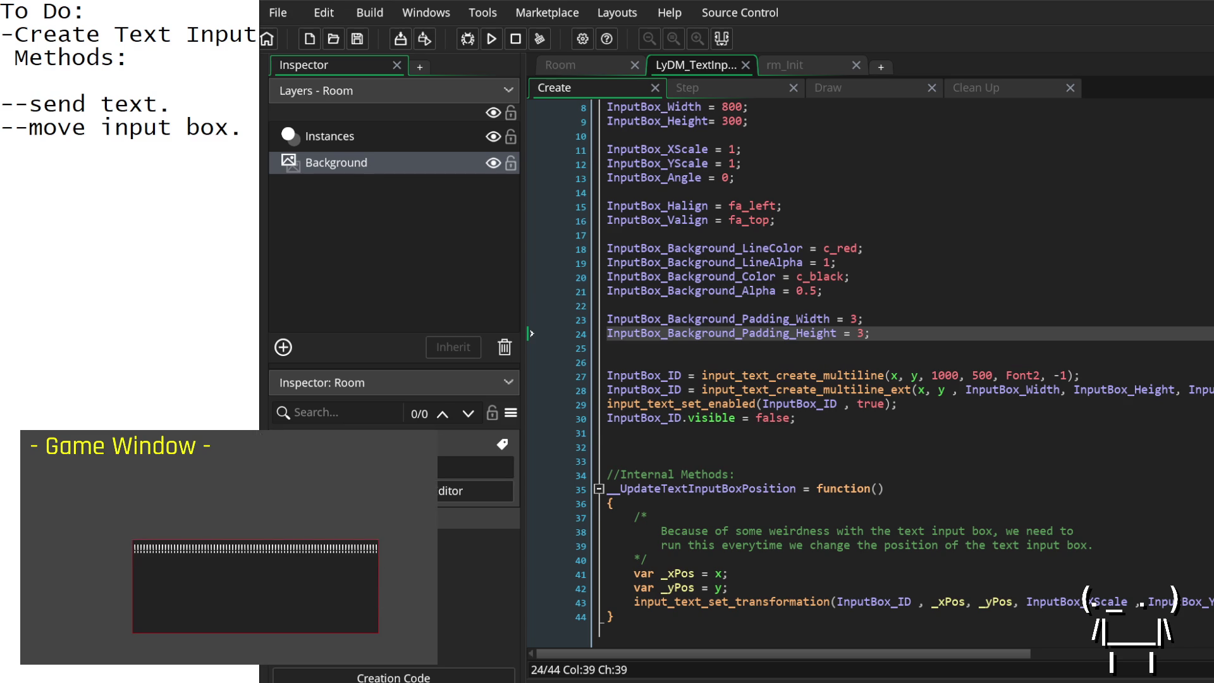
Step: Close the game, check the Step and Draw events, and delete the '--move input box.' to-do line
{"action": "left_click", "coordinate": [897, 474]}
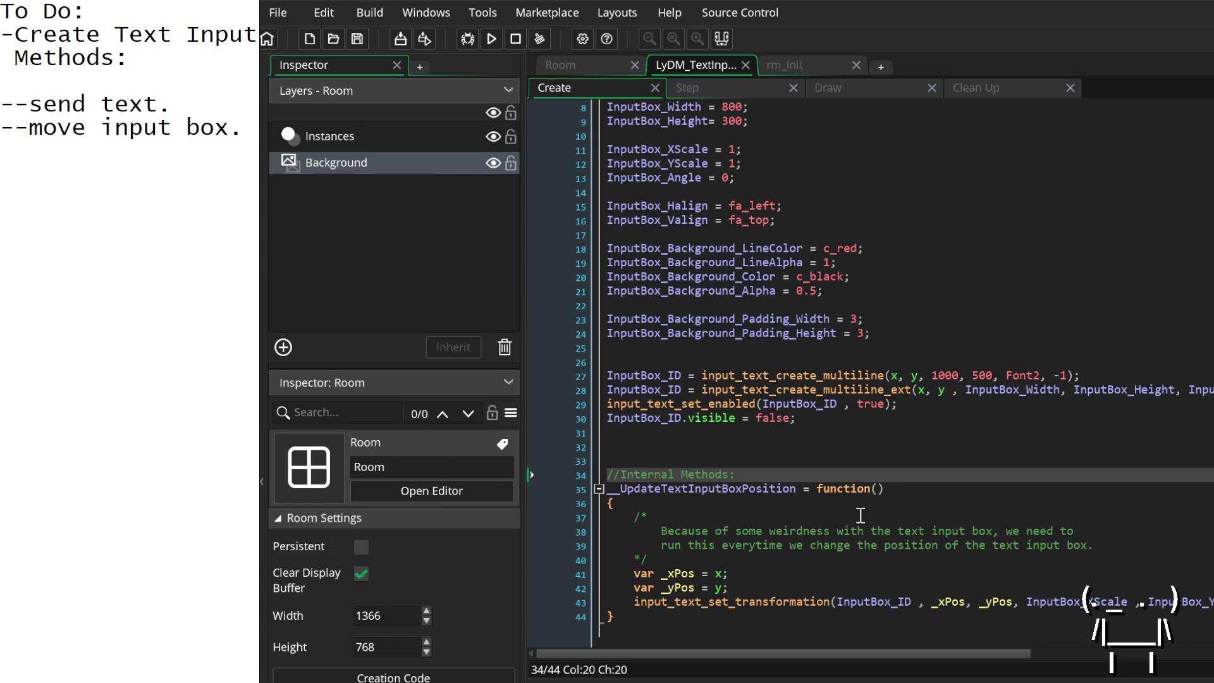
{"action": "scroll", "coordinate": [861, 515], "scroll_direction": "down", "scroll_amount": 1}
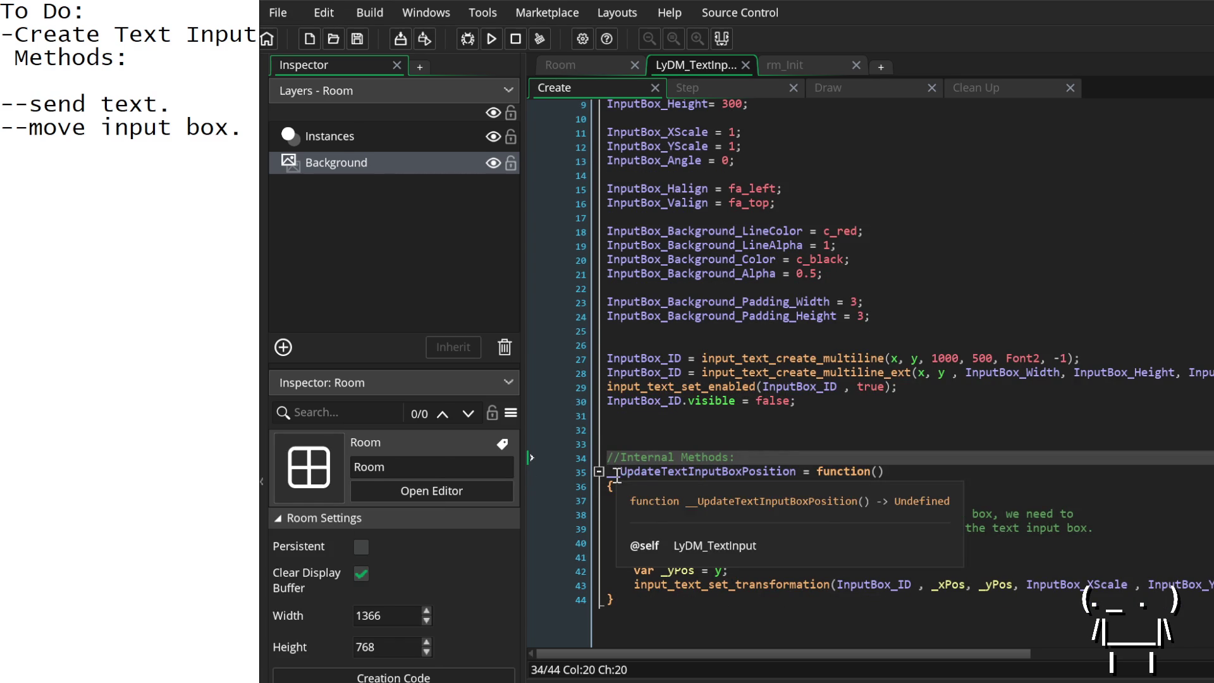
{"action": "left_click", "coordinate": [696, 87]}
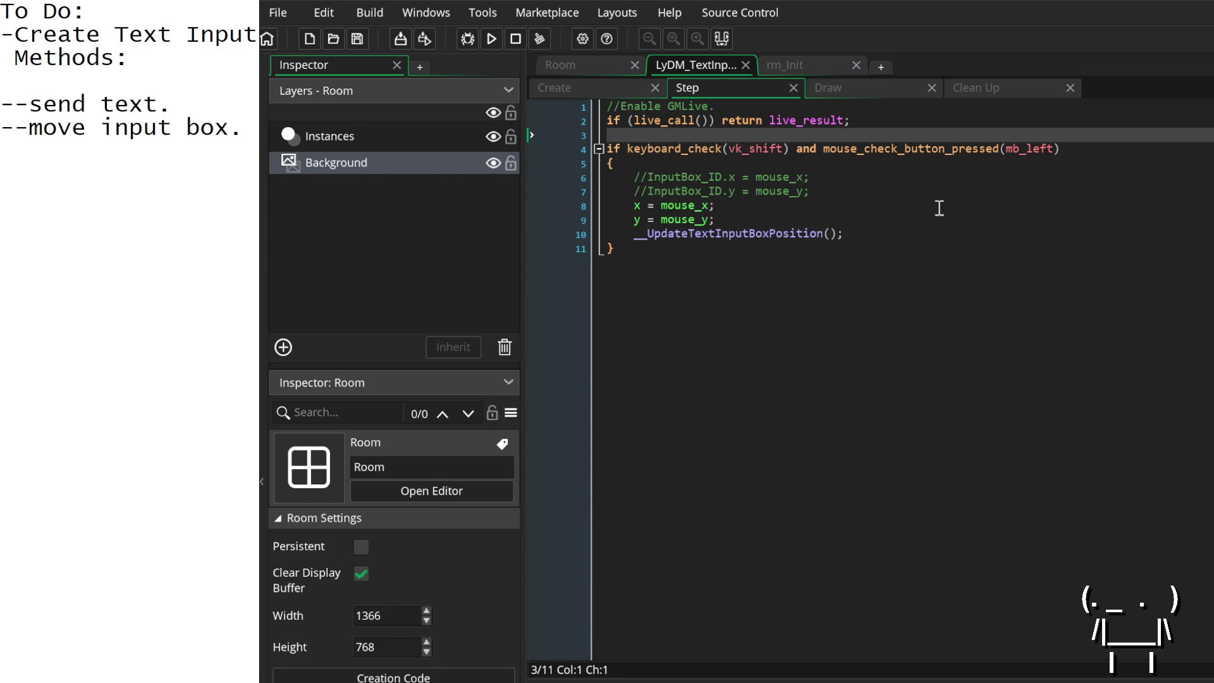
{"action": "left_click", "coordinate": [876, 85]}
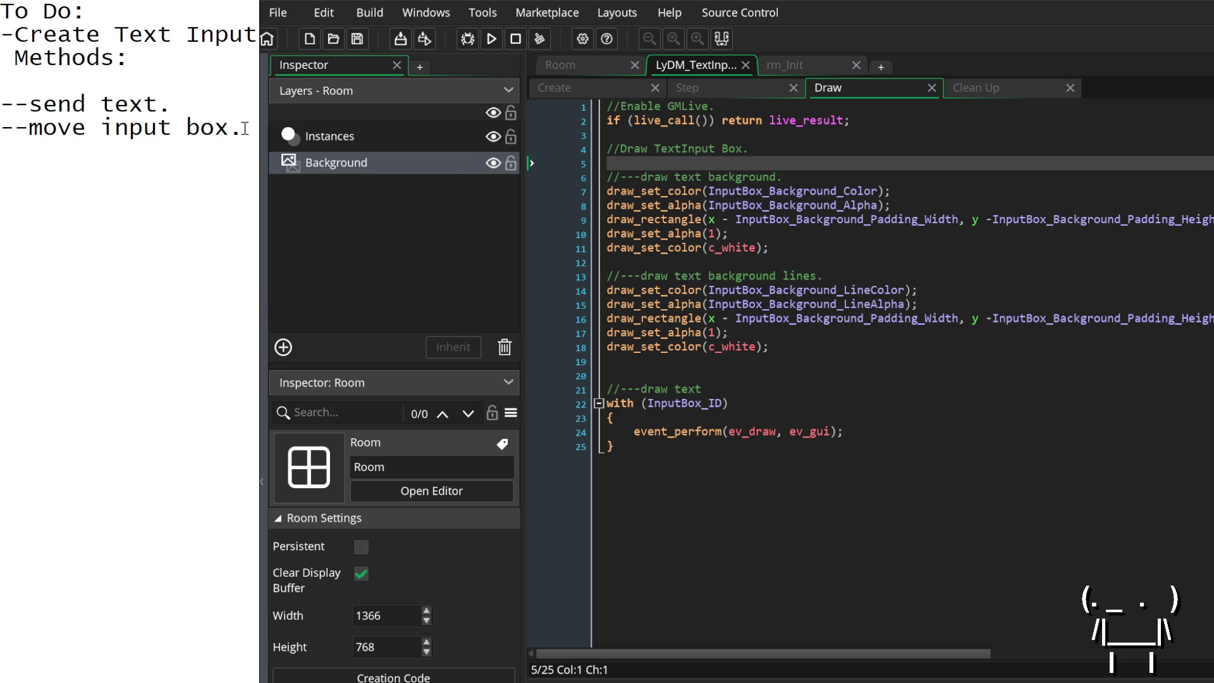
{"action": "left_click_drag", "start_coordinate": [244, 128], "coordinate": [4, 127]}
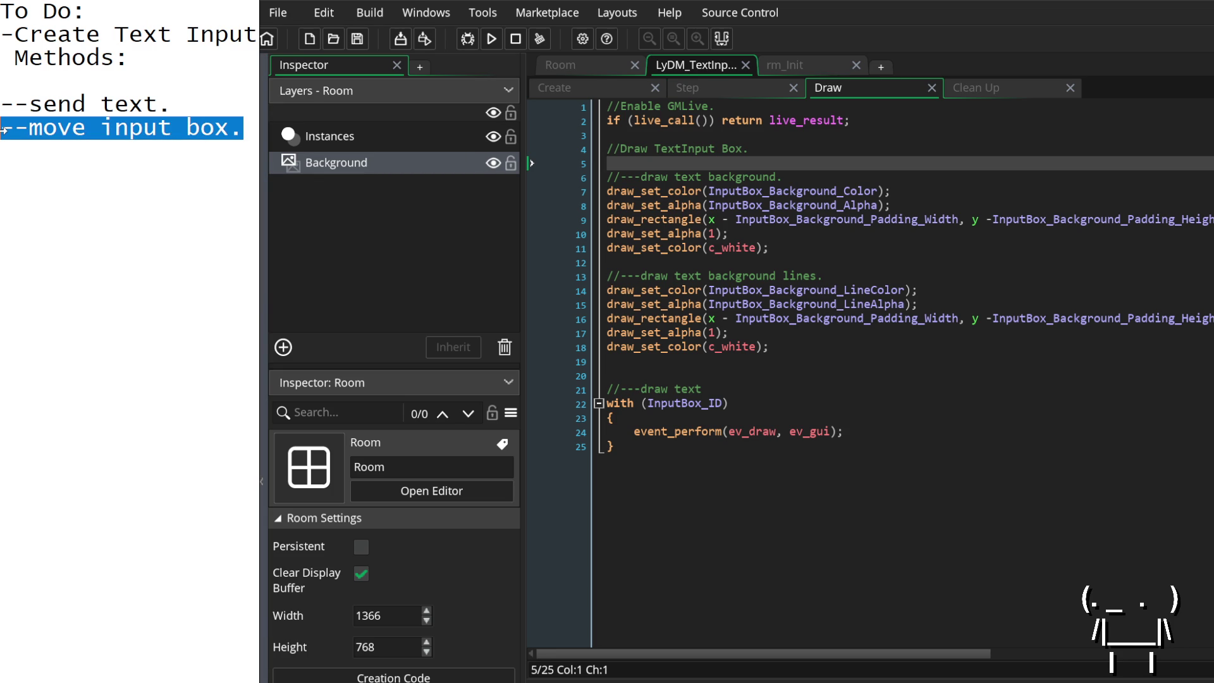
{"action": "key", "text": "BackSpace"}
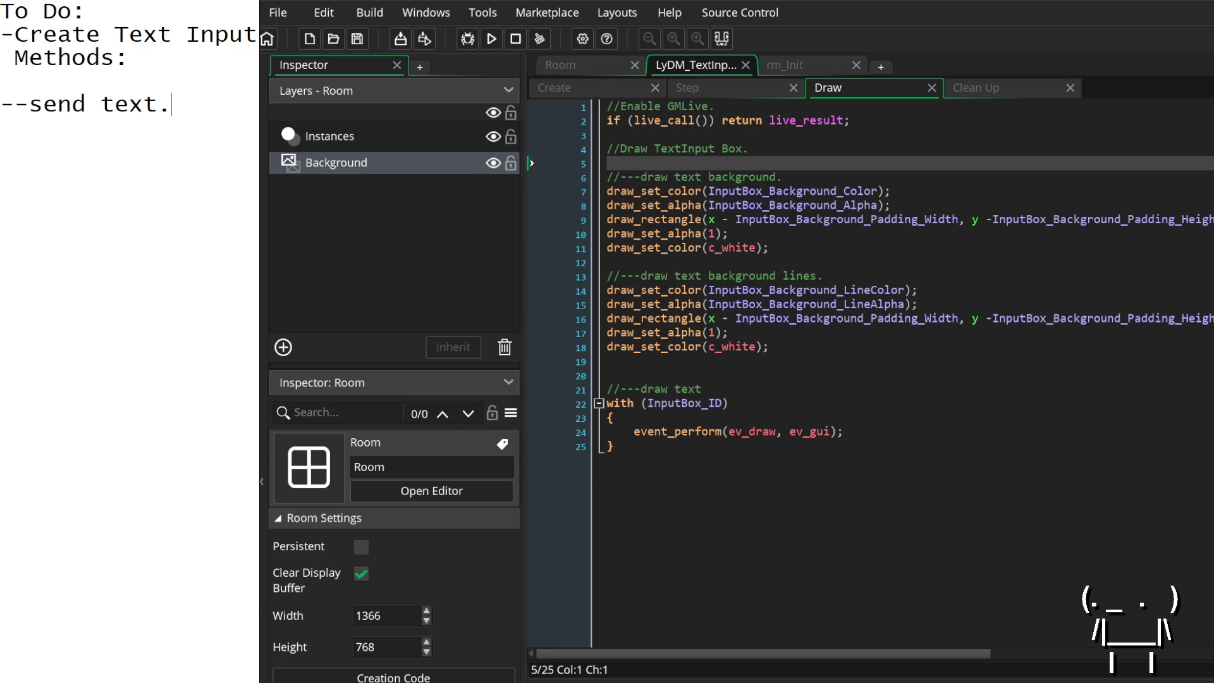
{"action": "left_click", "coordinate": [632, 87]}
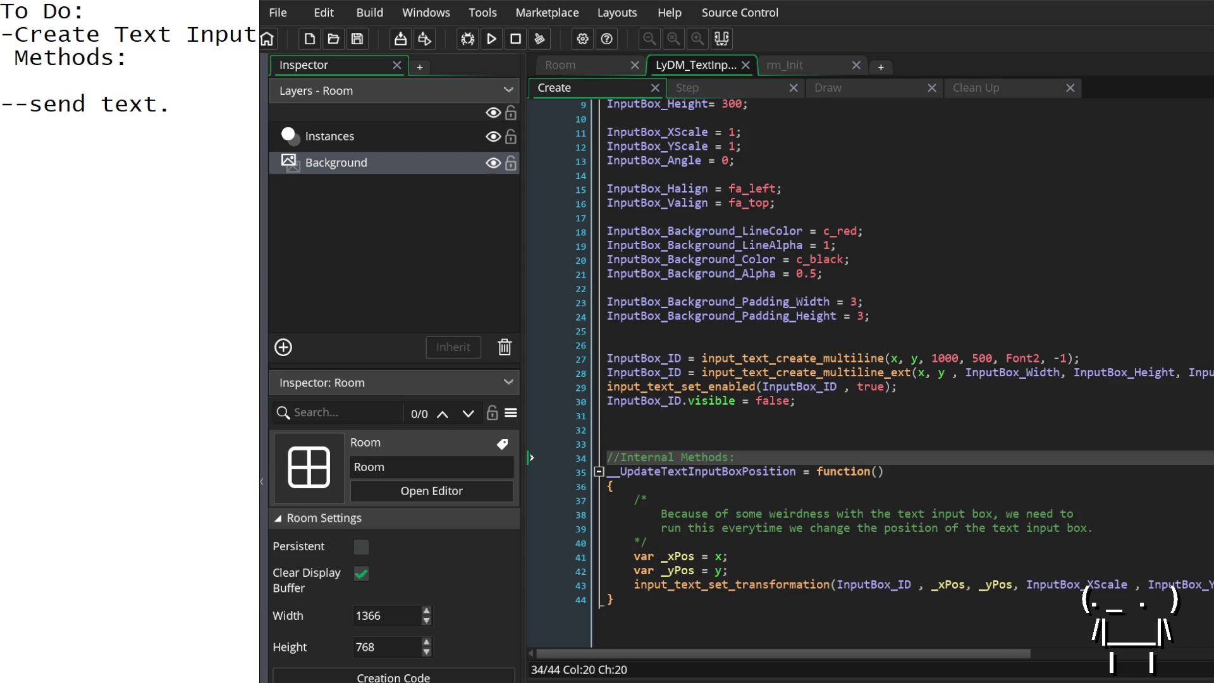
Step: Type an //External Methods heading and a //---------METHODS--------- divider line above it
{"action": "left_click", "coordinate": [745, 435]}
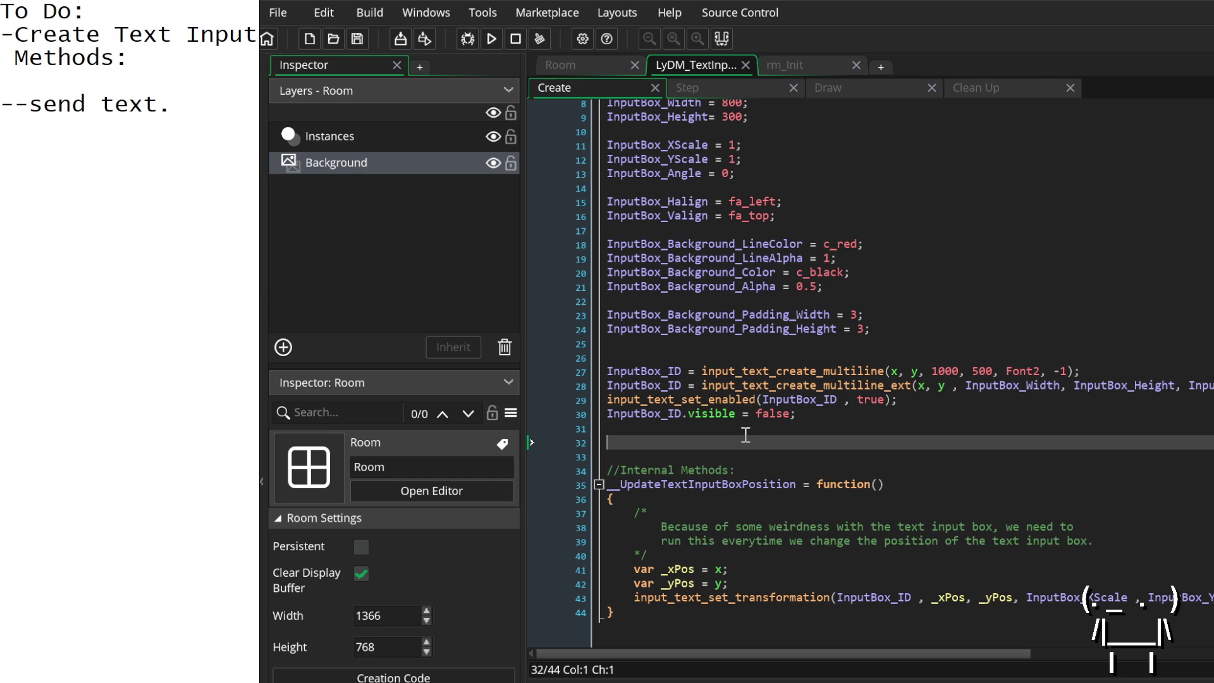
{"action": "type", "text": "//"}
{"action": "type", "text": "External "}
{"action": "type", "text": "Methods"}
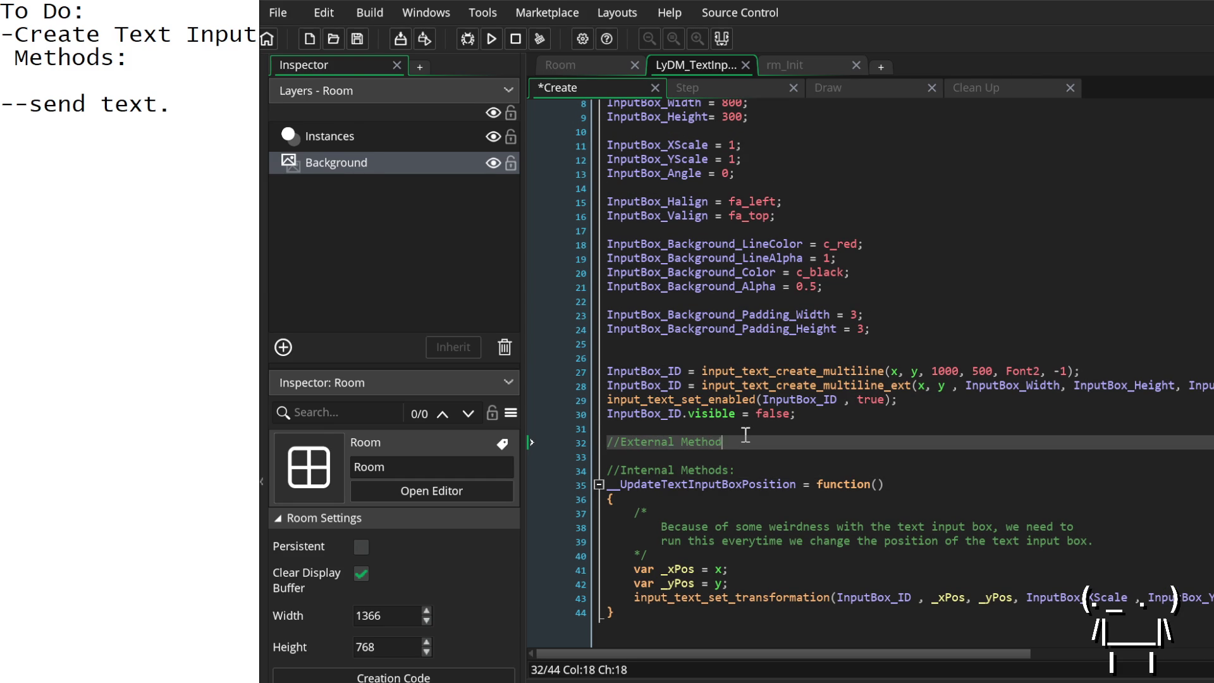
{"action": "key", "text": "Up"}
{"action": "key", "text": "Return"}
{"action": "key", "text": "Return"}
{"action": "key", "text": "Return"}
{"action": "key", "text": "Up"}
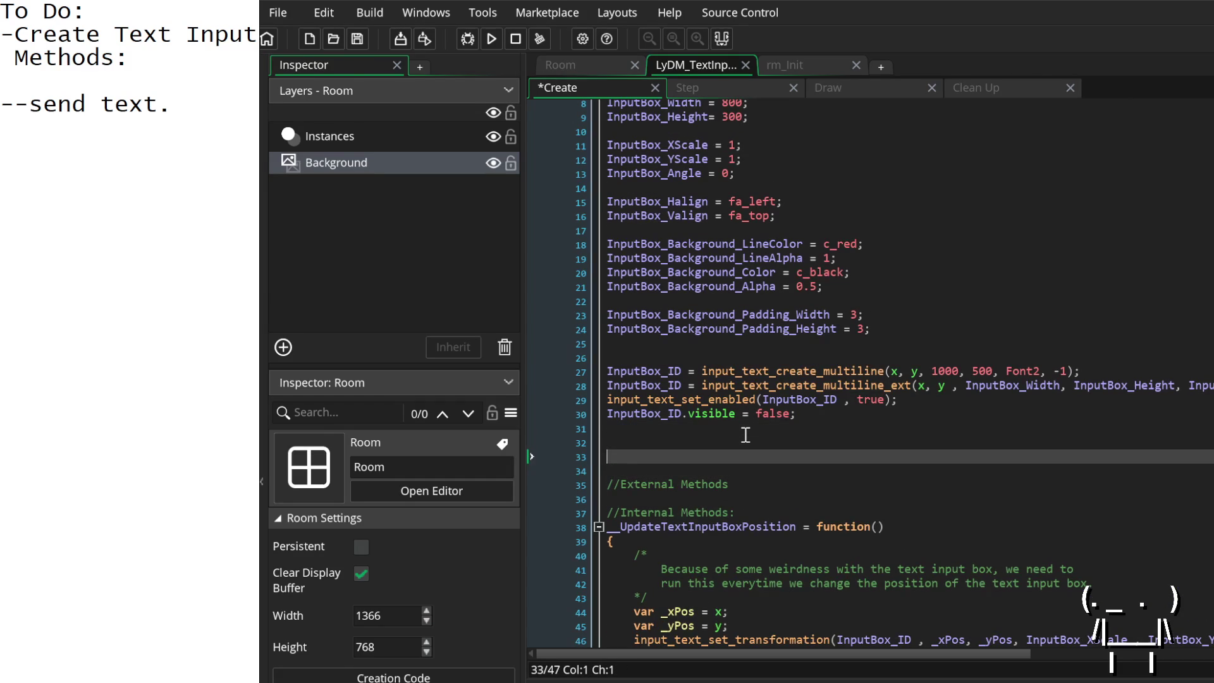
{"action": "type", "text": "//---------METHODS---------------------------------------------------------"}
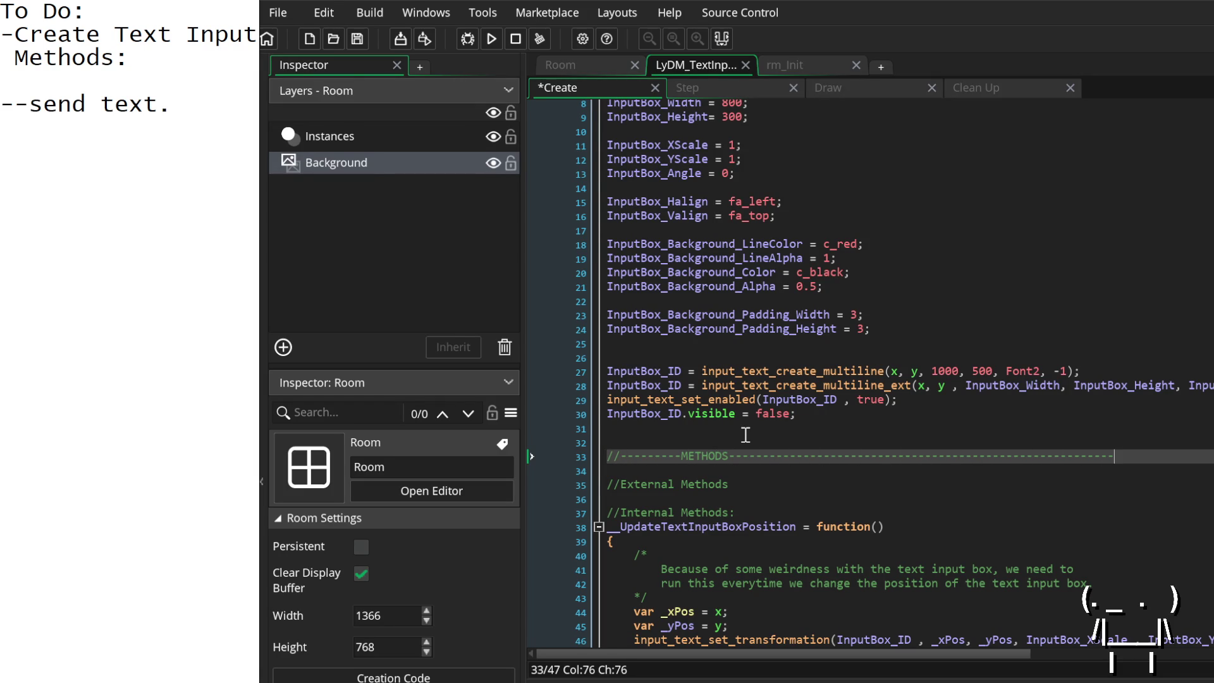
Step: Open an empty line beneath the //External Methods heading
{"action": "scroll", "coordinate": [738, 427], "scroll_direction": "down", "scroll_amount": 1}
{"action": "key", "text": "Down"}
{"action": "key", "text": "Down"}
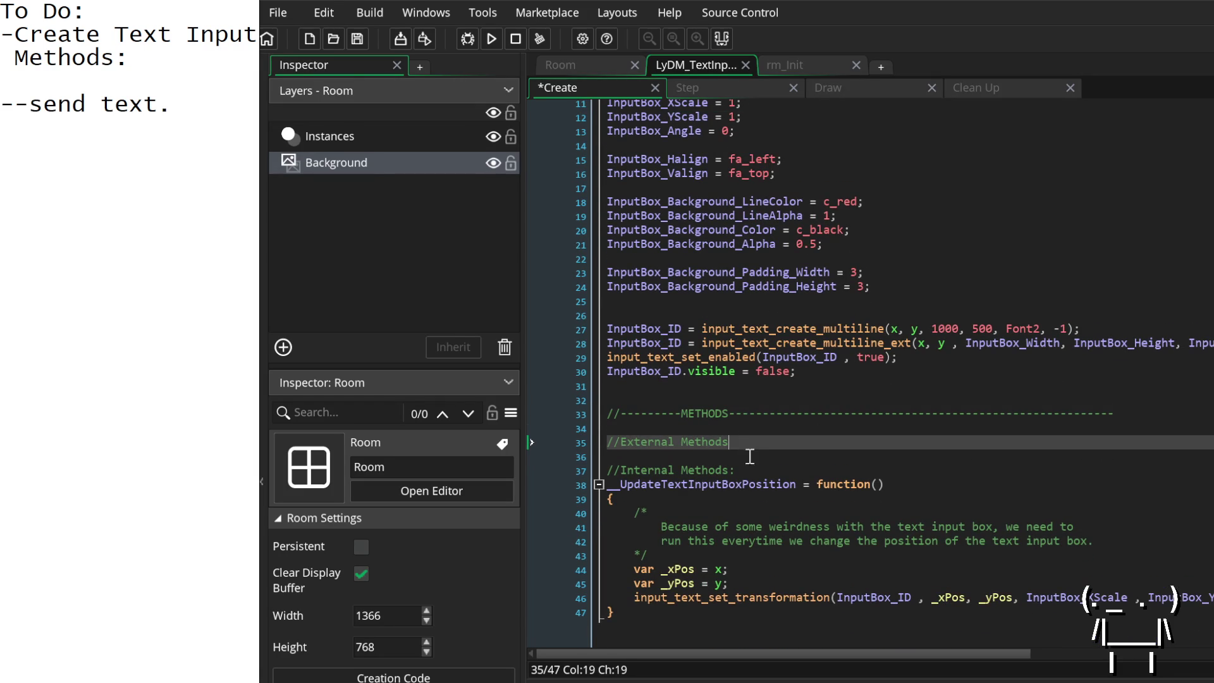
{"action": "key", "text": "Return"}
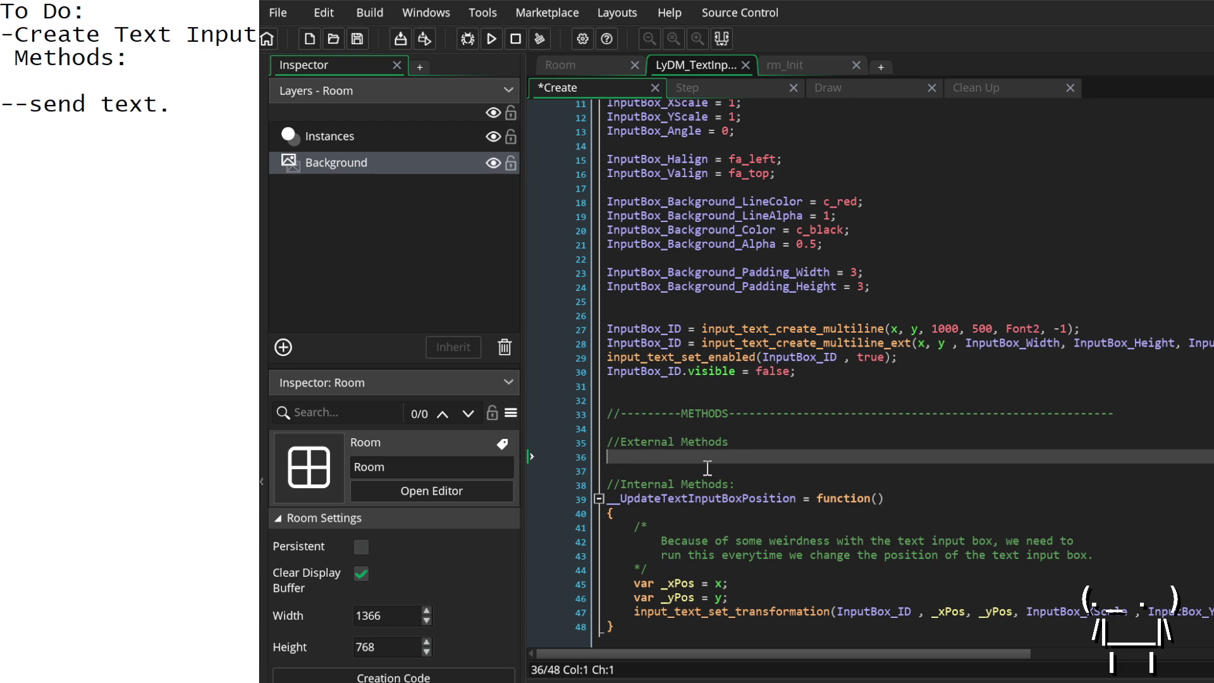
{"action": "scroll", "coordinate": [775, 436], "scroll_direction": "up", "scroll_amount": 4}
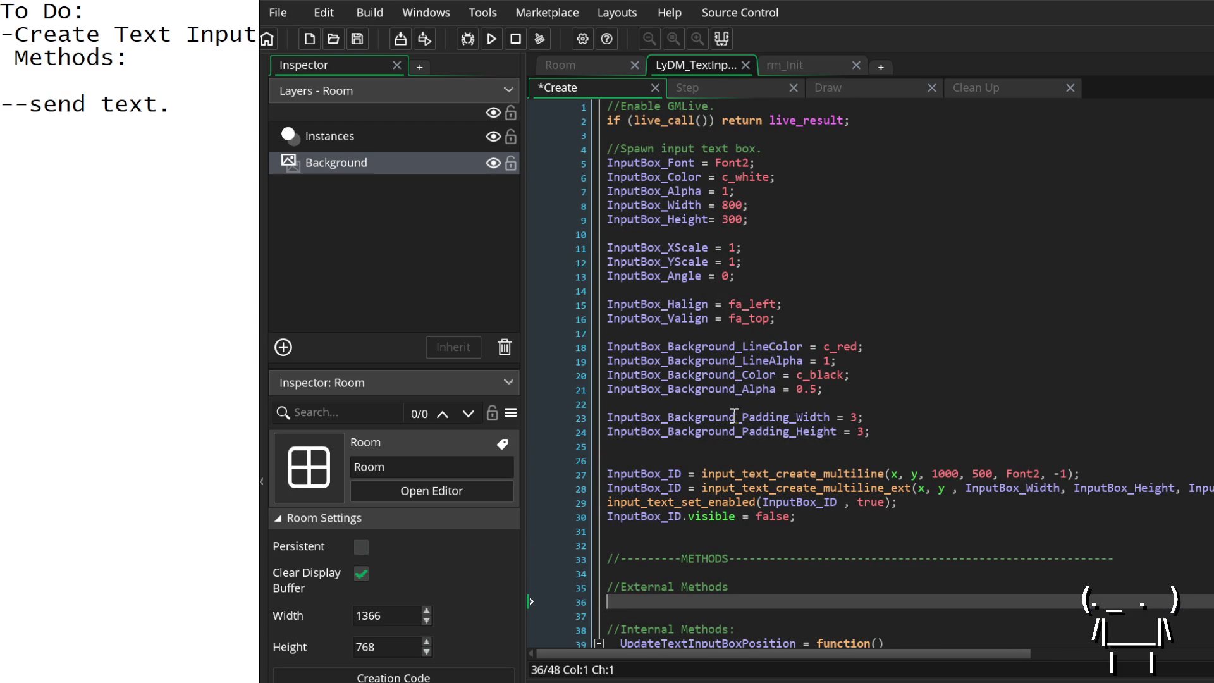
{"action": "left_click", "coordinate": [649, 402]}
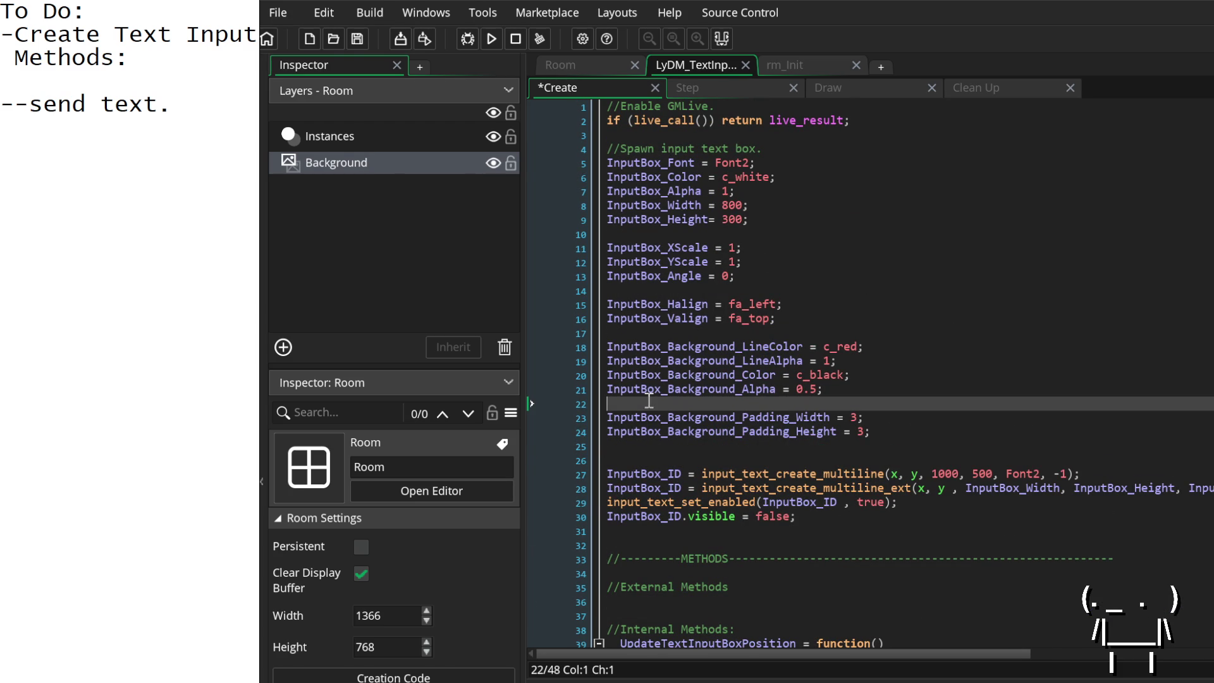
{"action": "key", "text": "BackSpace"}
{"action": "left_click", "coordinate": [688, 331]}
{"action": "key", "text": "BackSpace"}
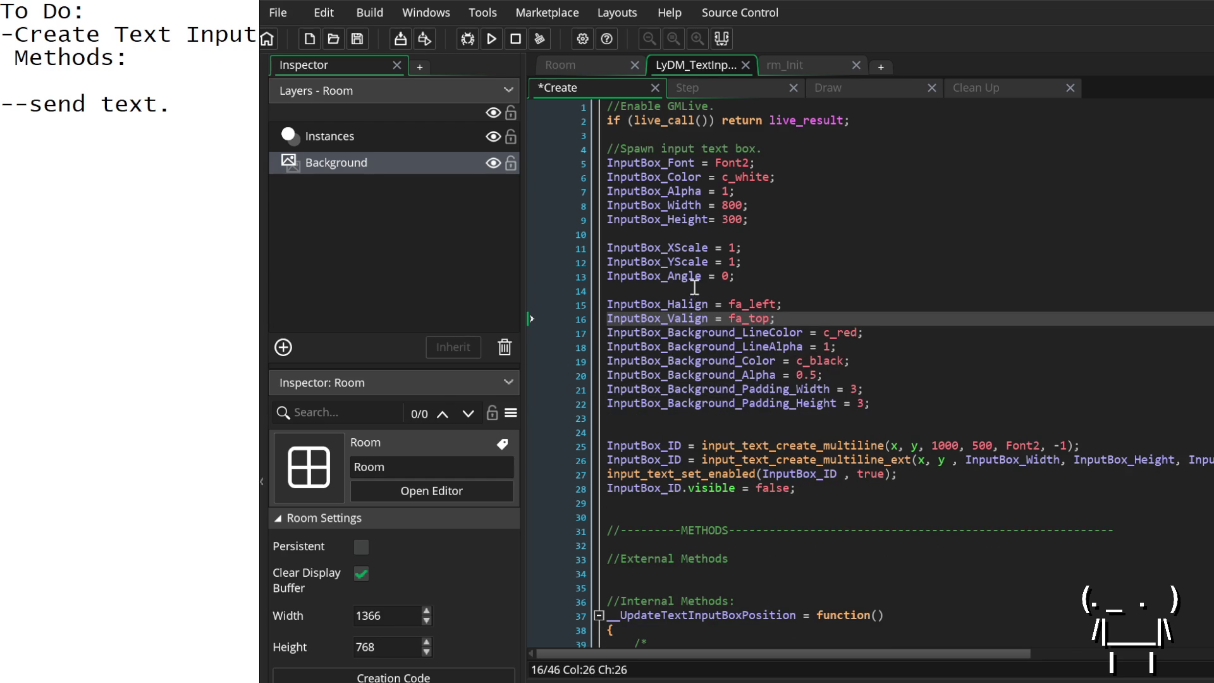
{"action": "key", "text": "Return"}
{"action": "key", "text": "BackSpace"}
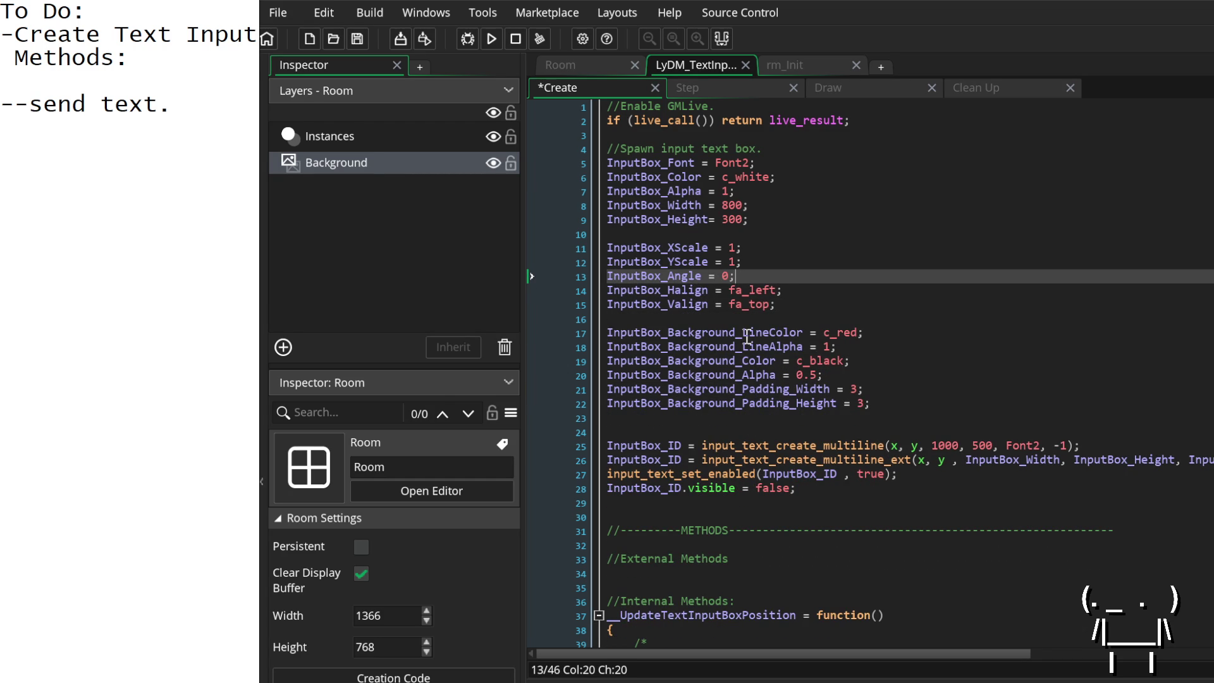
{"action": "left_click", "coordinate": [686, 234]}
{"action": "key", "text": "BackSpace"}
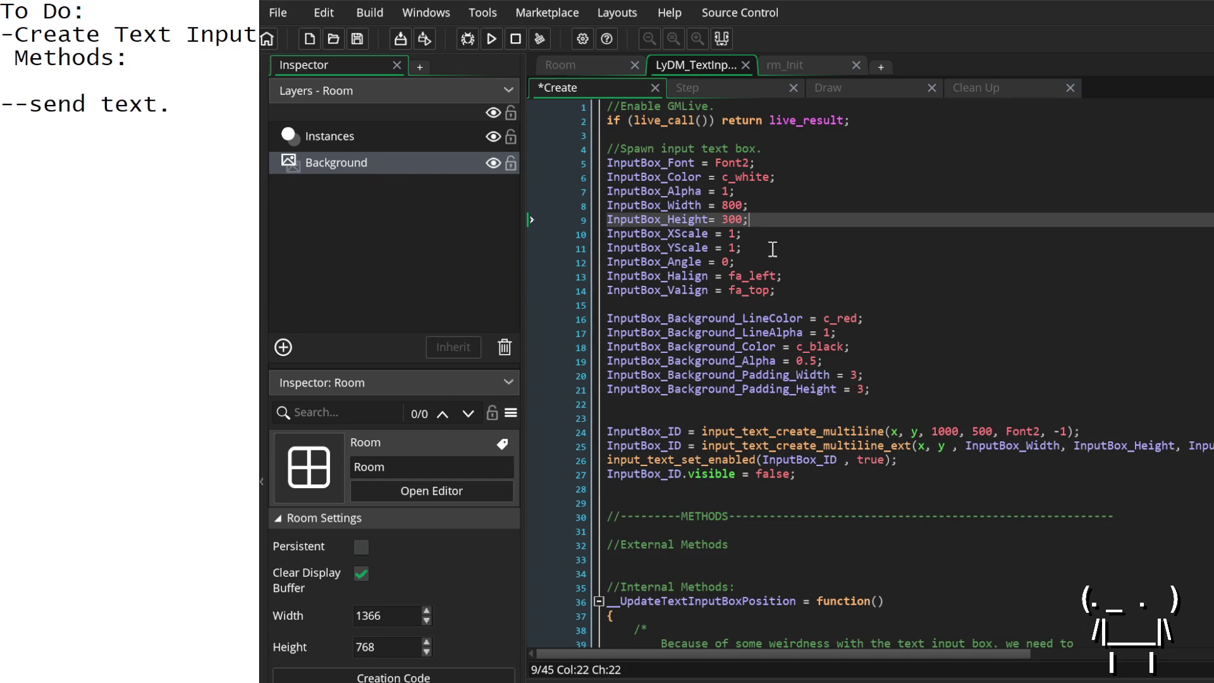
{"action": "left_click", "coordinate": [745, 304]}
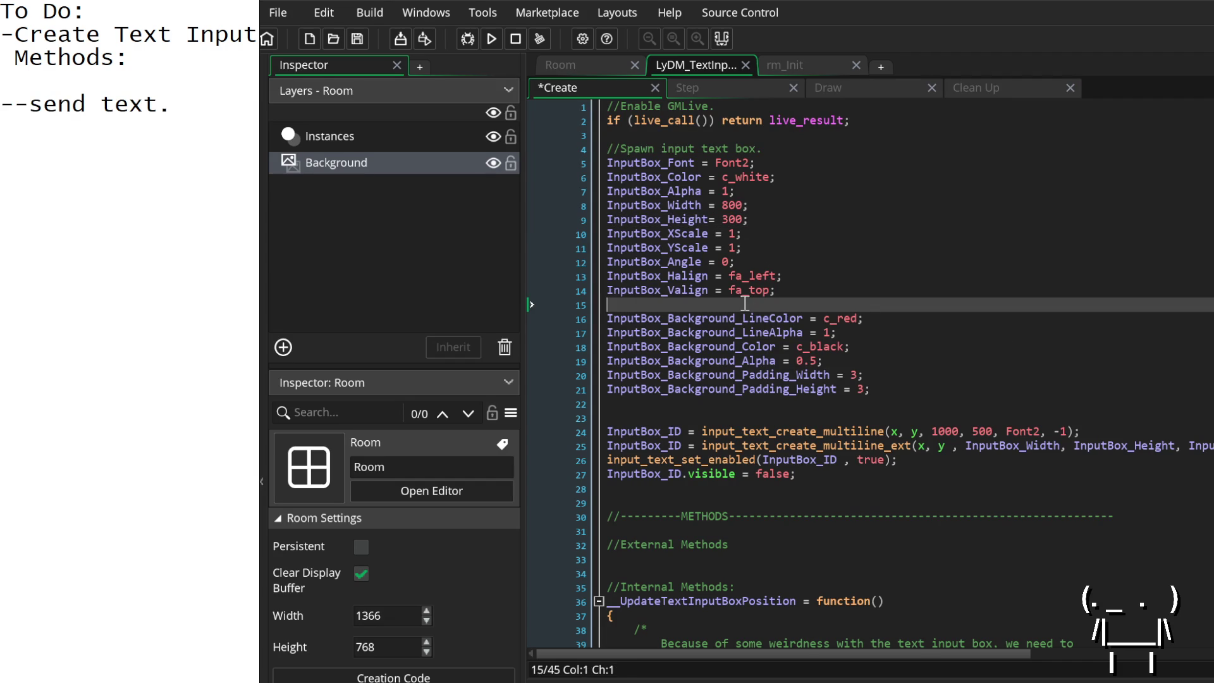
{"action": "key", "text": "BackSpace"}
{"action": "left_click", "coordinate": [936, 303]}
{"action": "left_click", "coordinate": [951, 375]}
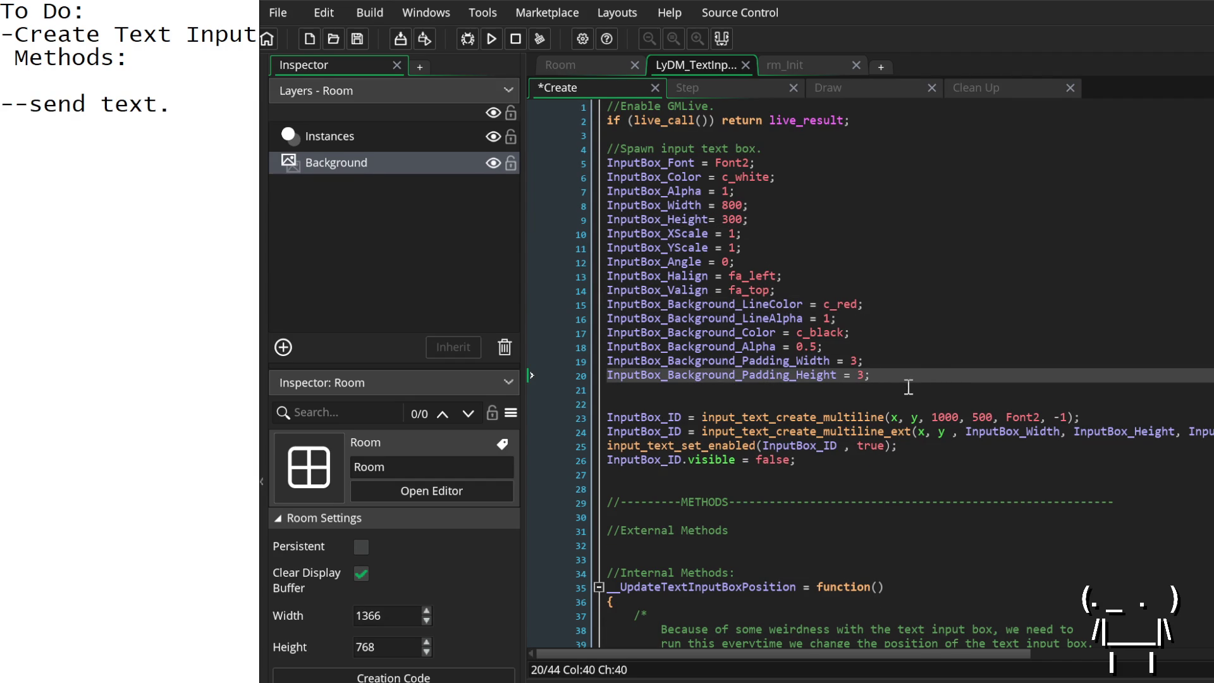
{"action": "scroll", "coordinate": [816, 539], "scroll_direction": "down", "scroll_amount": 3}
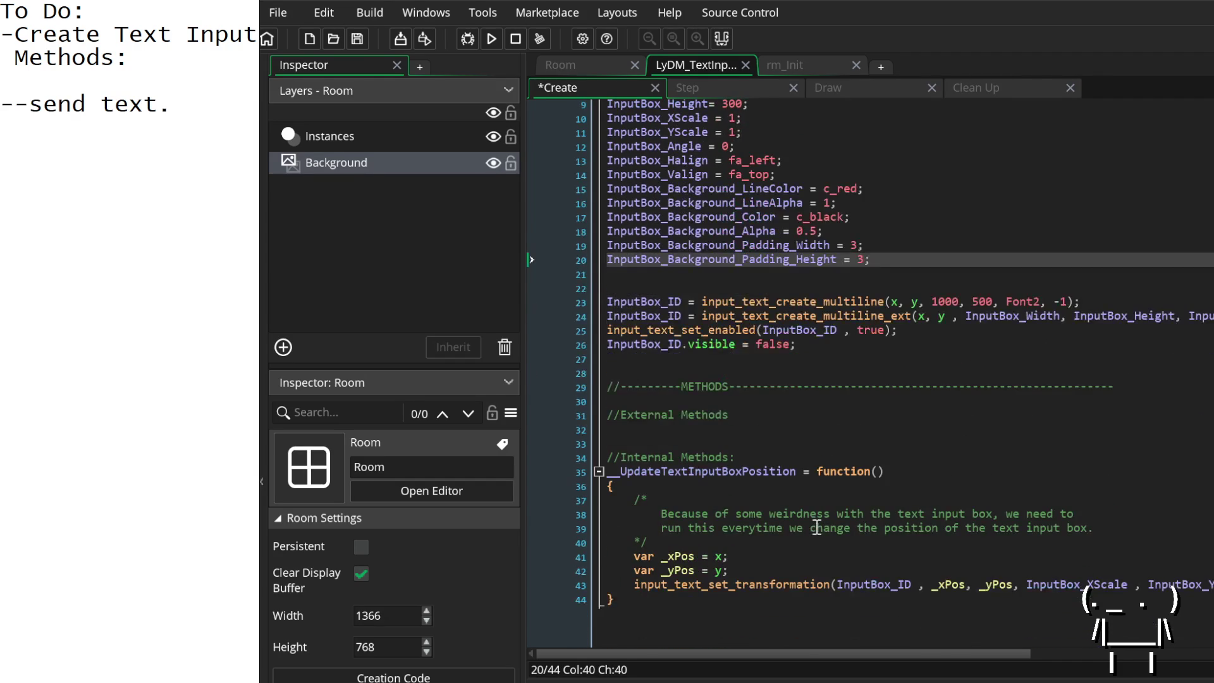
{"action": "left_click", "coordinate": [740, 434]}
{"action": "scroll", "coordinate": [740, 435], "scroll_direction": "up", "scroll_amount": 1}
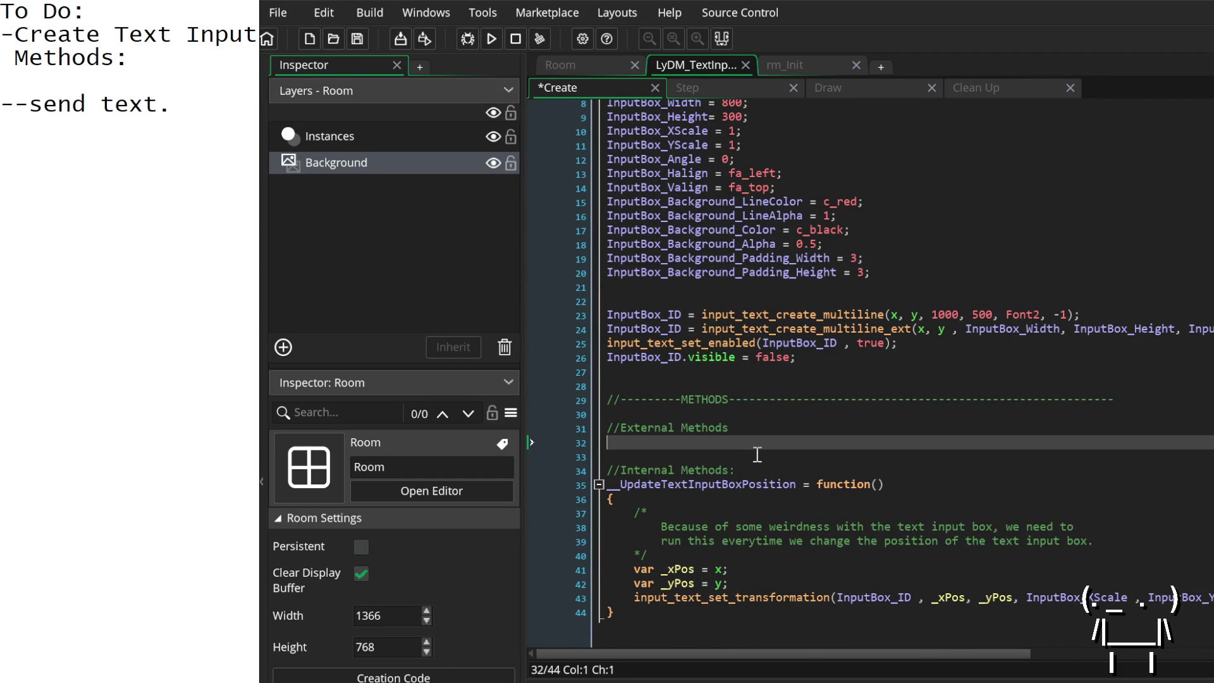
{"action": "left_click", "coordinate": [183, 107]}
{"action": "left_click", "coordinate": [757, 460]}
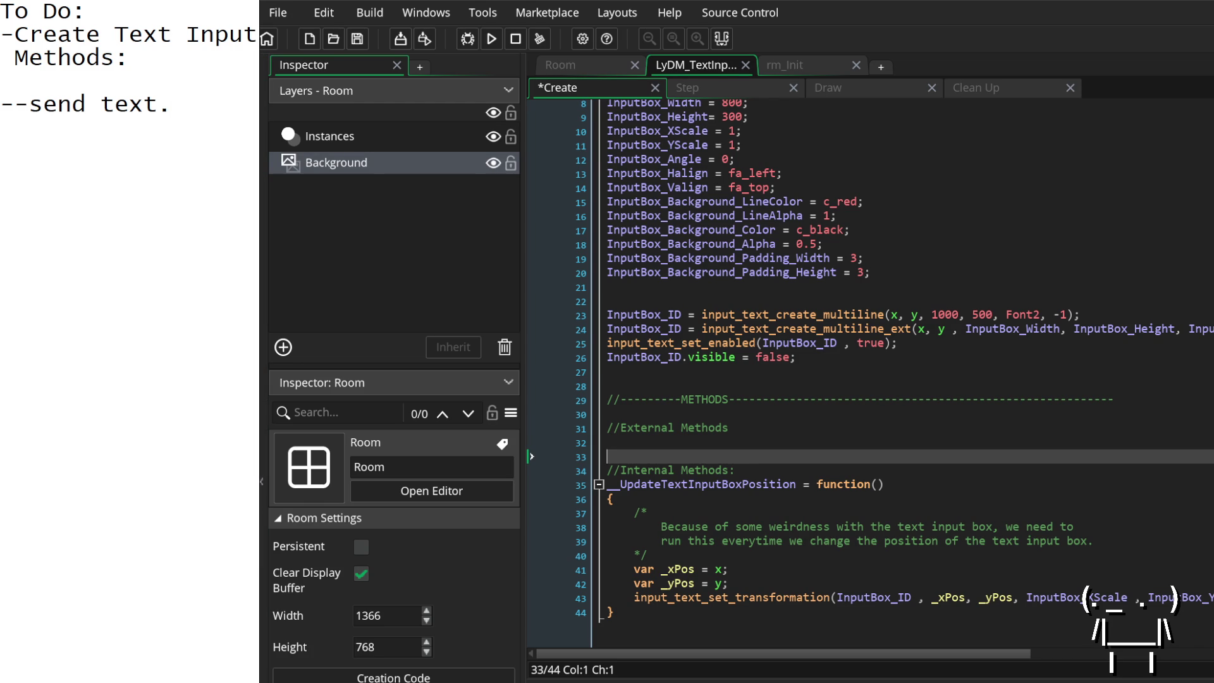
{"action": "left_click", "coordinate": [746, 472]}
{"action": "key", "text": "Return"}
{"action": "key", "text": "Return"}
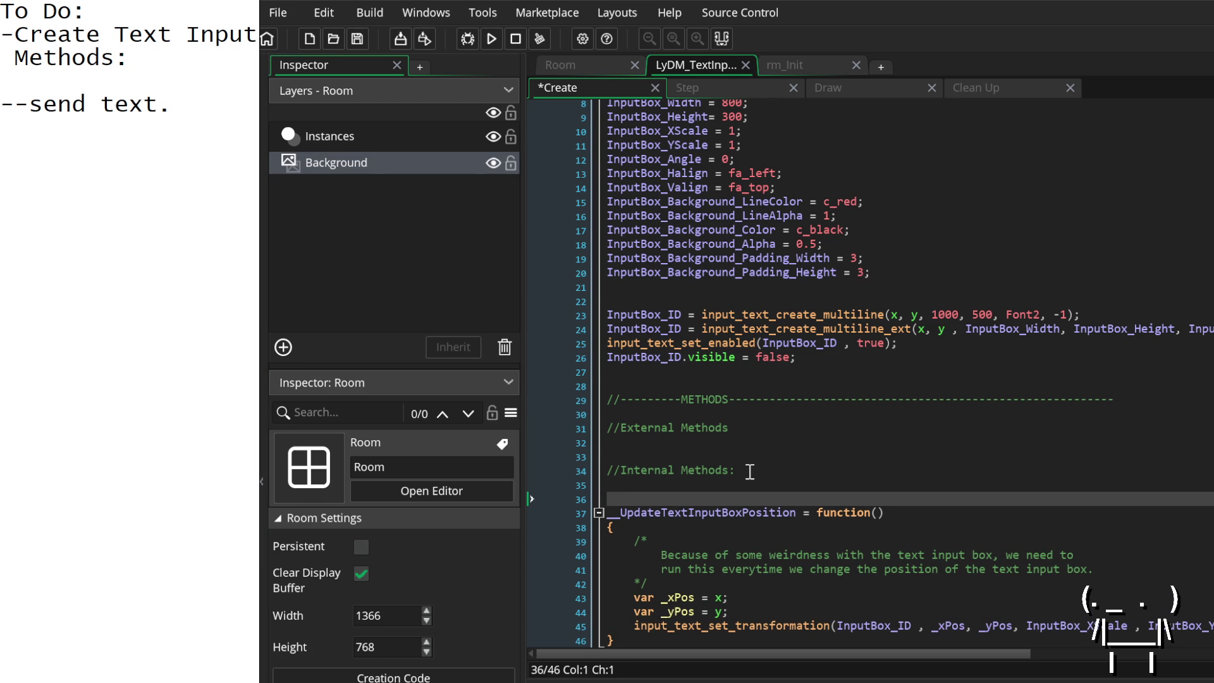
Step: Declare __SendText = function(){}; under //Internal Methods
{"action": "key", "text": "BackSpace"}
{"action": "type", "text": "__S"}
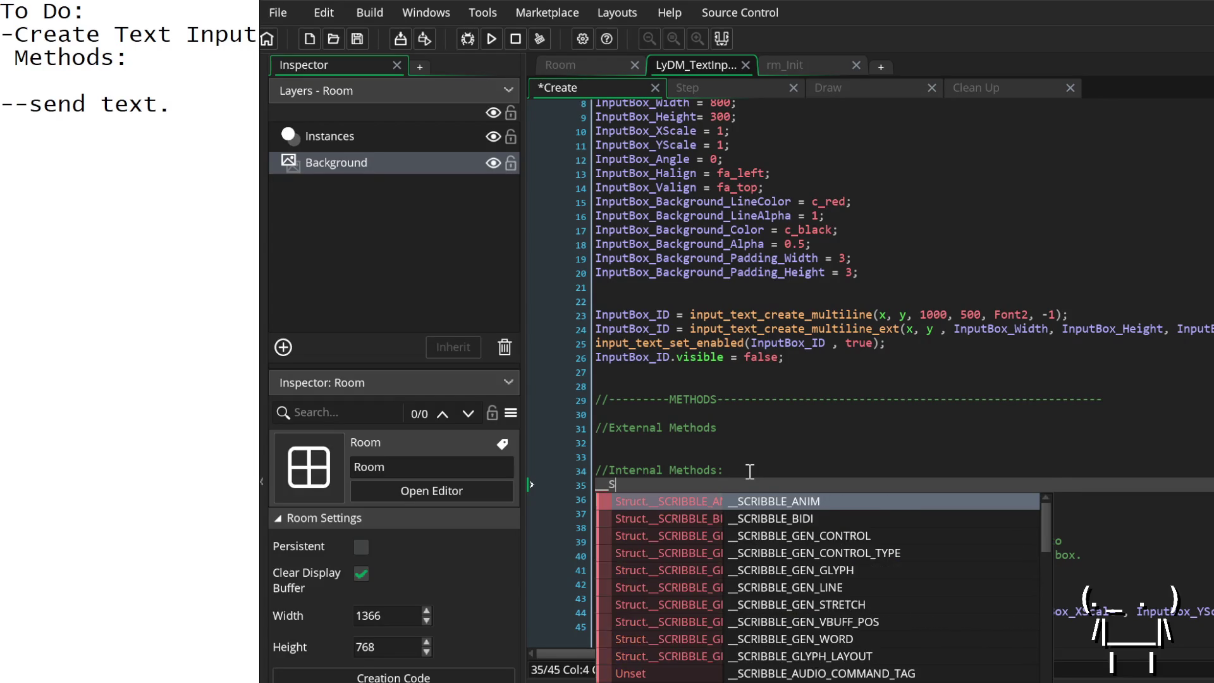
{"action": "type", "text": "endText"}
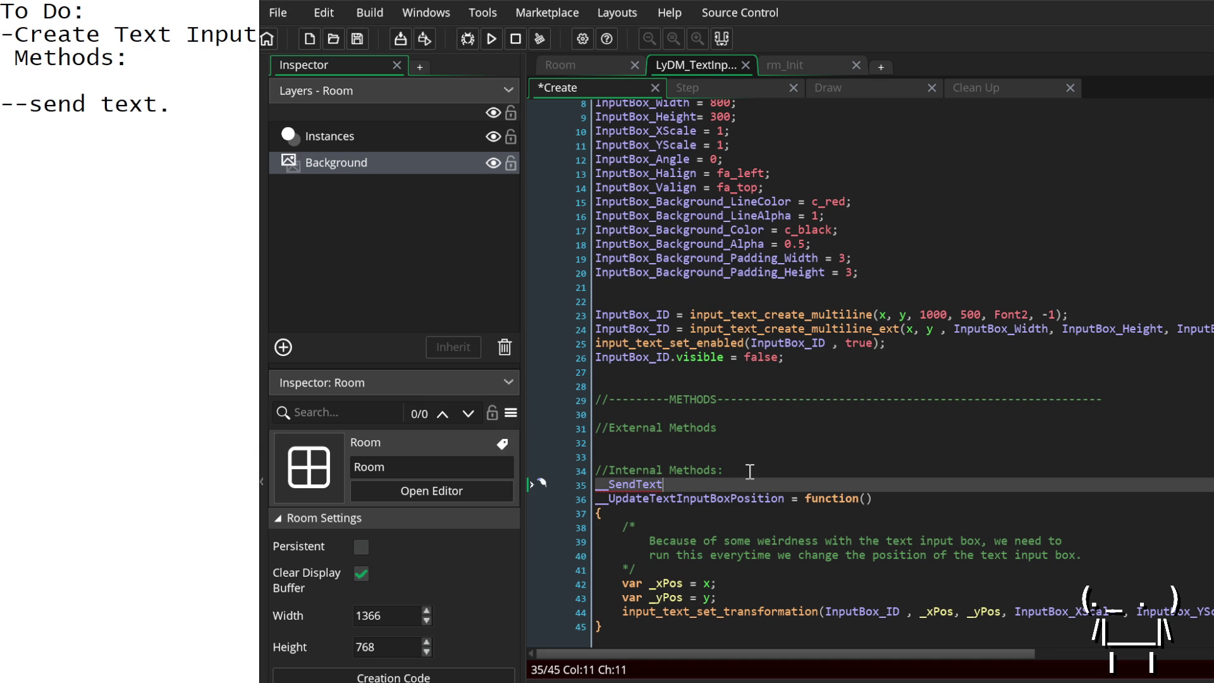
{"action": "type", "text": " = func"}
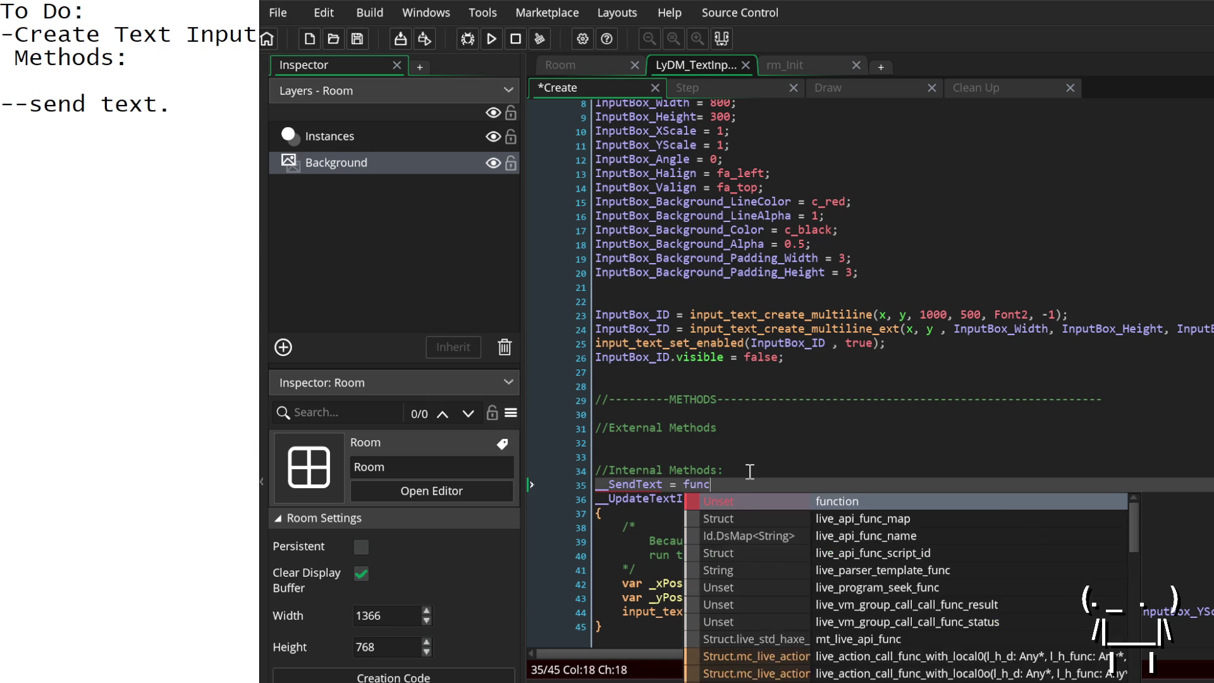
{"action": "type", "text": "tion()"}
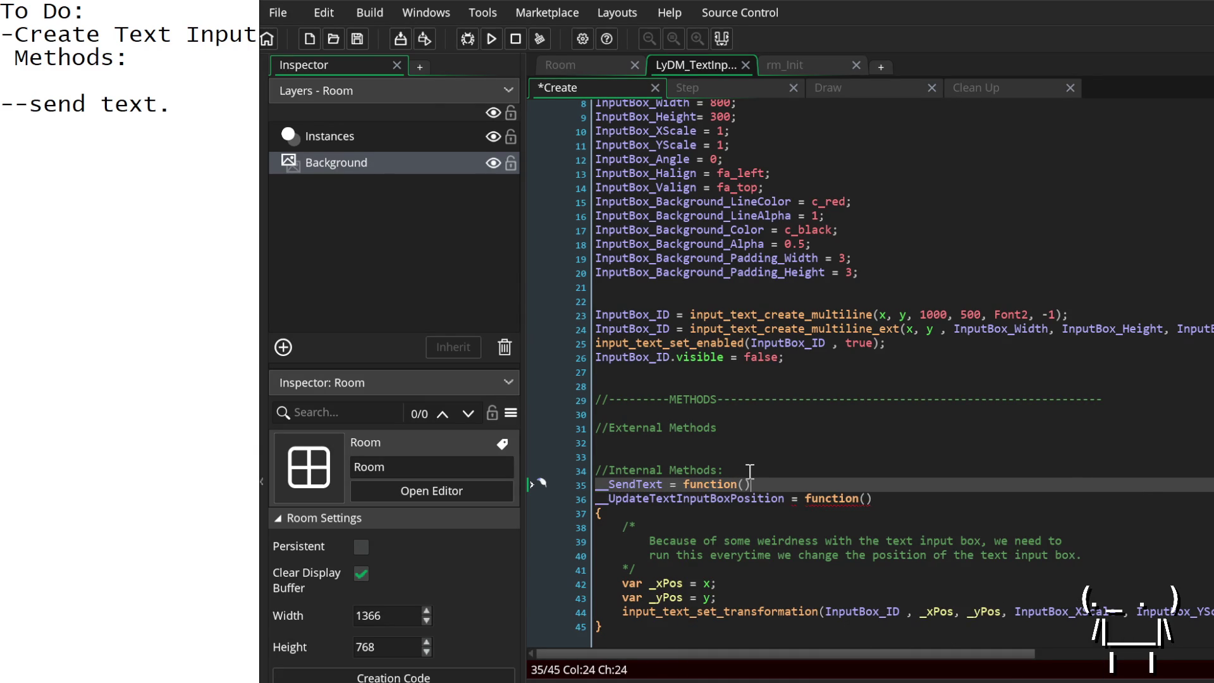
{"action": "type", "text": "{};"}
Step: Select the //External Methods comment and its blank lines
{"action": "scroll", "coordinate": [1071, 492], "scroll_direction": "up", "scroll_amount": 1}
{"action": "scroll", "coordinate": [1070, 493], "scroll_direction": "up", "scroll_amount": 1}
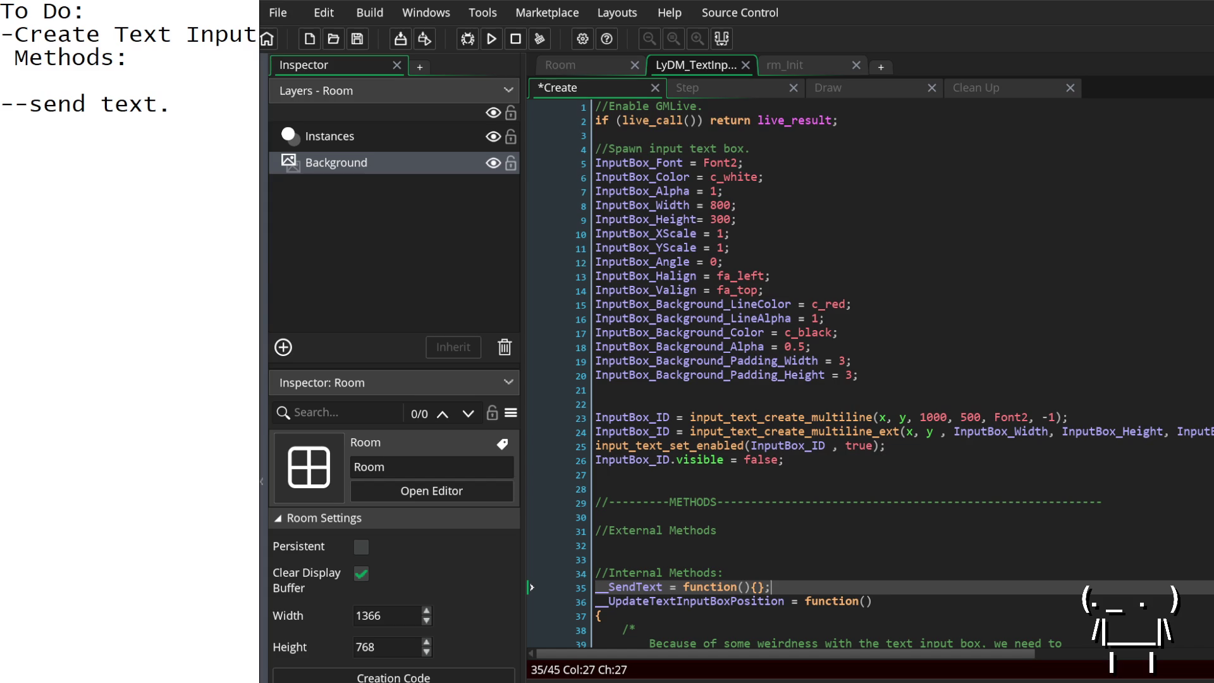
{"action": "left_click_drag", "start_coordinate": [607, 560], "coordinate": [604, 513]}
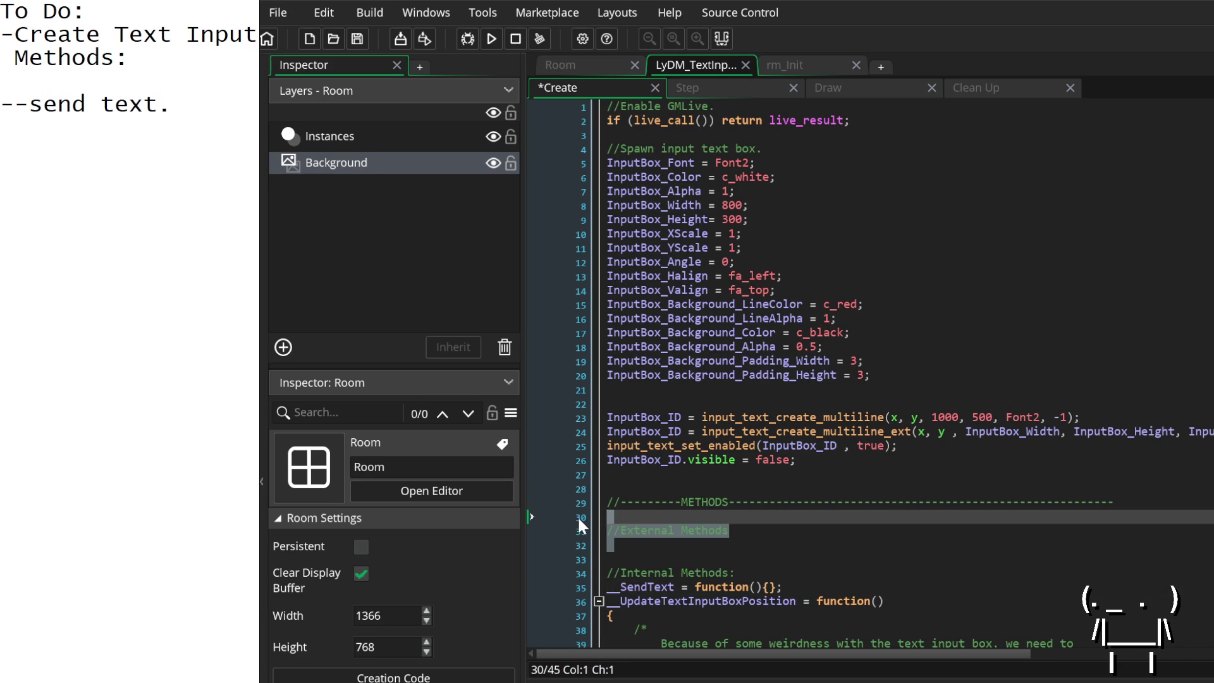
Step: Delete the //External Methods comment and its blank lines
{"action": "left_click", "coordinate": [585, 529]}
{"action": "key", "text": "Delete"}
{"action": "key", "text": "Delete"}
{"action": "key", "text": "Delete"}
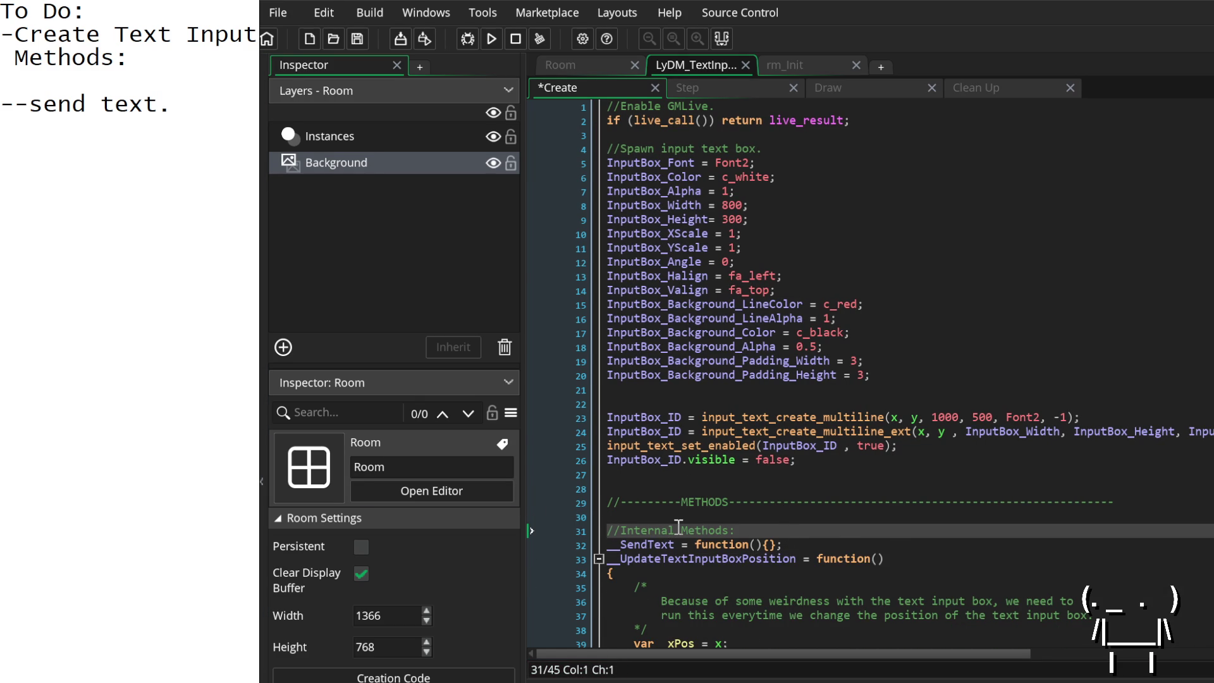
{"action": "scroll", "coordinate": [767, 558], "scroll_direction": "down", "scroll_amount": 2}
{"action": "left_click", "coordinate": [802, 464]}
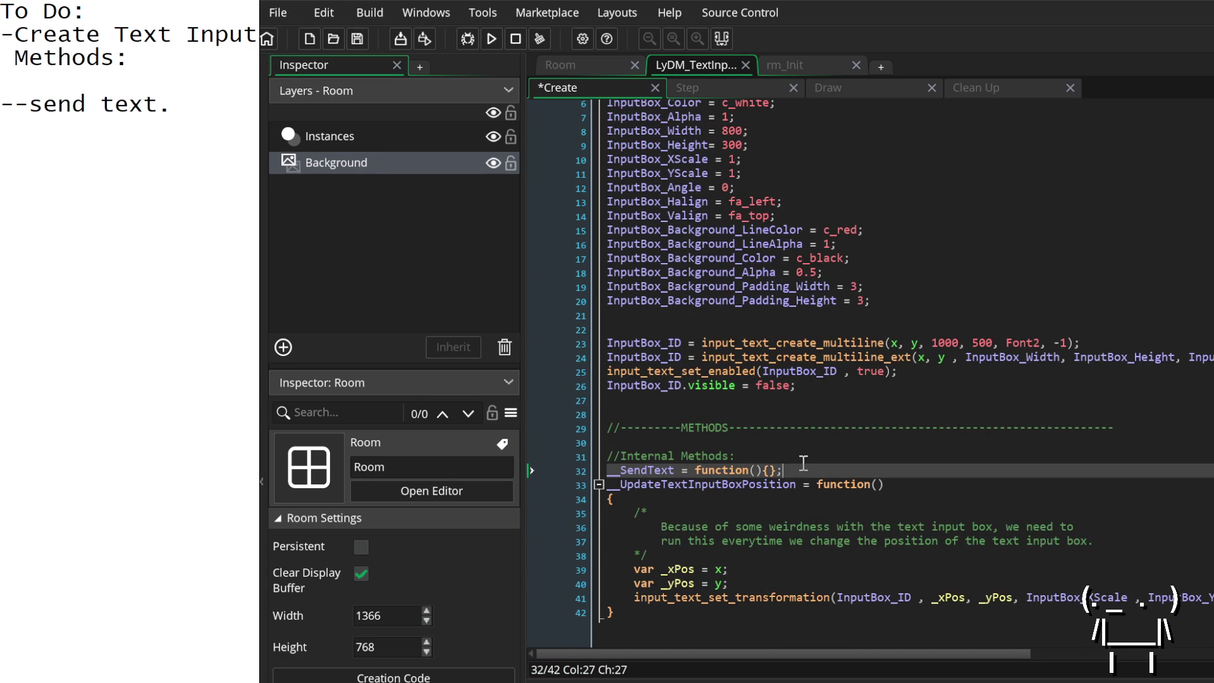
{"action": "left_click", "coordinate": [218, 110]}
{"action": "scroll", "coordinate": [870, 373], "scroll_direction": "up", "scroll_amount": 2}
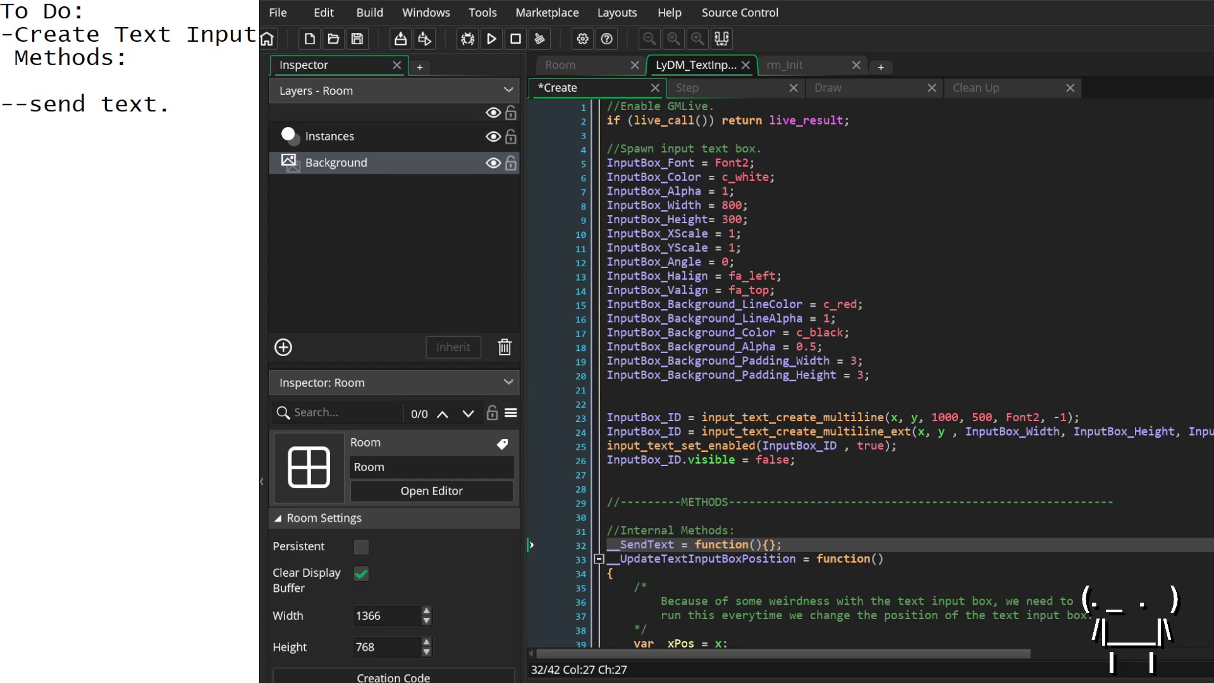
Step: Leave five blank lines between the input box setup code and the METHODS divider
{"action": "left_click", "coordinate": [694, 476]}
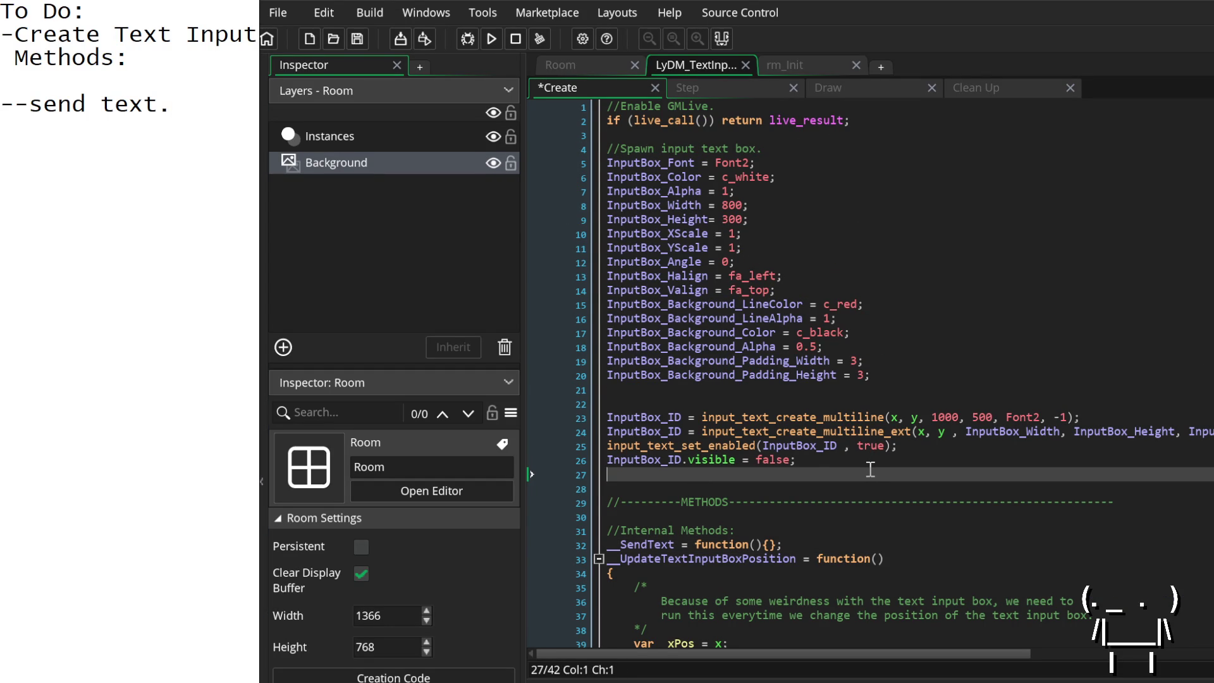
{"action": "key", "text": "Return"}
{"action": "key", "text": "Return"}
{"action": "key", "text": "Return"}
{"action": "key", "text": "Up"}
{"action": "key", "text": "Up"}
{"action": "key", "text": "Up"}
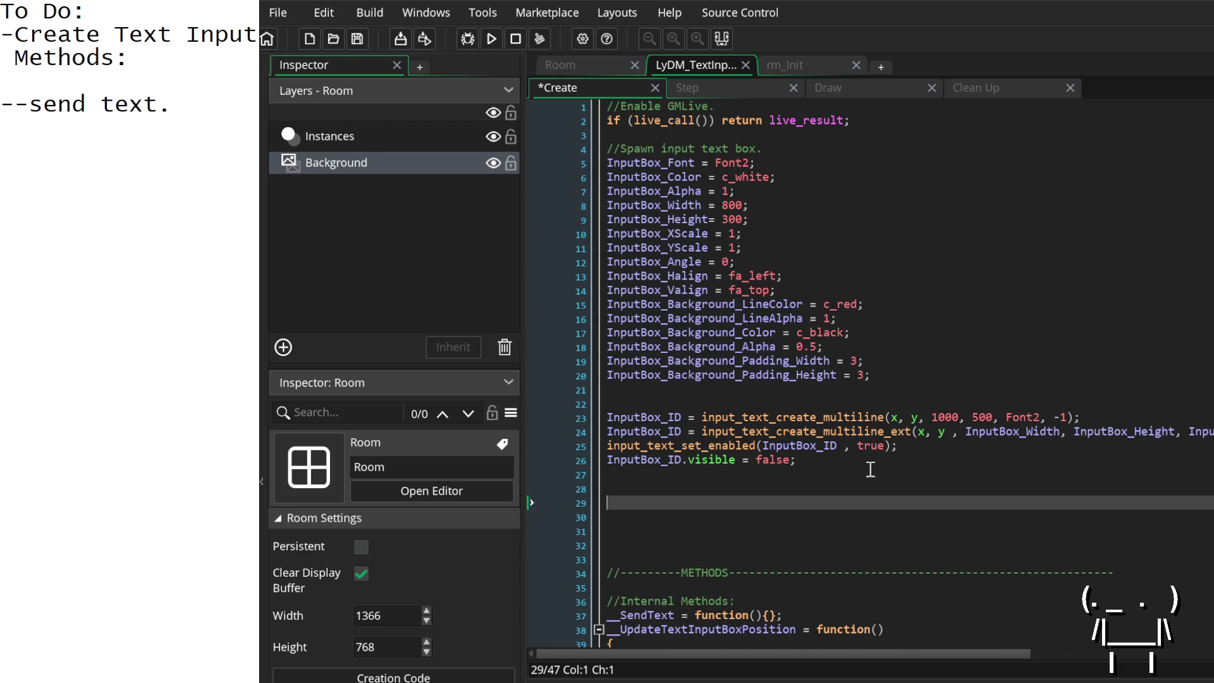
{"action": "key", "text": "Down"}
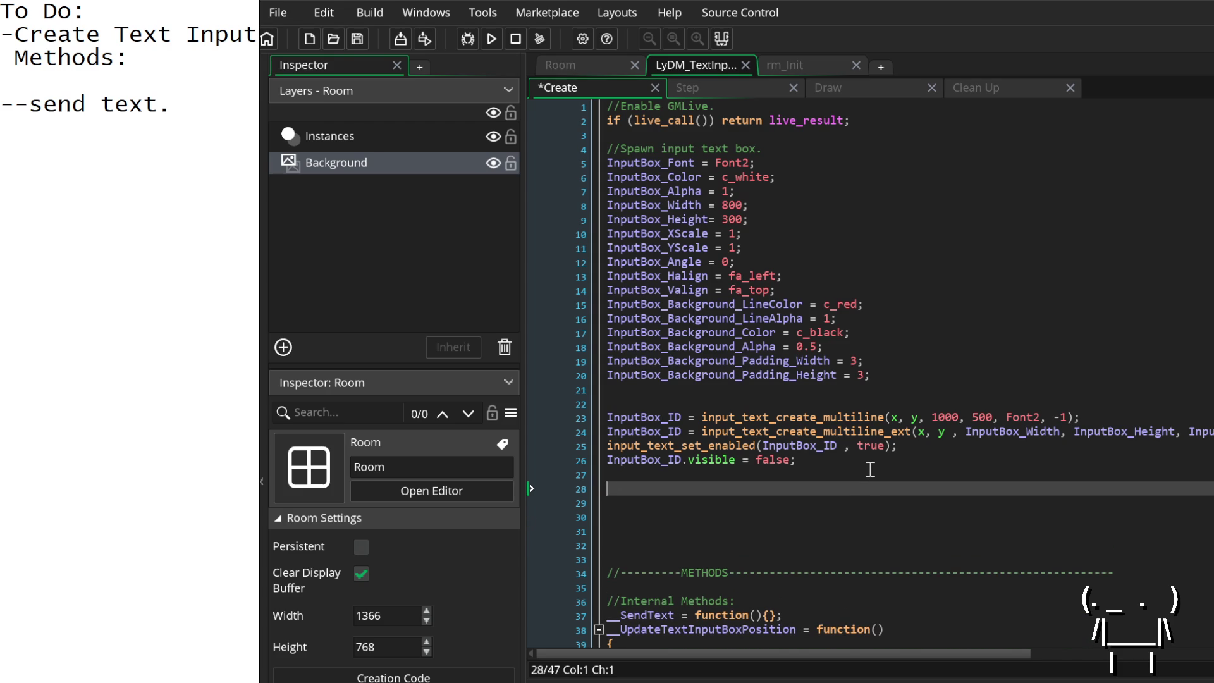
{"action": "key", "text": "BackSpace"}
{"action": "key", "text": "BackSpace"}
{"action": "key", "text": "Up"}
{"action": "key", "text": "Up"}
{"action": "key", "text": "Up"}
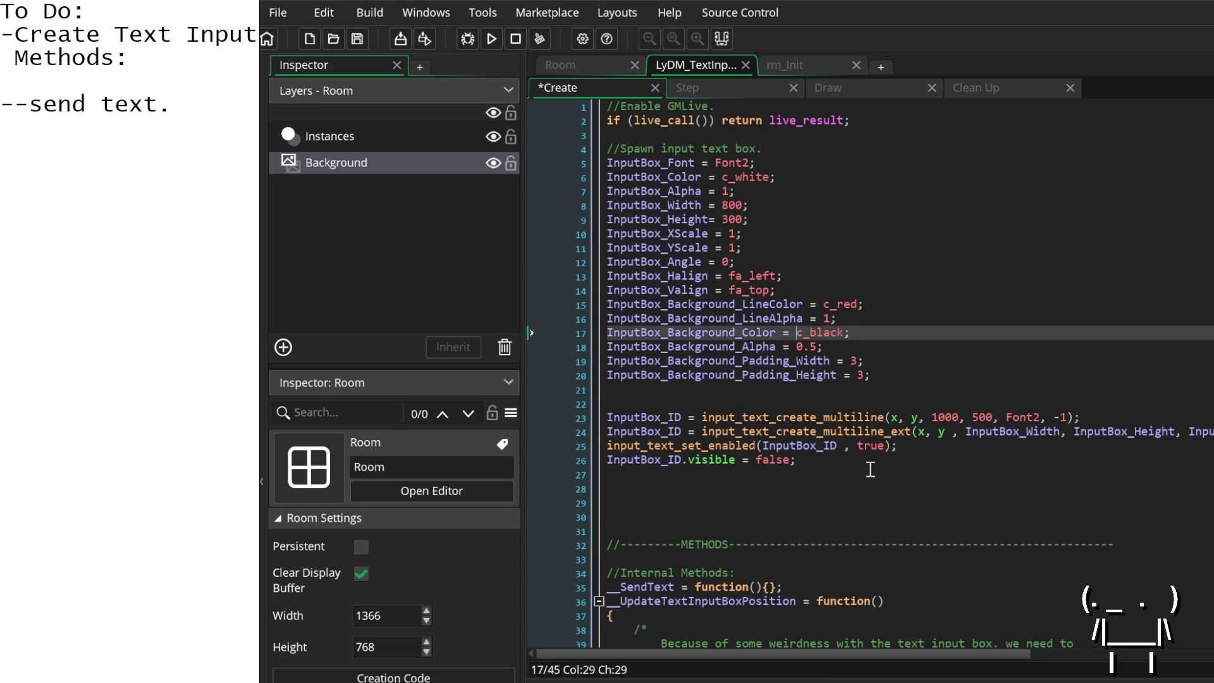
Step: Insert blank lines below the GMLive call and a //----------------------------------- divider on line 3
{"action": "key", "text": "Up"}
{"action": "key", "text": "End"}
{"action": "key", "text": "Return"}
{"action": "key", "text": "Return"}
{"action": "key", "text": "Return"}
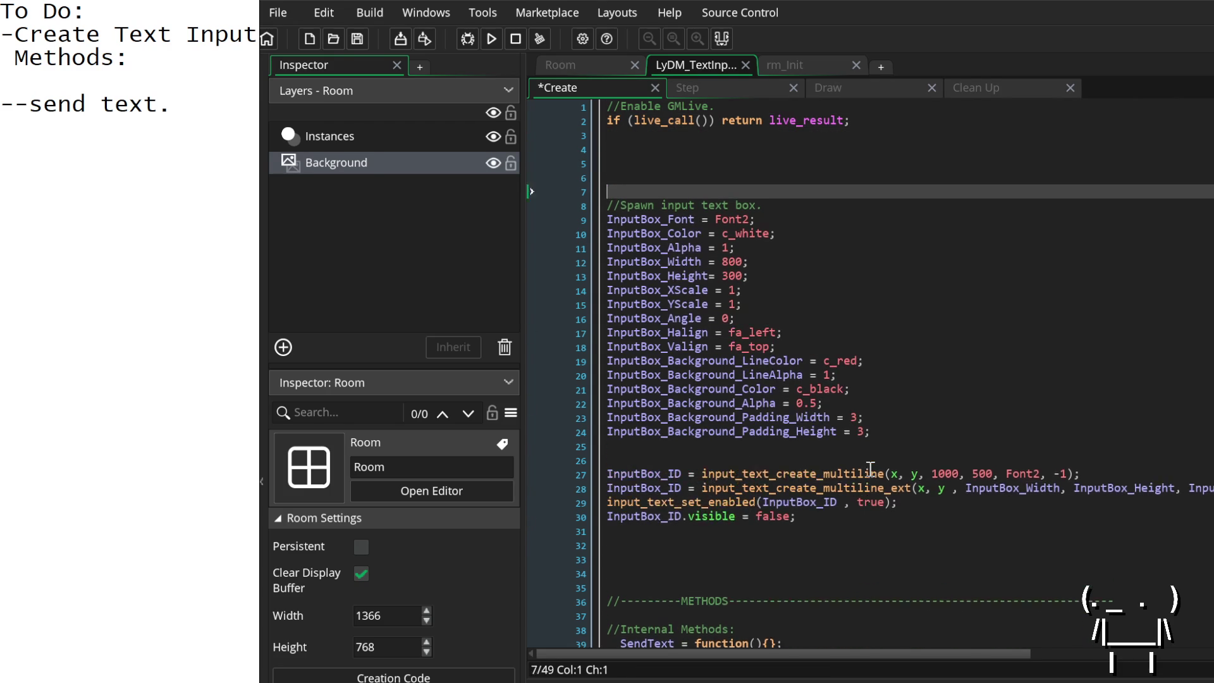
{"action": "key", "text": "Up"}
{"action": "key", "text": "Up"}
{"action": "key", "text": "Up"}
{"action": "type", "text": "/"}
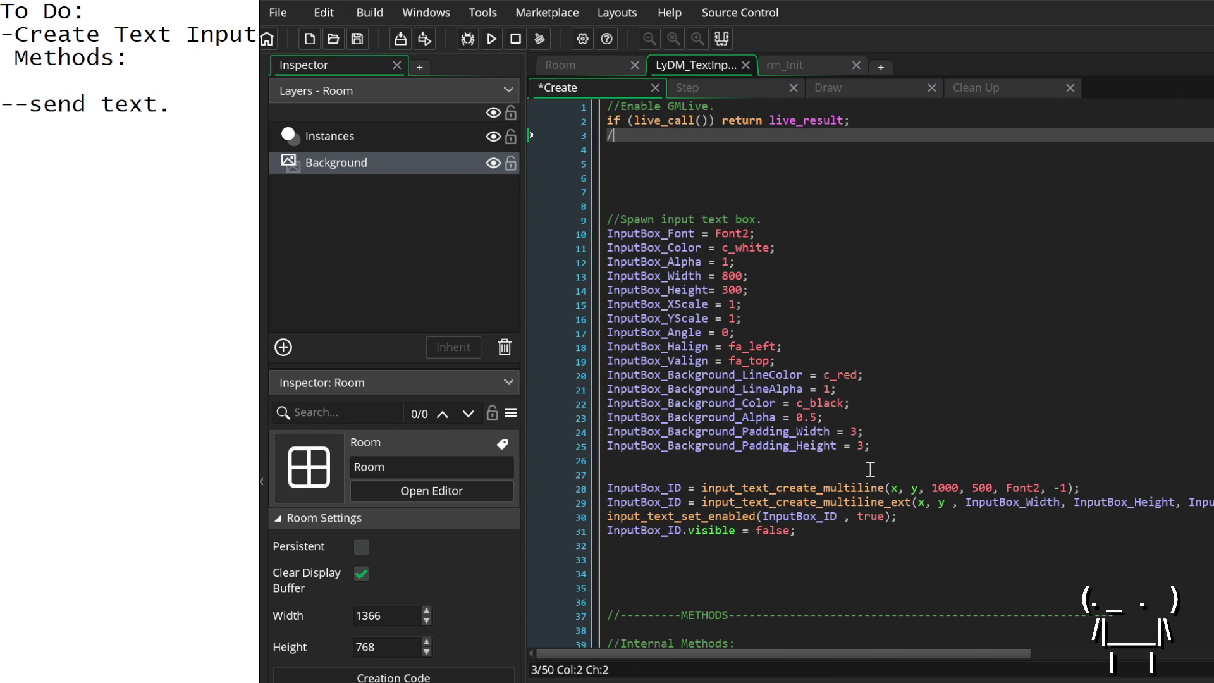
{"action": "type", "text": "/-------------------------------"}
{"action": "type", "text": "----"}
{"action": "key", "text": "Down"}
{"action": "key", "text": "Return"}
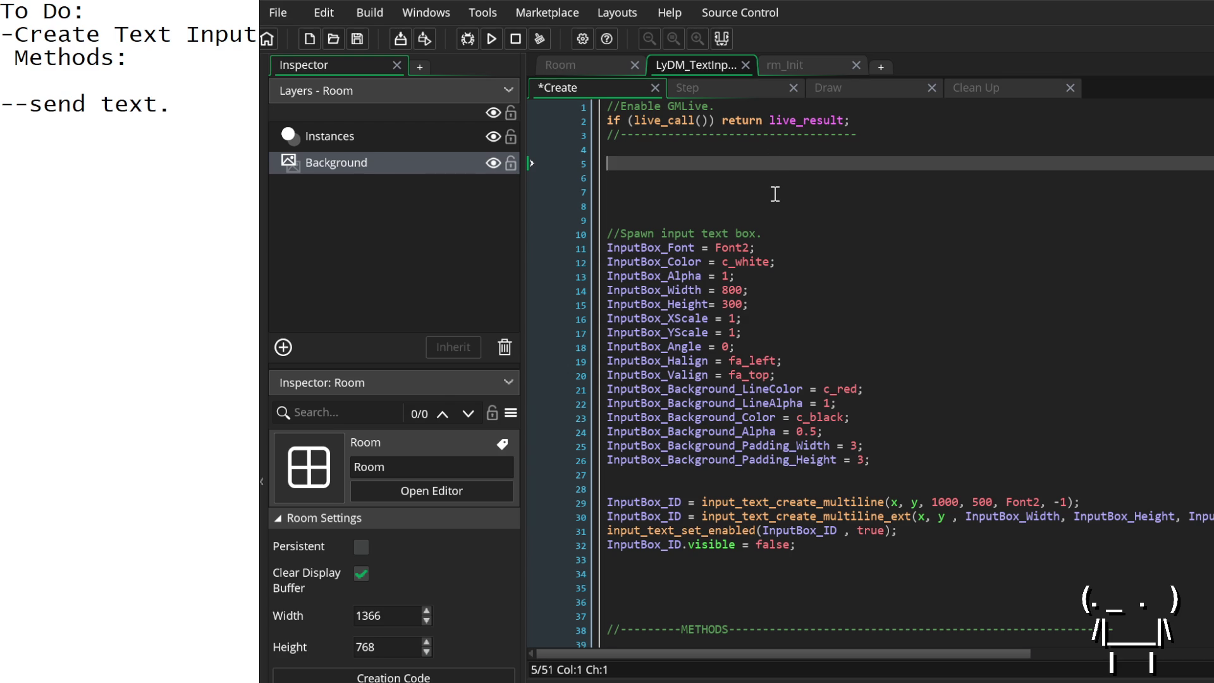
{"action": "left_click", "coordinate": [727, 149]}
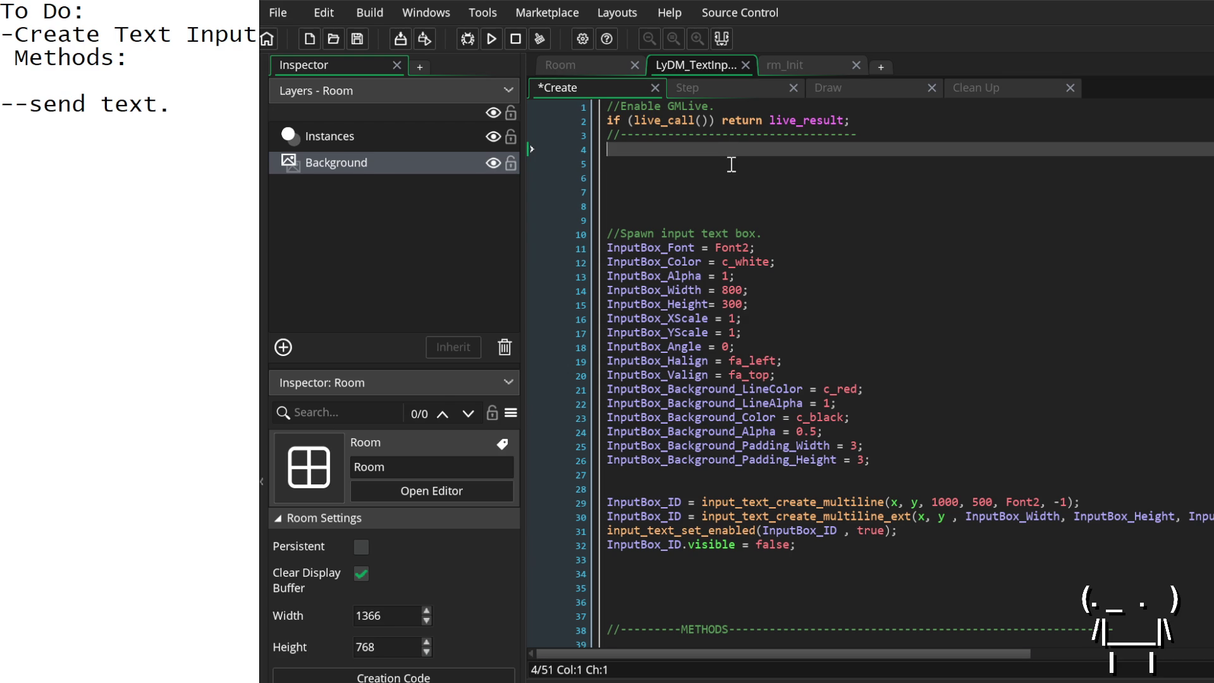
Step: Write the section comment //Text Input Internals Variables
{"action": "type", "text": "//"}
{"action": "key", "text": "BackSpace"}
{"action": "type", "text": "Text Input "}
{"action": "type", "text": "Variables"}
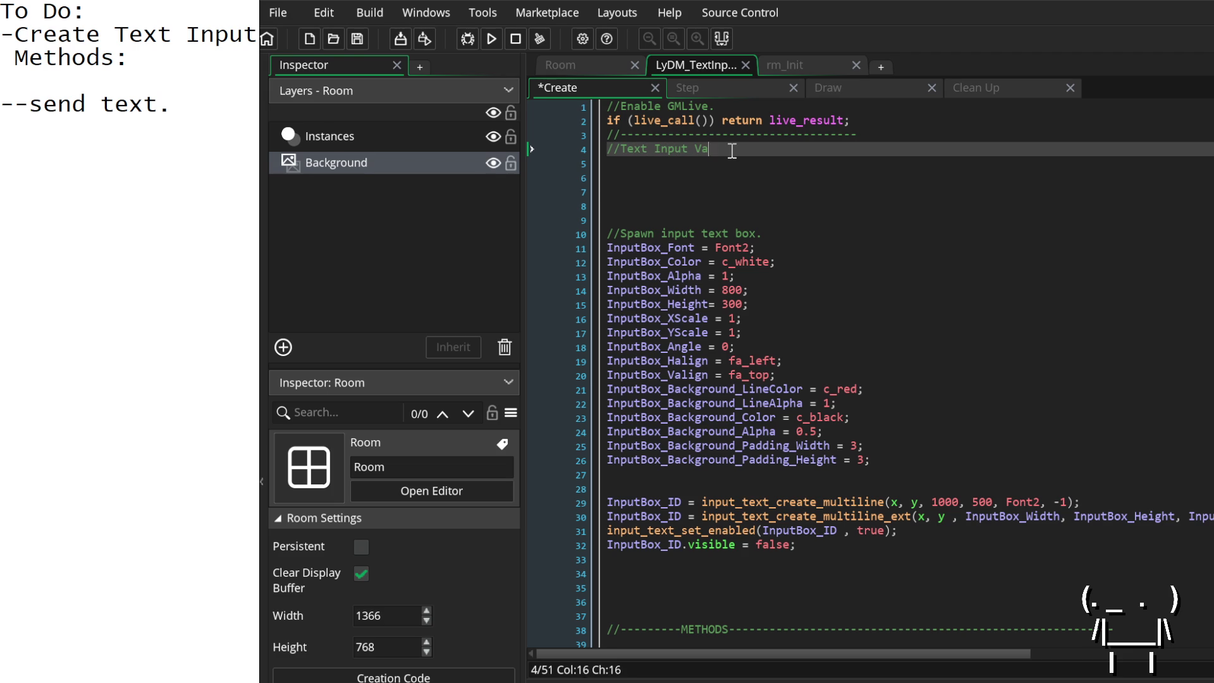
{"action": "key", "text": "BackSpace"}
{"action": "key", "text": "BackSpace"}
{"action": "key", "text": "BackSpace"}
{"action": "type", "text": "Internals V"}
{"action": "type", "text": "ariables."}
{"action": "key", "text": "Down"}
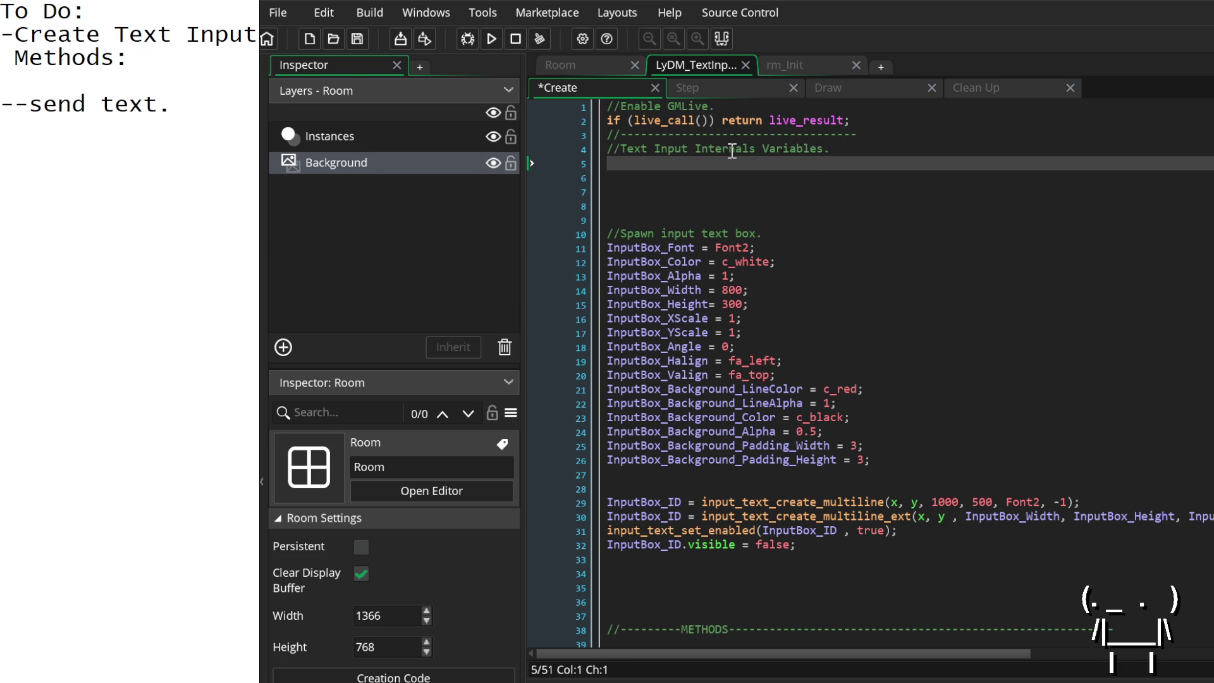
Step: Draft a TextInput_Target_ID declaration with comment, then erase it back to the section heading
{"action": "type", "text": "TextI"}
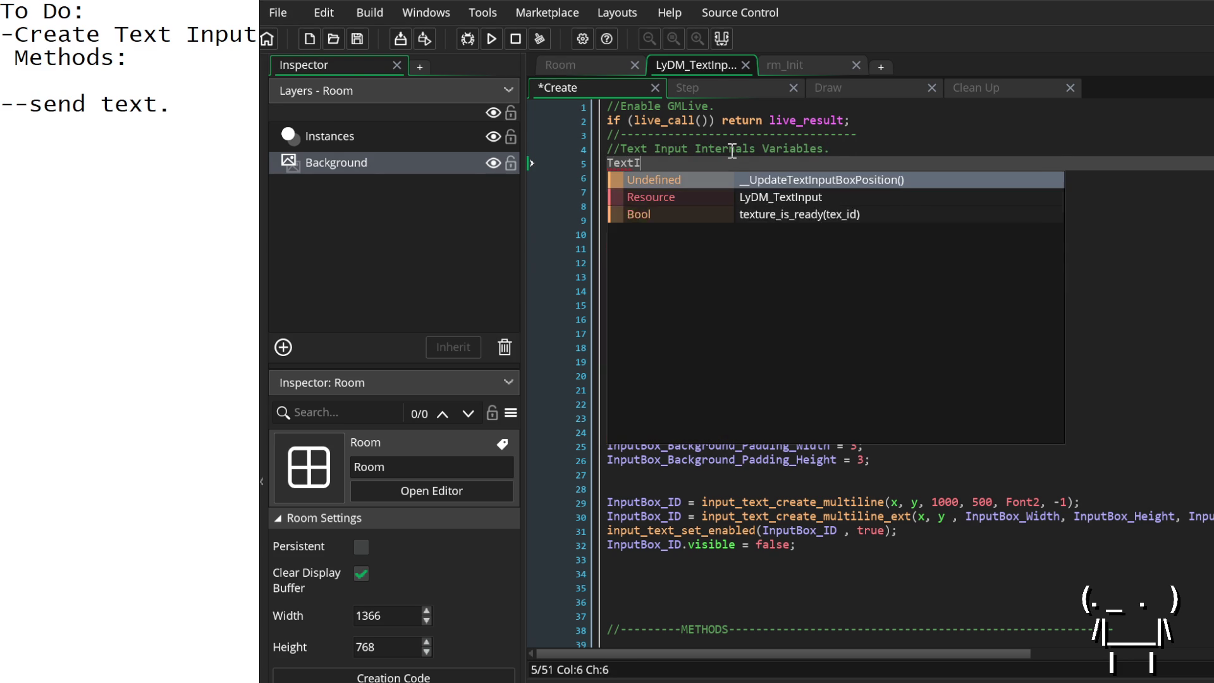
{"action": "type", "text": "nput_Tar"}
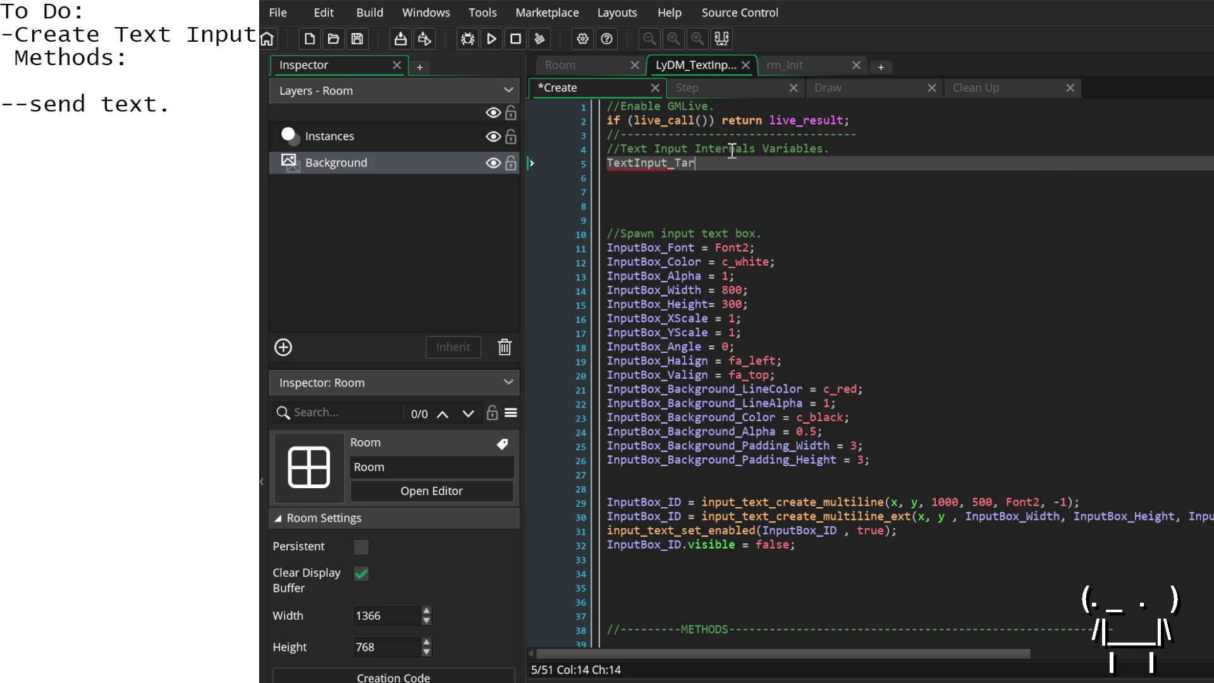
{"action": "type", "text": "get = undefined"}
{"action": "type", "text": "; //"}
{"action": "key", "text": "Delete"}
{"action": "type", "text": "_ID"}
{"action": "key", "text": "End"}
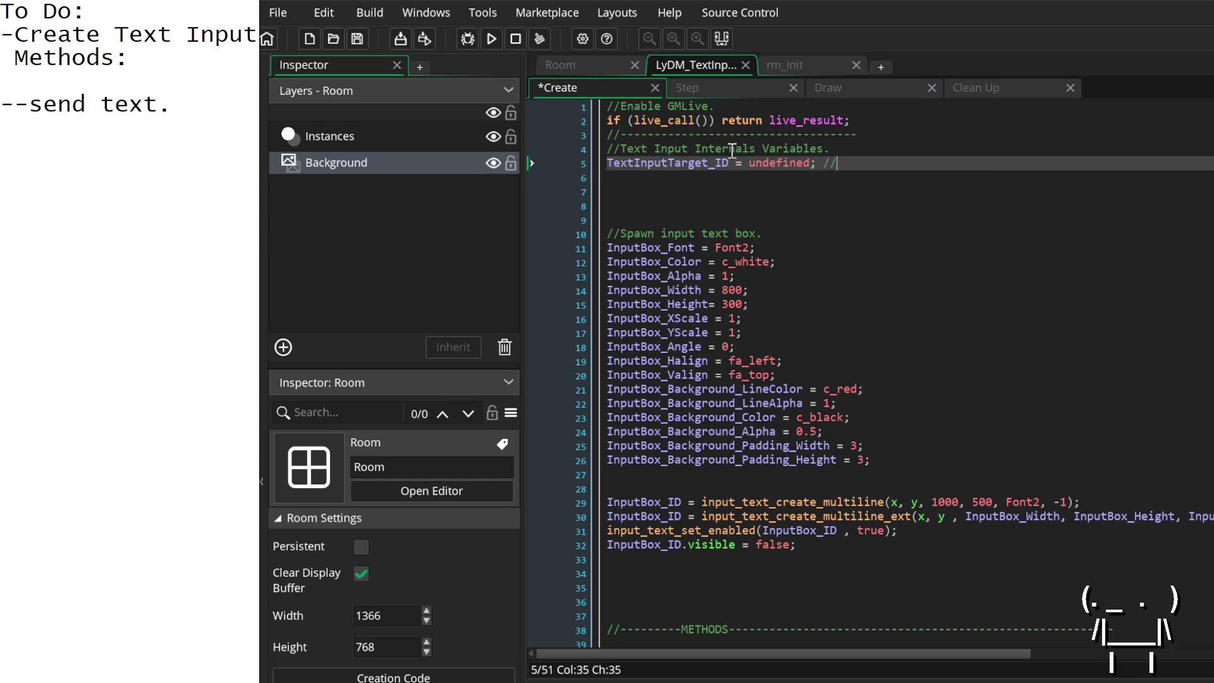
{"action": "type", "text": "This will determine the "}
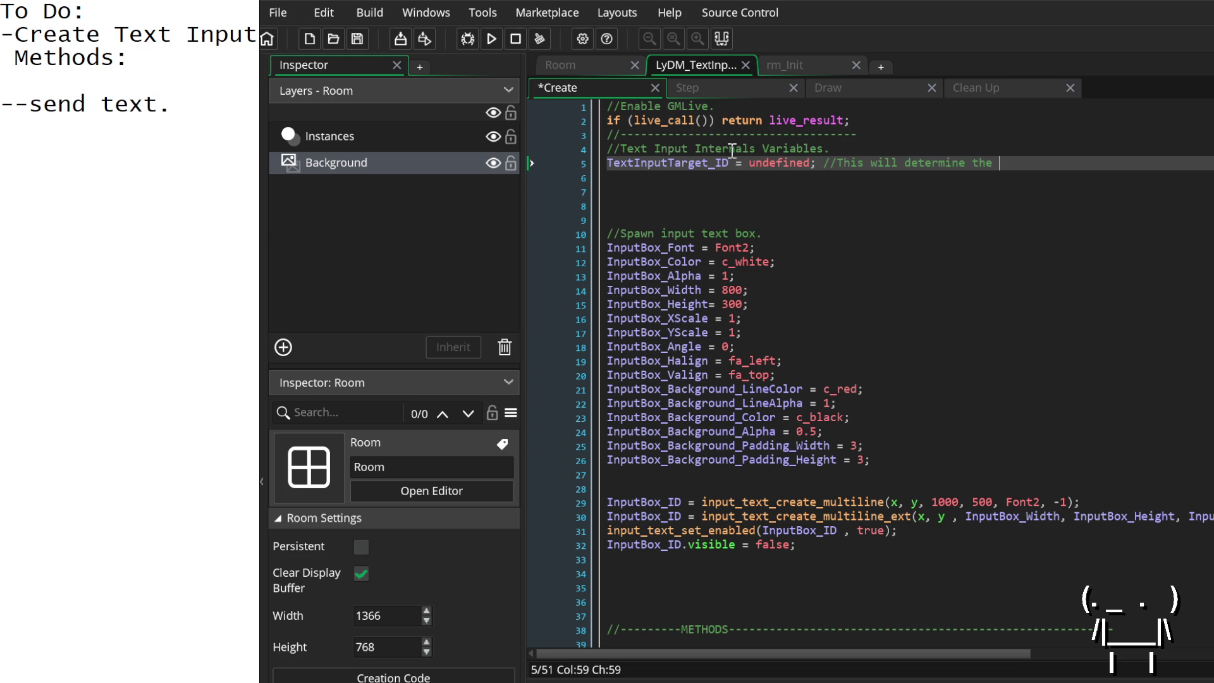
{"action": "type", "text": "object we"}
{"action": "key", "text": "BackSpace"}
{"action": "key", "text": "BackSpace"}
{"action": "key", "text": "BackSpace"}
{"action": "key", "text": "BackSpace"}
{"action": "key", "text": "BackSpace"}
{"action": "key", "text": "BackSpace"}
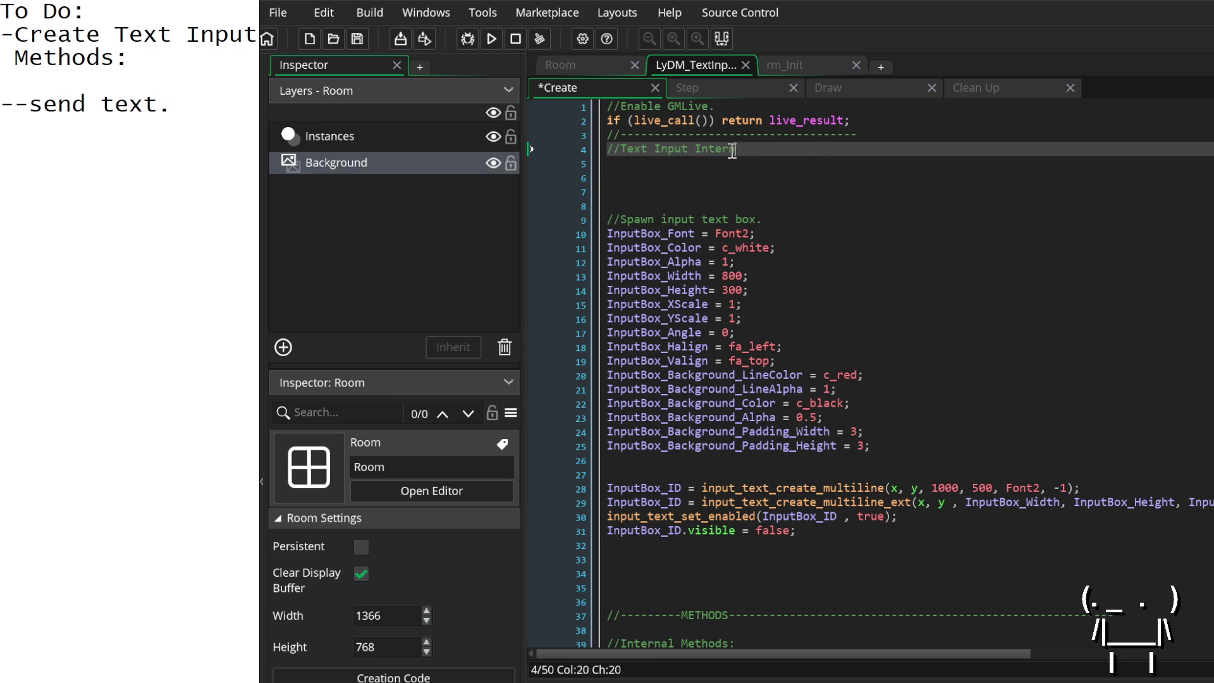
{"action": "type", "text": "t Internals Variables."}
Step: Declare TextInputTarget_ID = undefined; commented 'the target Display object we're going to send to'
{"action": "key", "text": "Return"}
{"action": "type", "text": "TextInputTarget_ID = undefined; //This will determine the object w"}
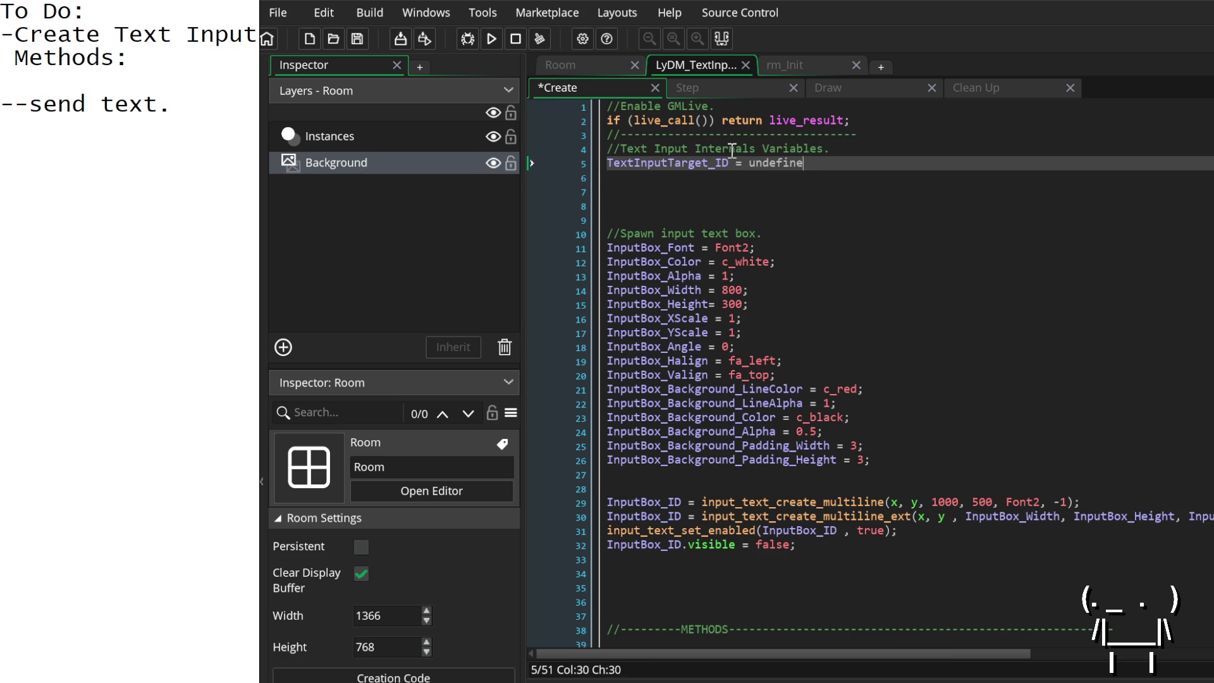
{"action": "key", "text": "BackSpace"}
{"action": "key", "text": "BackSpace"}
{"action": "key", "text": "BackSpace"}
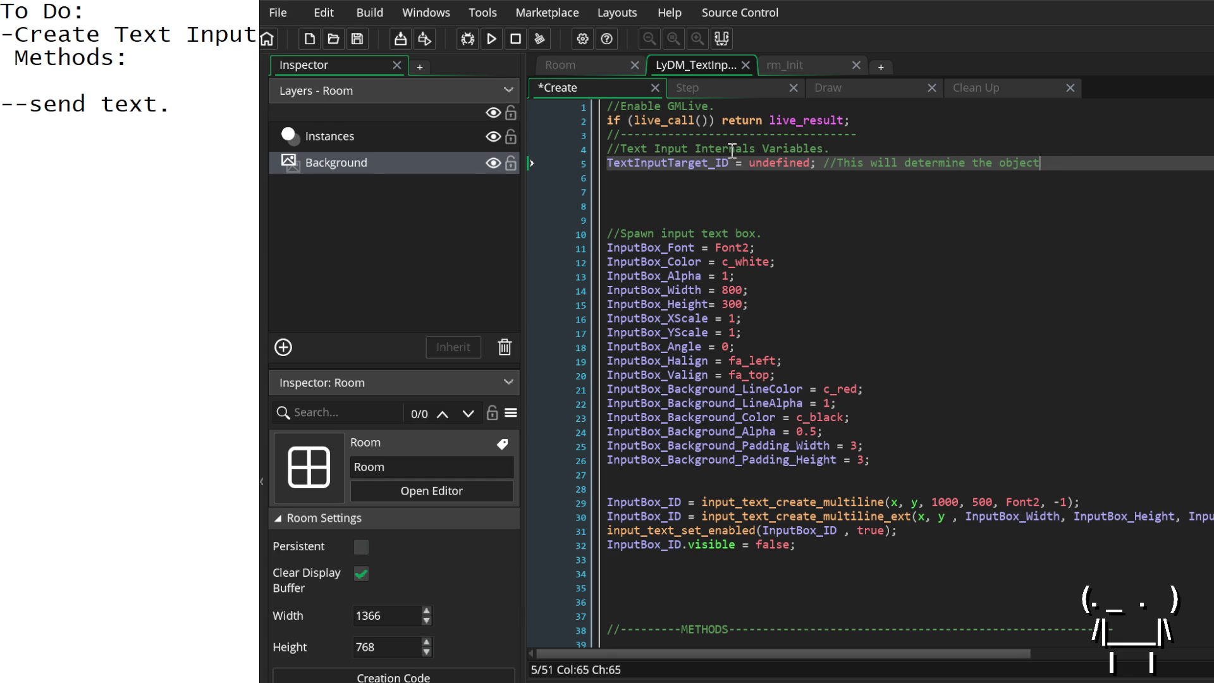
{"action": "type", "text": "the target ob"}
{"action": "type", "text": "ject we're "}
{"action": "type", "text": "going to s"}
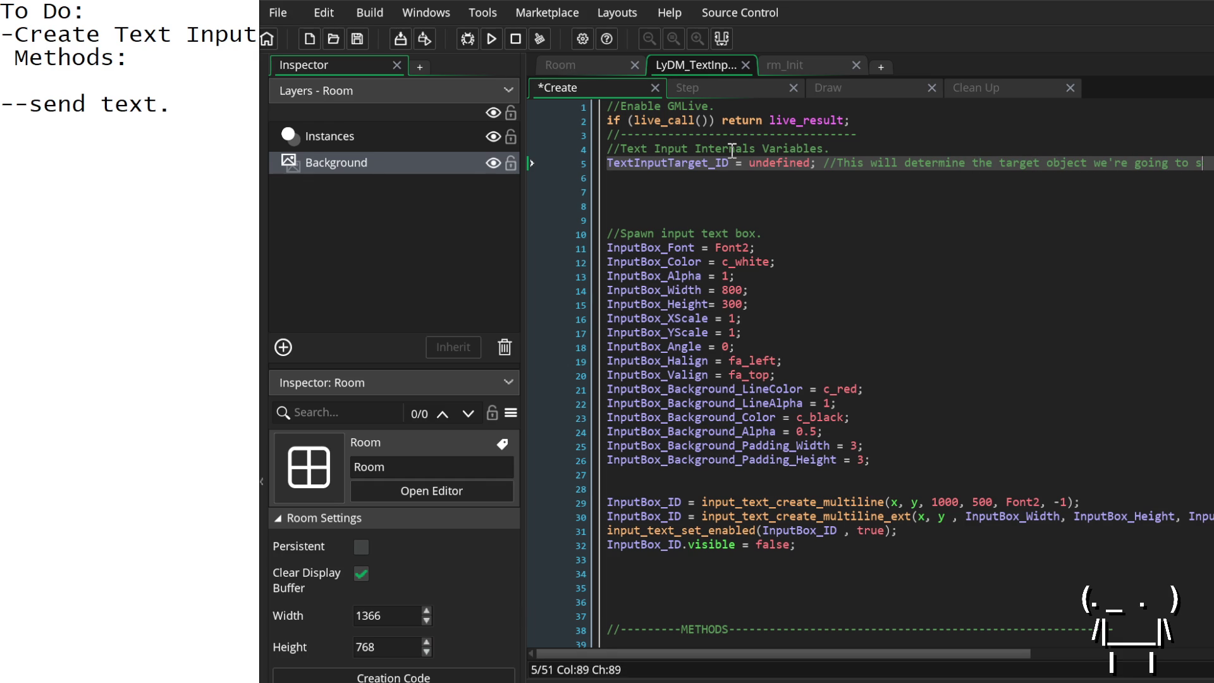
{"action": "type", "text": "end to"}
{"action": "key", "text": "Left"}
{"action": "key", "text": "Left"}
{"action": "key", "text": "Left"}
{"action": "key", "text": "Left"}
{"action": "key", "text": "Left"}
{"action": "key", "text": "Left"}
{"action": "type", "text": "Display"}
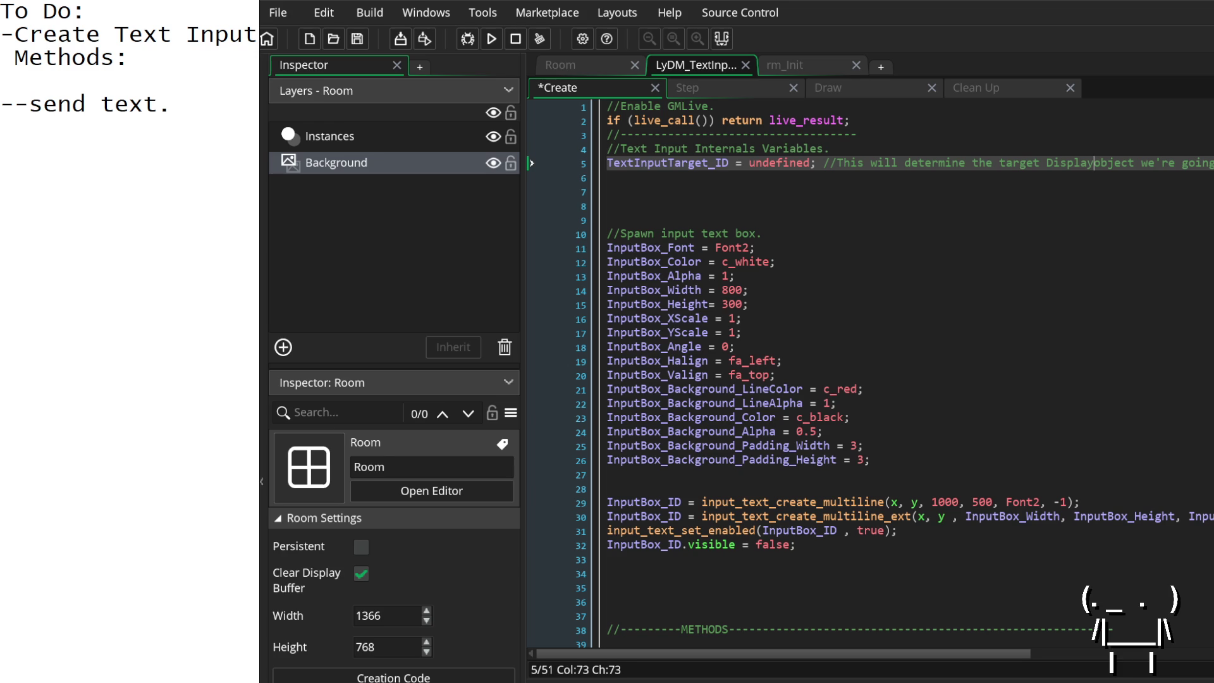
Step: Capitalise 'Object' in the TextInputTarget_ID comment
{"action": "scroll", "coordinate": [758, 306], "scroll_direction": "down", "scroll_amount": 3}
{"action": "scroll", "coordinate": [762, 309], "scroll_direction": "up", "scroll_amount": 3}
{"action": "scroll", "coordinate": [758, 300], "scroll_direction": "right", "scroll_amount": 5}
{"action": "scroll", "coordinate": [768, 294], "scroll_direction": "left", "scroll_amount": 4}
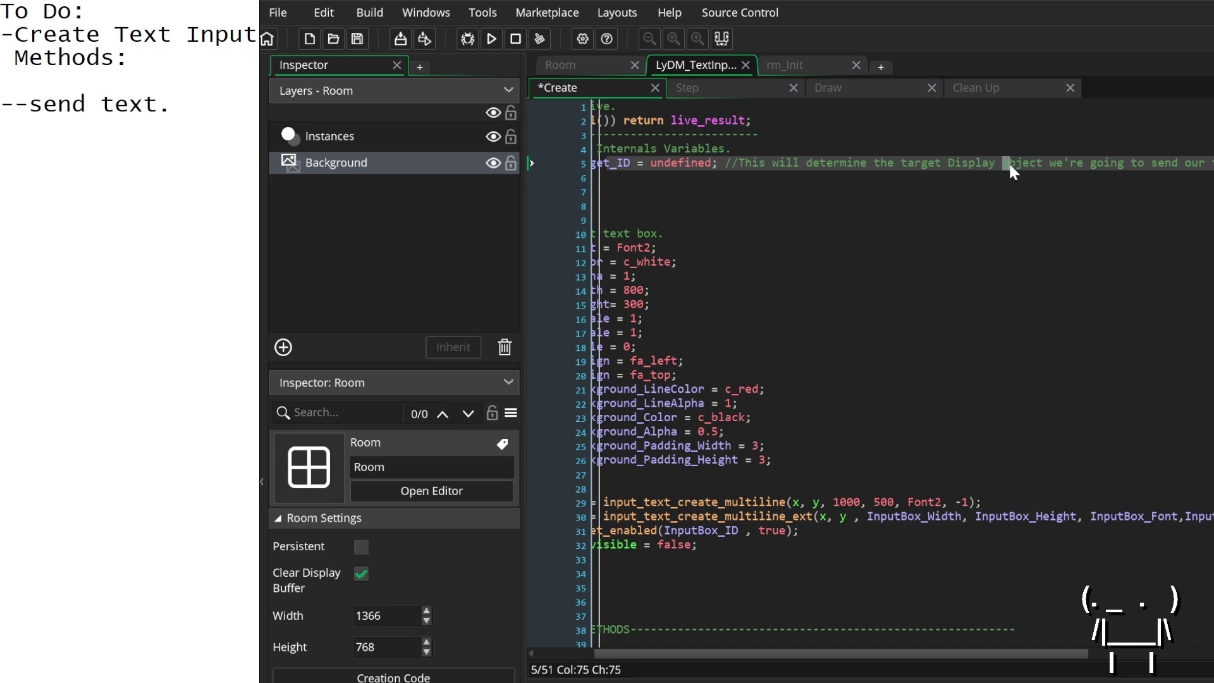
{"action": "type", "text": "O"}
{"action": "key", "text": "End"}
{"action": "scroll", "coordinate": [673, 178], "scroll_direction": "left", "scroll_amount": 3}
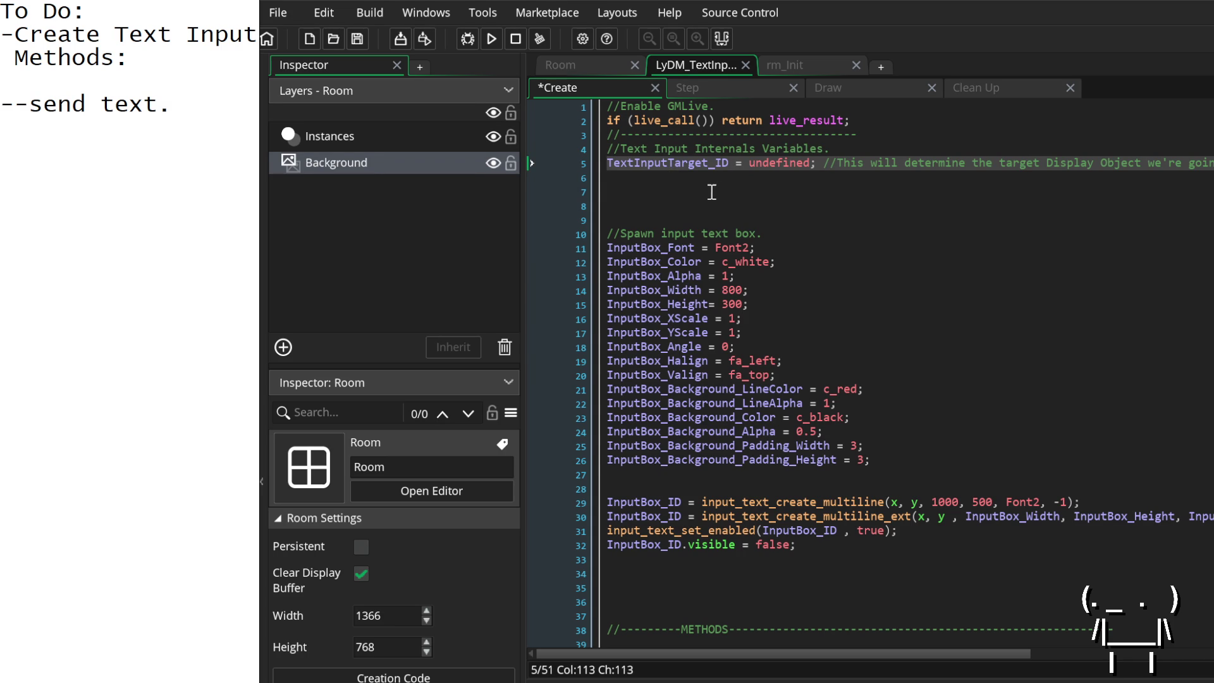
{"action": "scroll", "coordinate": [711, 193], "scroll_direction": "right", "scroll_amount": 3}
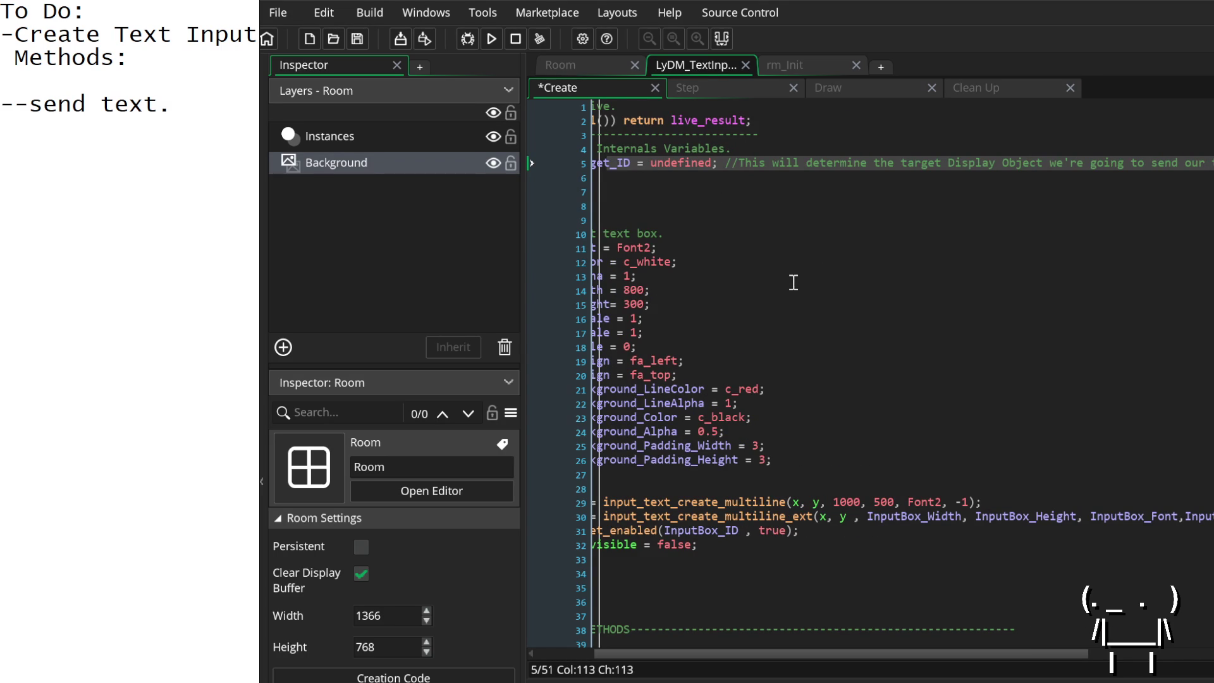
{"action": "scroll", "coordinate": [912, 408], "scroll_direction": "left", "scroll_amount": 3}
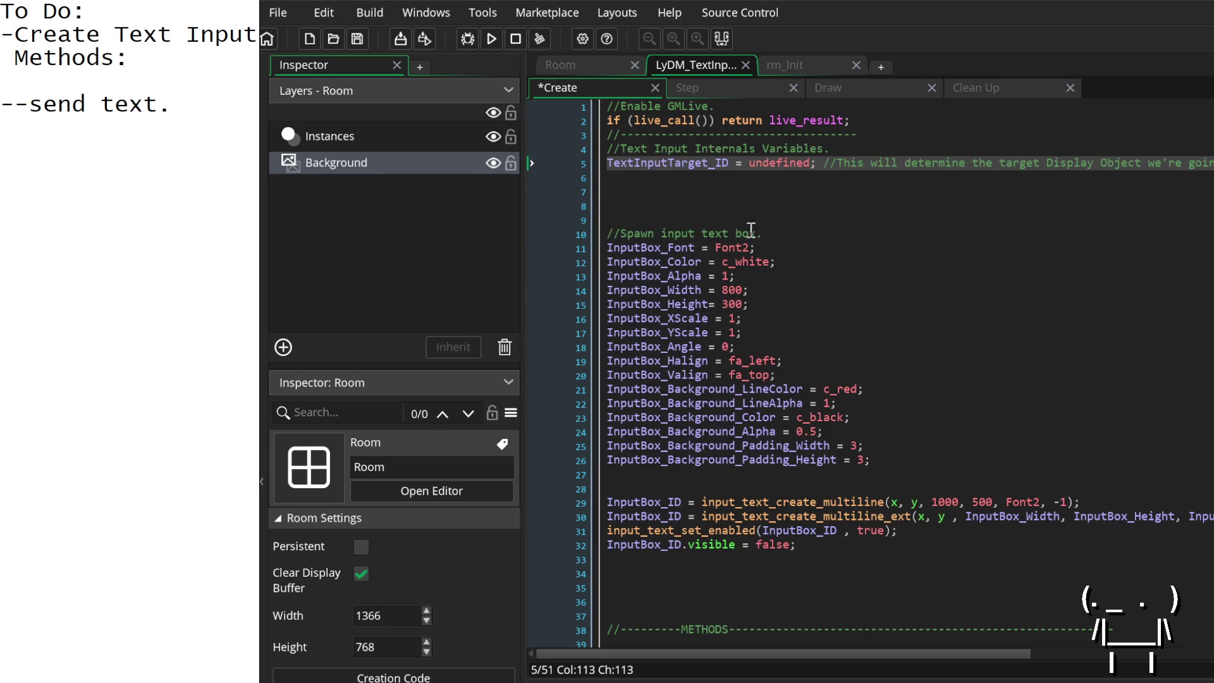
{"action": "scroll", "coordinate": [756, 564], "scroll_direction": "down", "scroll_amount": 3}
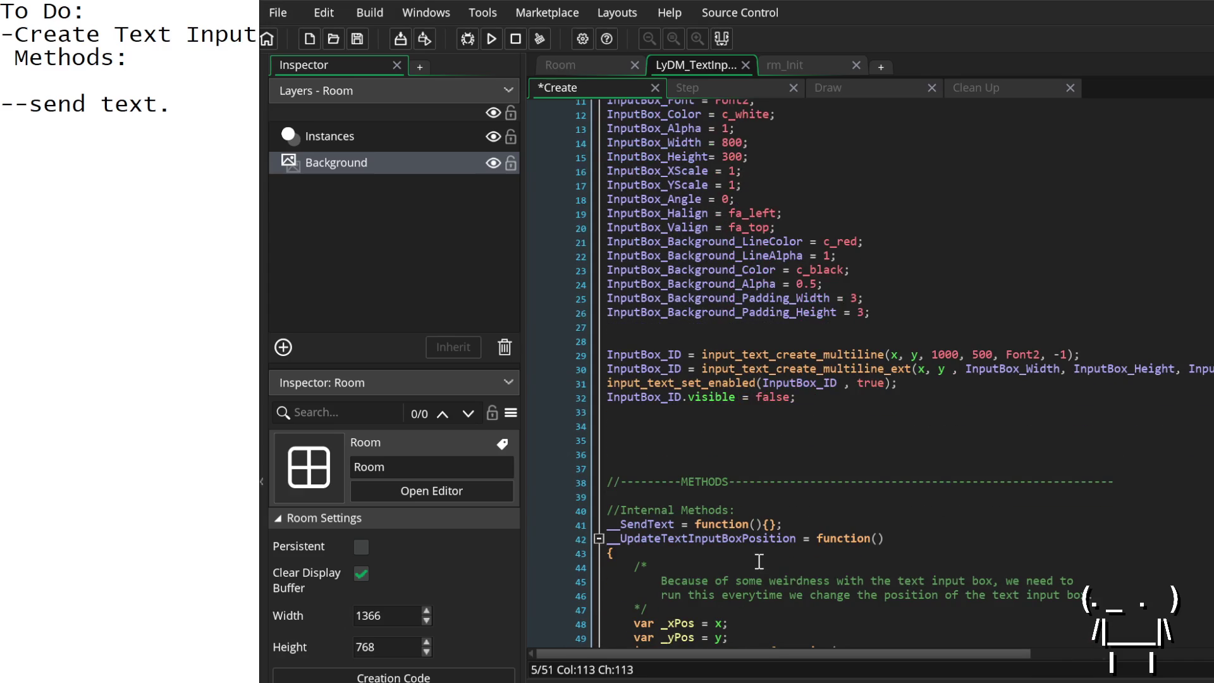
Step: Add blank lines after the __SendText declaration, then return to line 6
{"action": "left_click", "coordinate": [789, 524]}
{"action": "key", "text": "Return"}
{"action": "key", "text": "Return"}
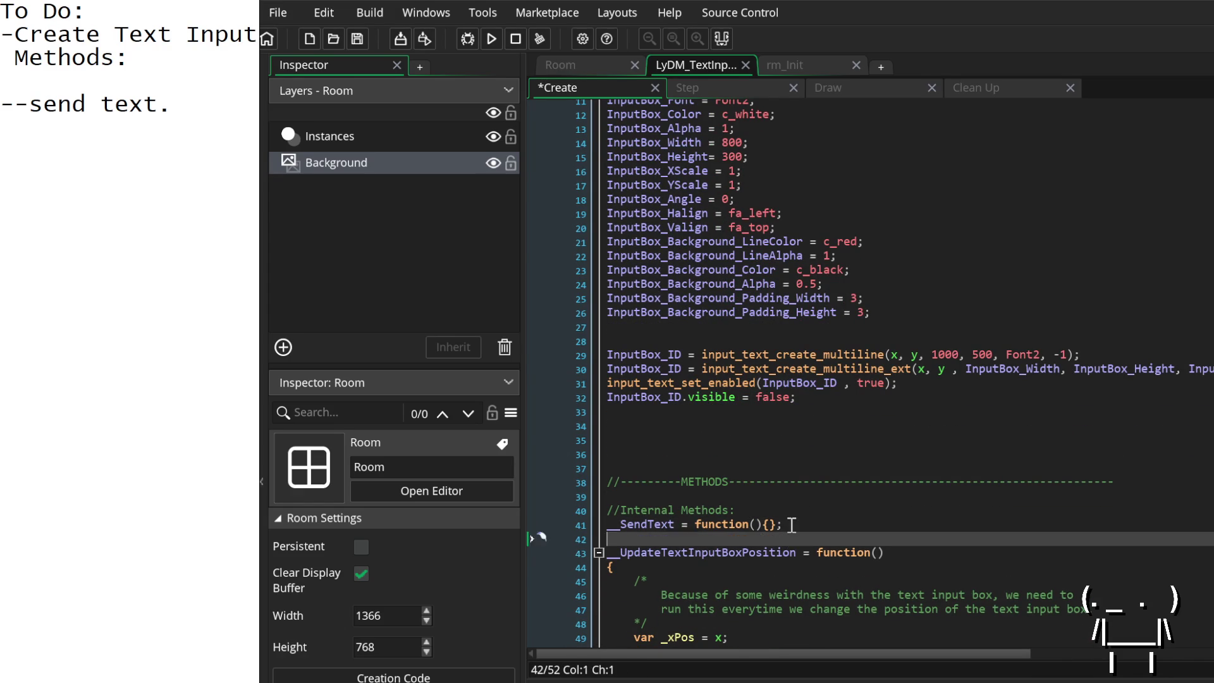
{"action": "scroll", "coordinate": [777, 519], "scroll_direction": "up", "scroll_amount": 3}
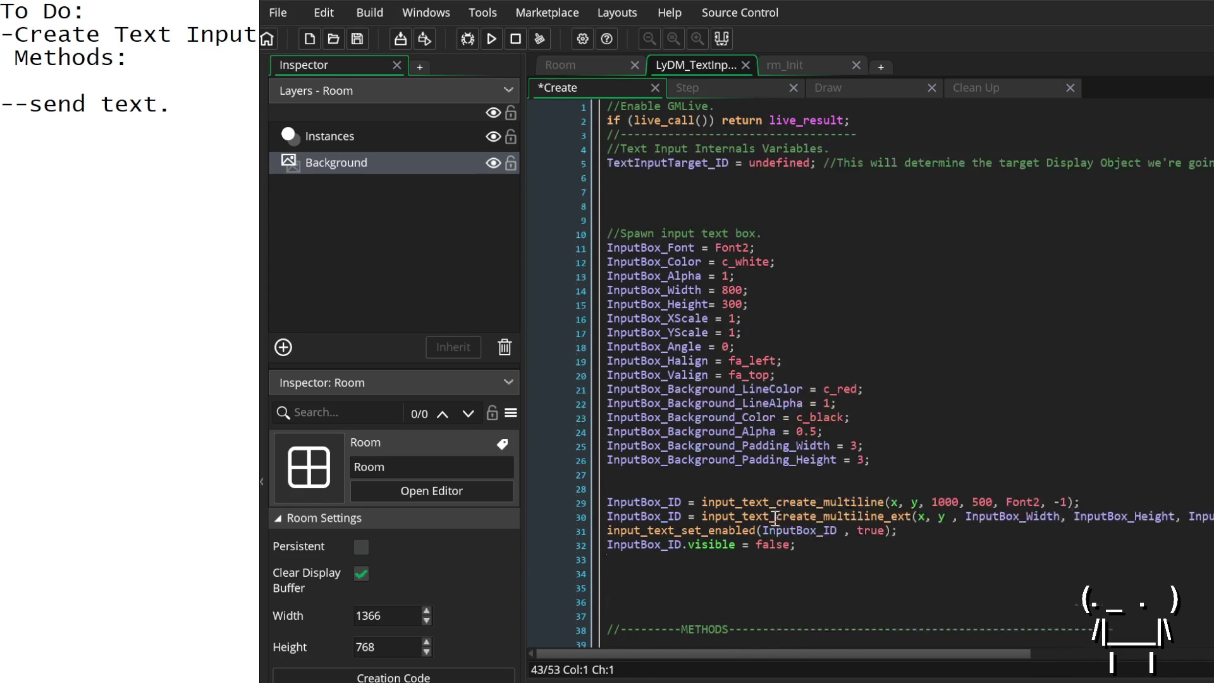
{"action": "left_click", "coordinate": [637, 177]}
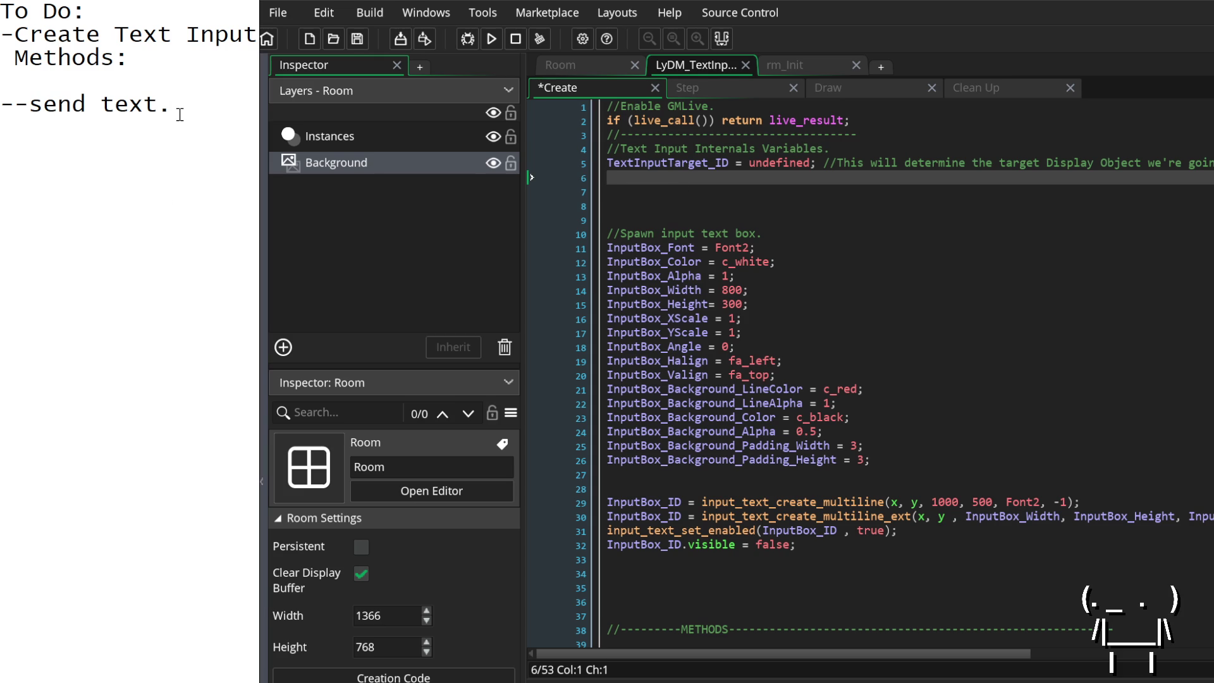
Step: Add notes below '--send text.' asking how to determine the target, deferring a UI solution until needed
{"action": "key", "text": "Return"}
{"action": "key", "text": "Return"}
{"action": "key", "text": "Return"}
{"action": "type", "text": "hmm. h"}
{"action": "type", "text": "ow do we det"}
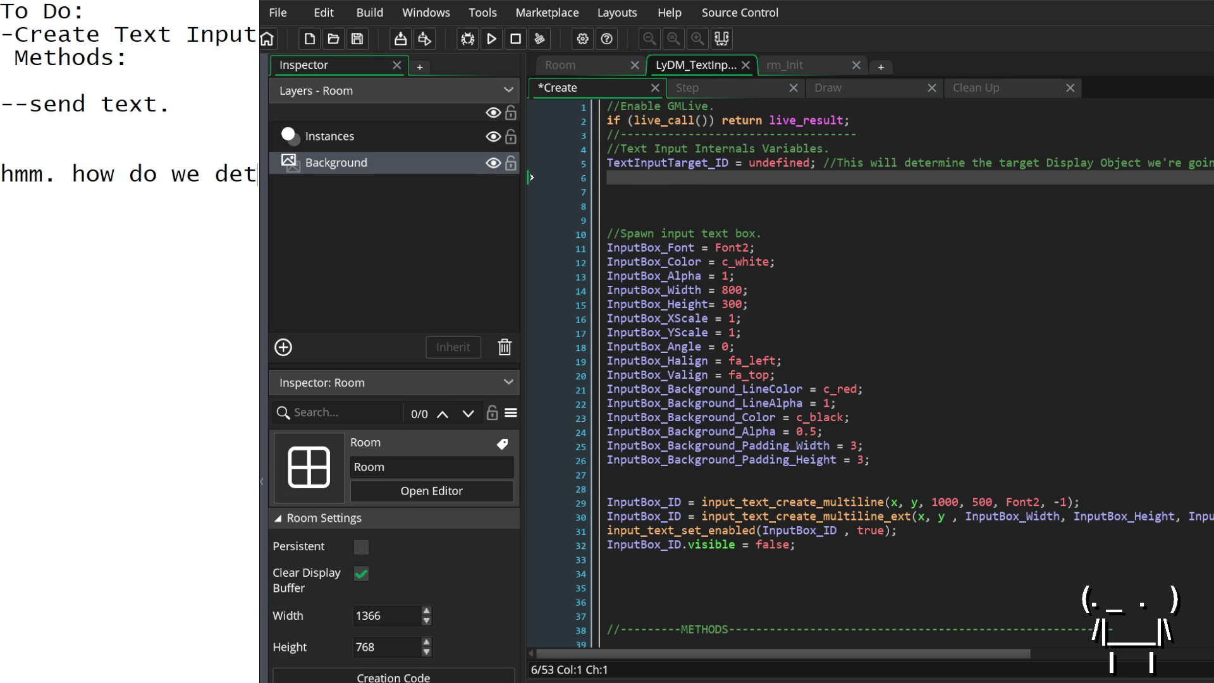
{"action": "type", "text": "ermine target?"}
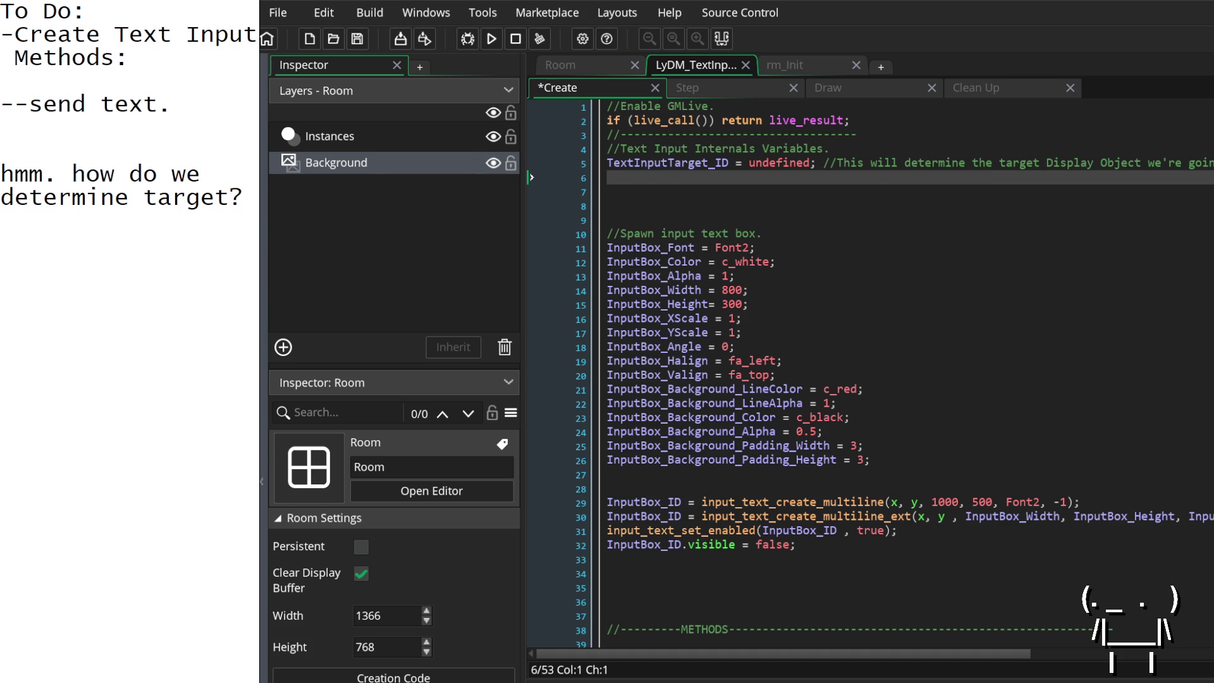
{"action": "type", "text": "we don't act"}
{"action": "type", "text": "ually nee"}
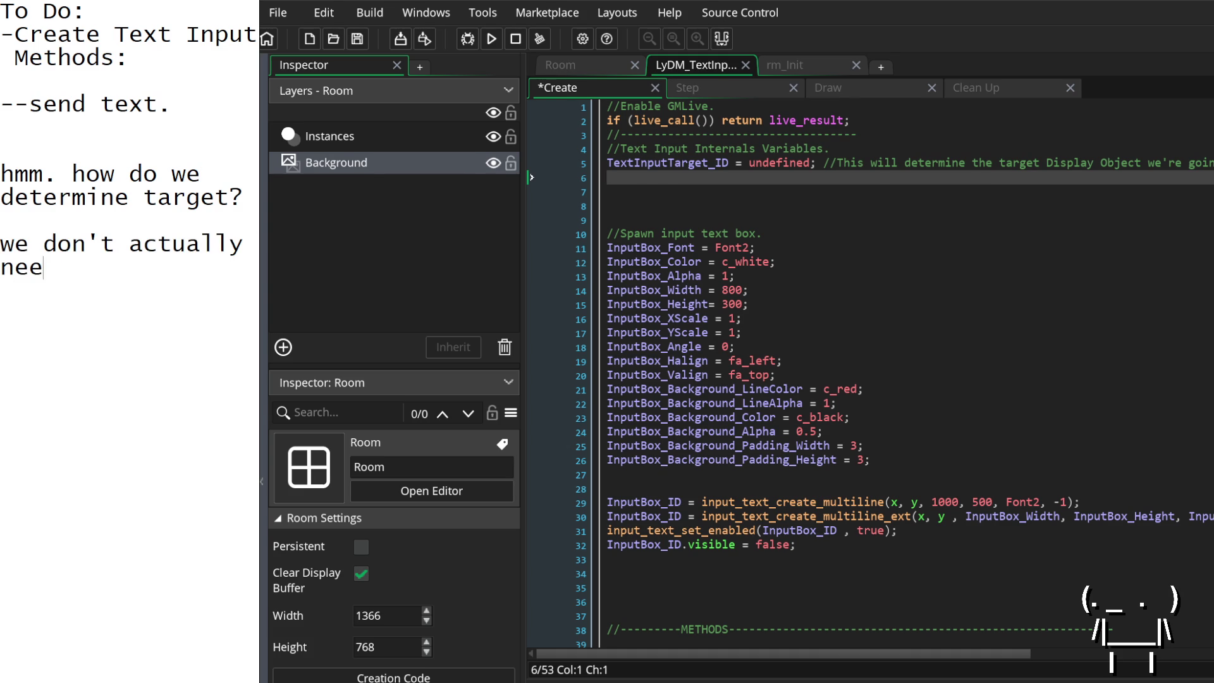
{"action": "type", "text": "d to. we could"}
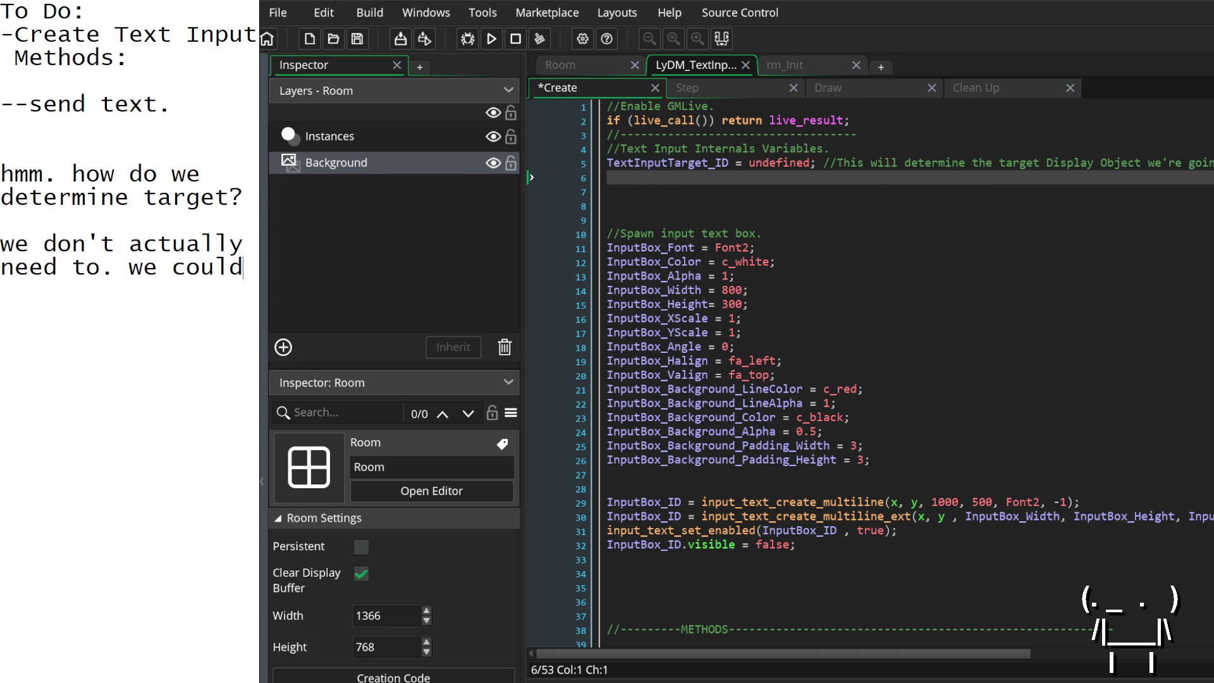
{"action": "key", "text": "BackSpace"}
{"action": "key", "text": "BackSpace"}
{"action": "key", "text": "BackSpace"}
{"action": "key", "text": "BackSpace"}
{"action": "type", "text": "an fi"}
{"action": "type", "text": "gure out a "}
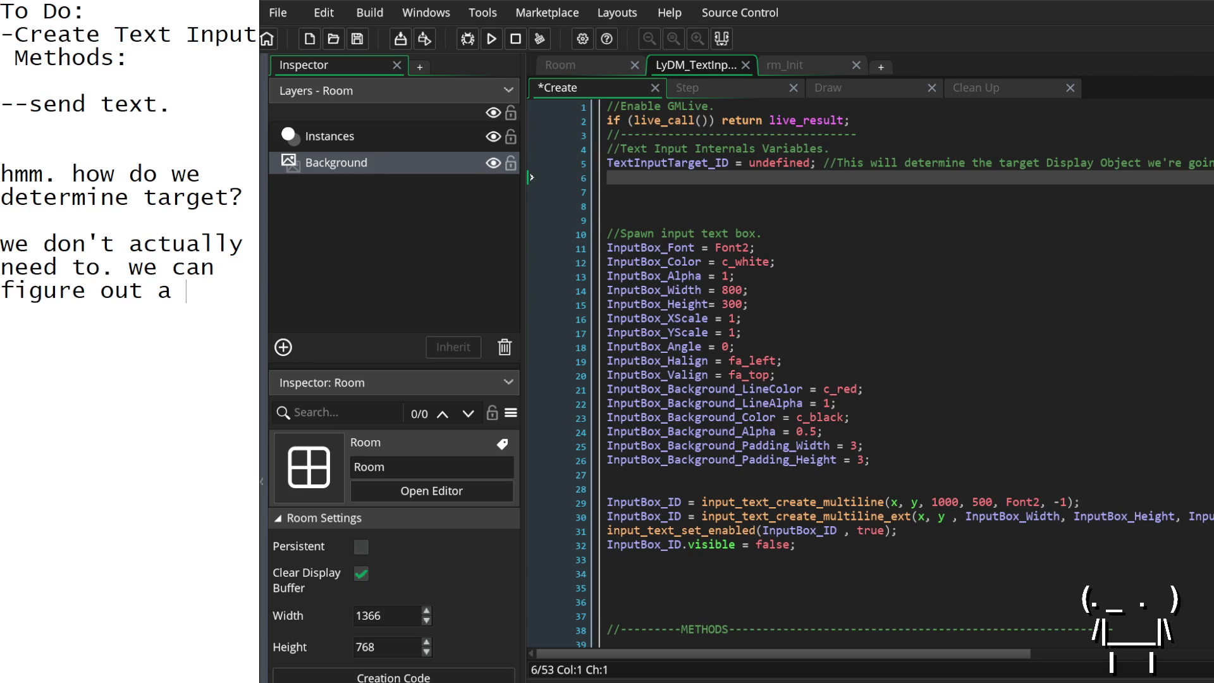
{"action": "type", "text": "ui solutiont"}
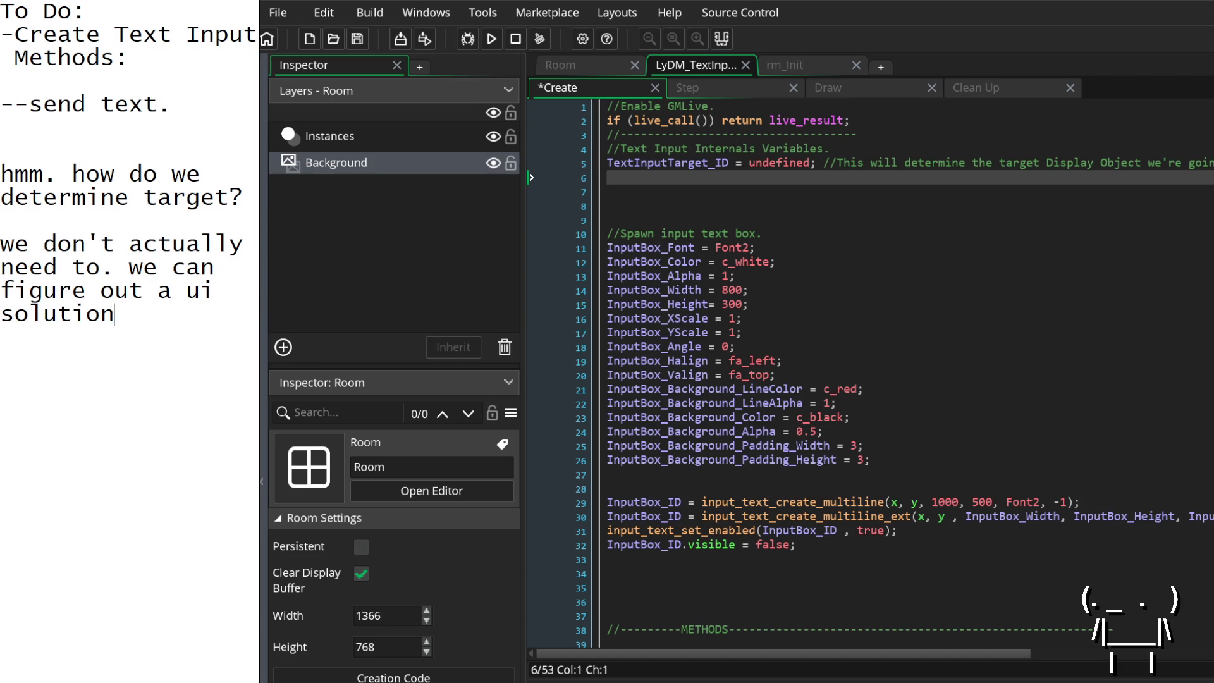
{"action": "key", "text": "BackSpace"}
{"action": "type", "text": "to that leta"}
{"action": "key", "text": "BackSpace"}
{"action": "key", "text": "BackSpace"}
{"action": "key", "text": "BackSpace"}
{"action": "type", "text": "ater "}
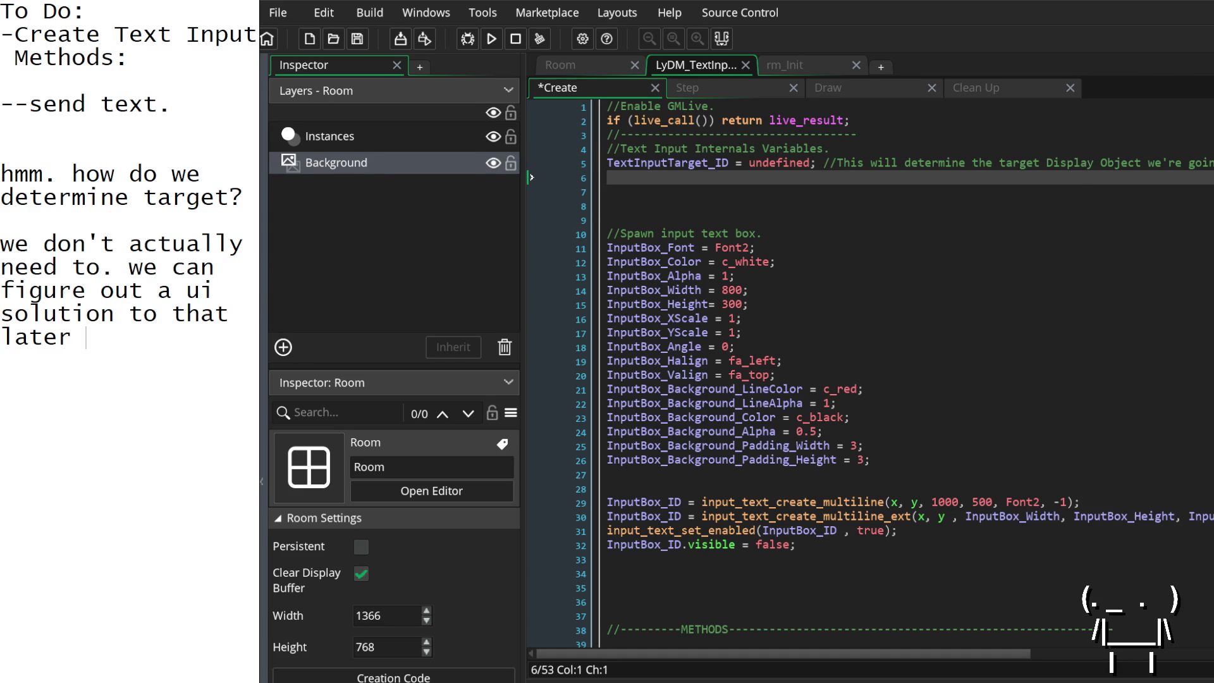
{"action": "type", "text": "if needed. othe"}
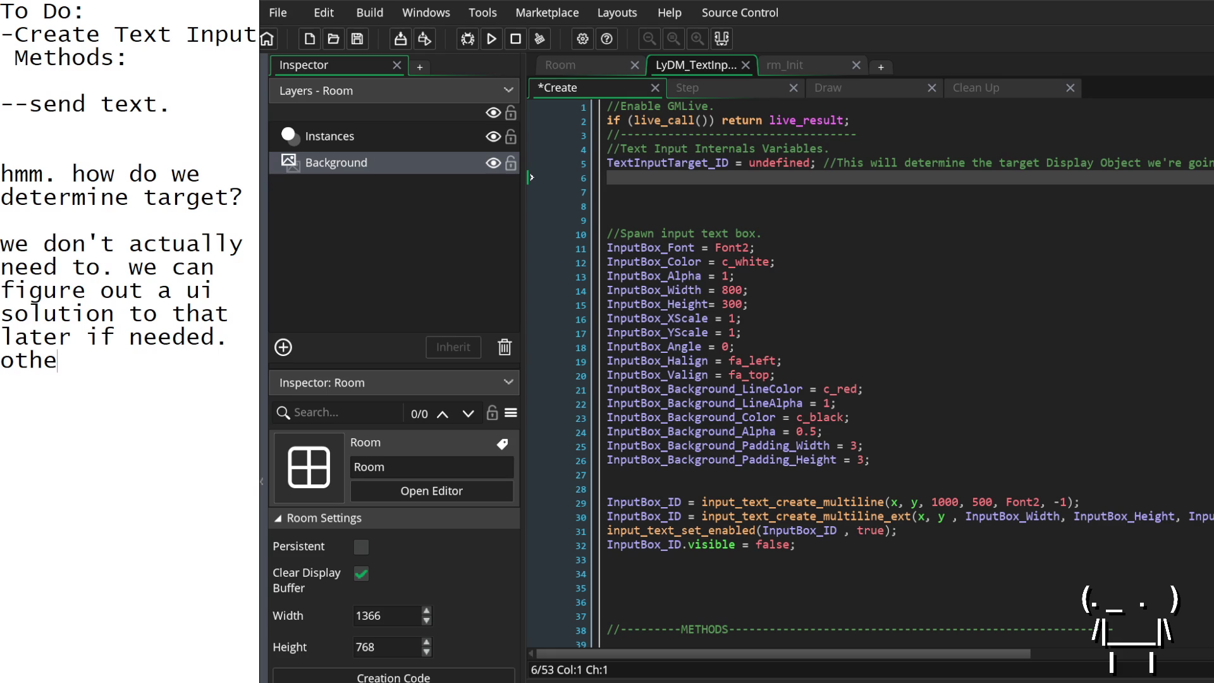
{"action": "type", "text": "rwise,"}
{"action": "type", "text": " ju"}
{"action": "type", "text": "st"}
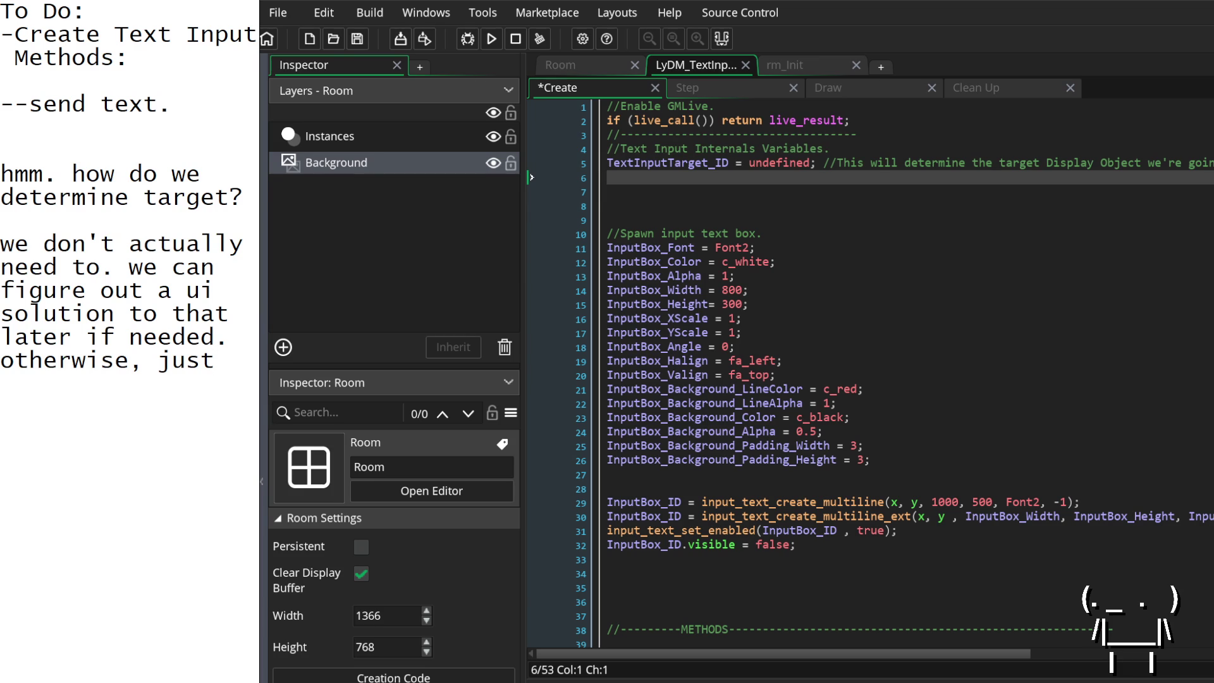
{"action": "type", "text": "...uh "}
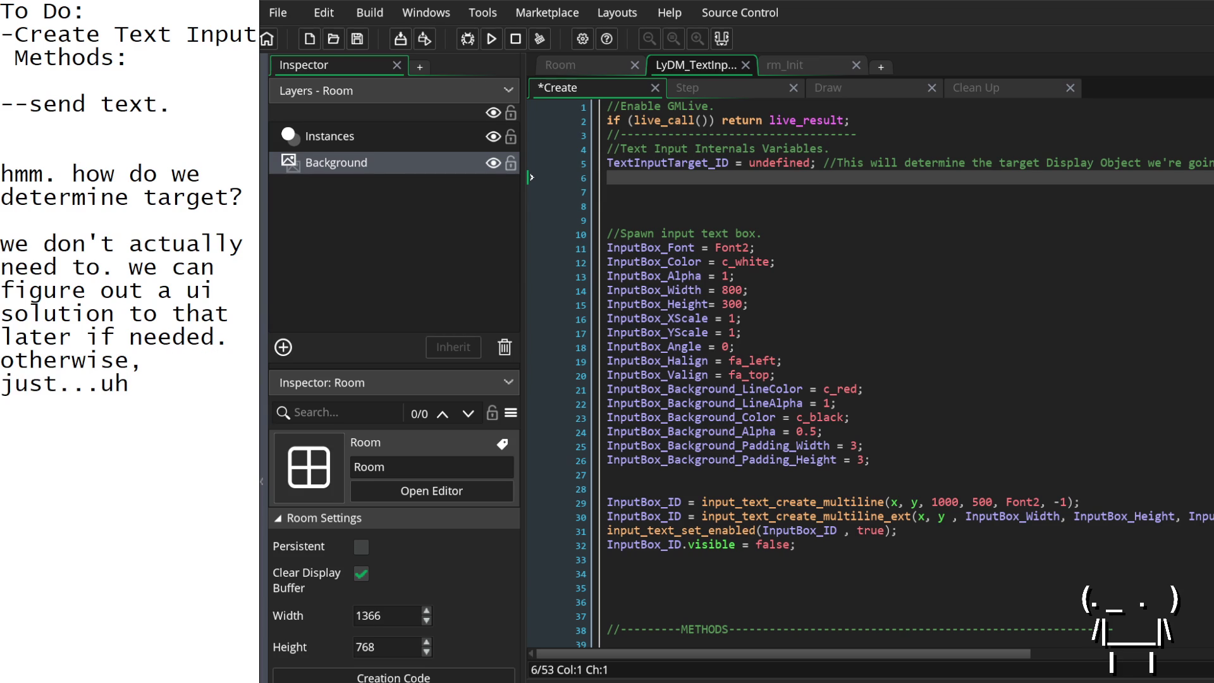
{"action": "type", "text": "idk it'll"}
{"action": "type", "text": " be fine."}
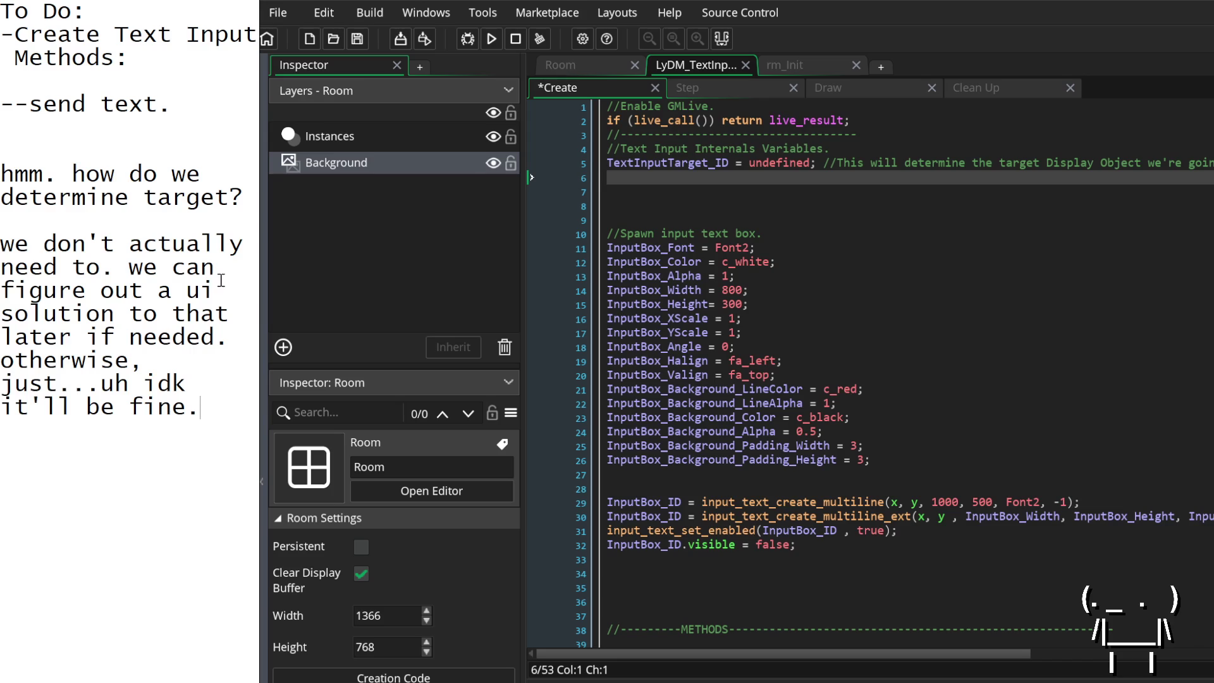
Step: Review the Create event code, placing the cursor on blank lines 7 and then 6
{"action": "left_click", "coordinate": [781, 192]}
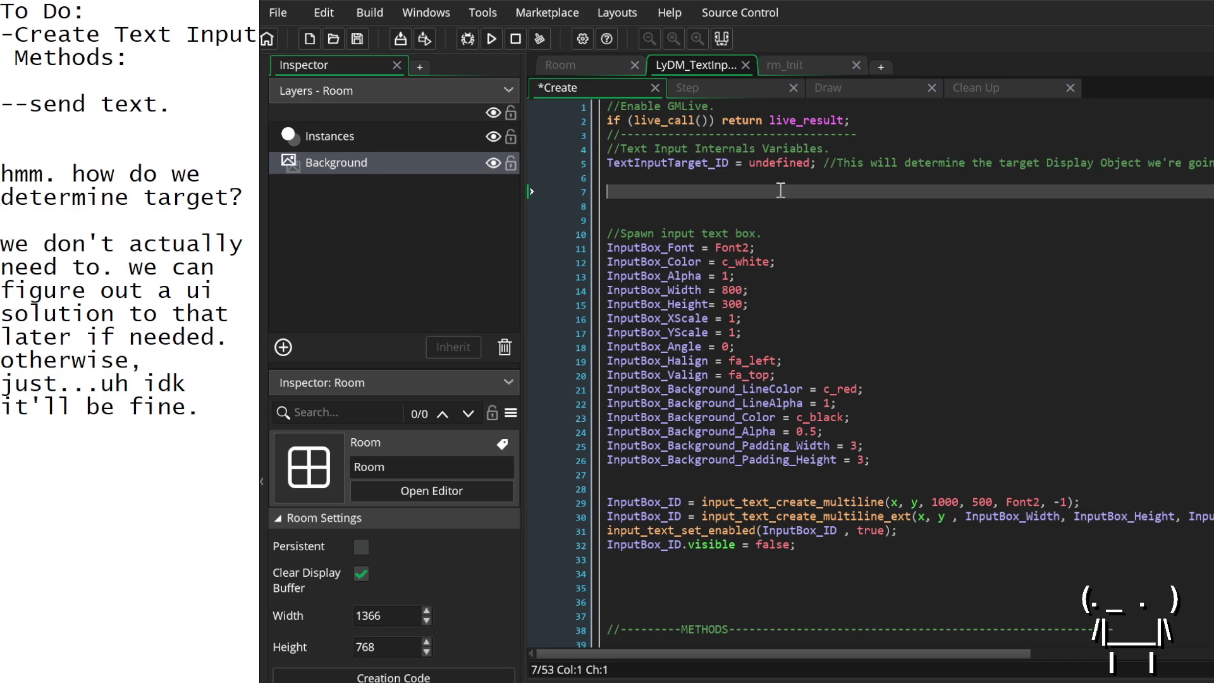
{"action": "left_click", "coordinate": [687, 176]}
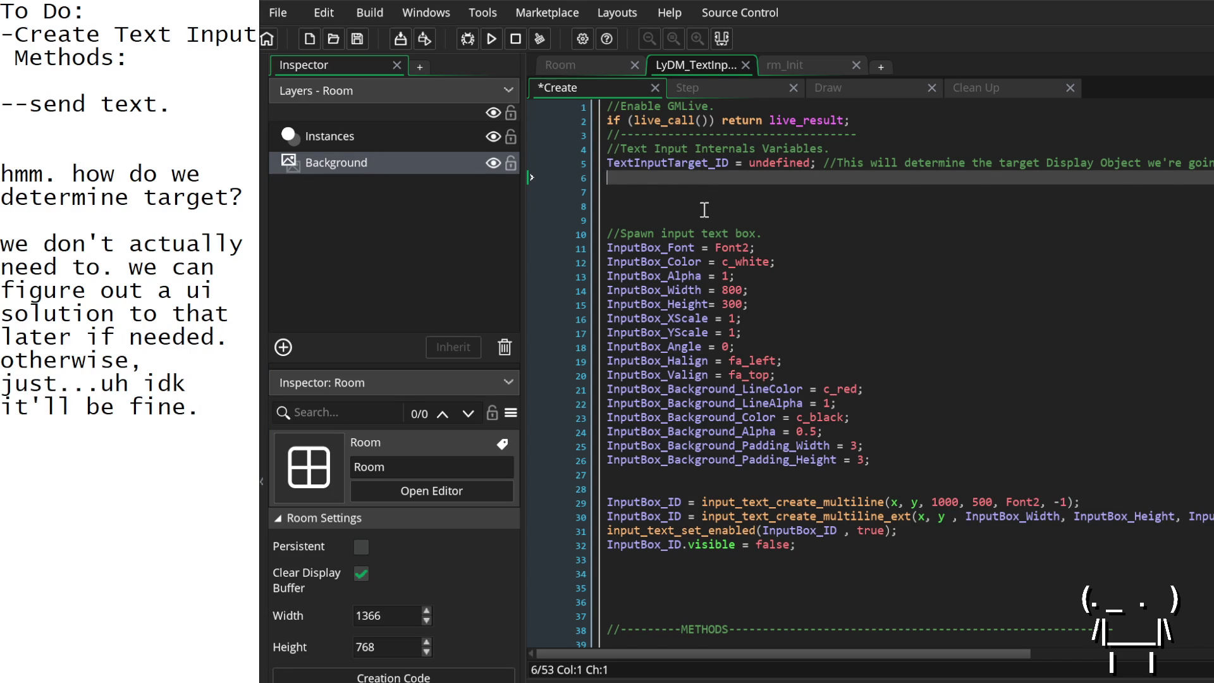
{"action": "scroll", "coordinate": [696, 203], "scroll_direction": "down", "scroll_amount": 4}
{"action": "scroll", "coordinate": [702, 215], "scroll_direction": "up", "scroll_amount": 3}
{"action": "scroll", "coordinate": [703, 219], "scroll_direction": "up", "scroll_amount": 1}
{"action": "scroll", "coordinate": [702, 234], "scroll_direction": "down", "scroll_amount": 4}
{"action": "scroll", "coordinate": [711, 245], "scroll_direction": "up", "scroll_amount": 4}
{"action": "scroll", "coordinate": [902, 199], "scroll_direction": "right", "scroll_amount": 3}
{"action": "scroll", "coordinate": [879, 226], "scroll_direction": "left", "scroll_amount": 3}
Step: Show the Asset Browser with Ctrl+Alt+A and place the cursor on blank line 8 above the spawn section
{"action": "key", "text": "ctrl+alt+a"}
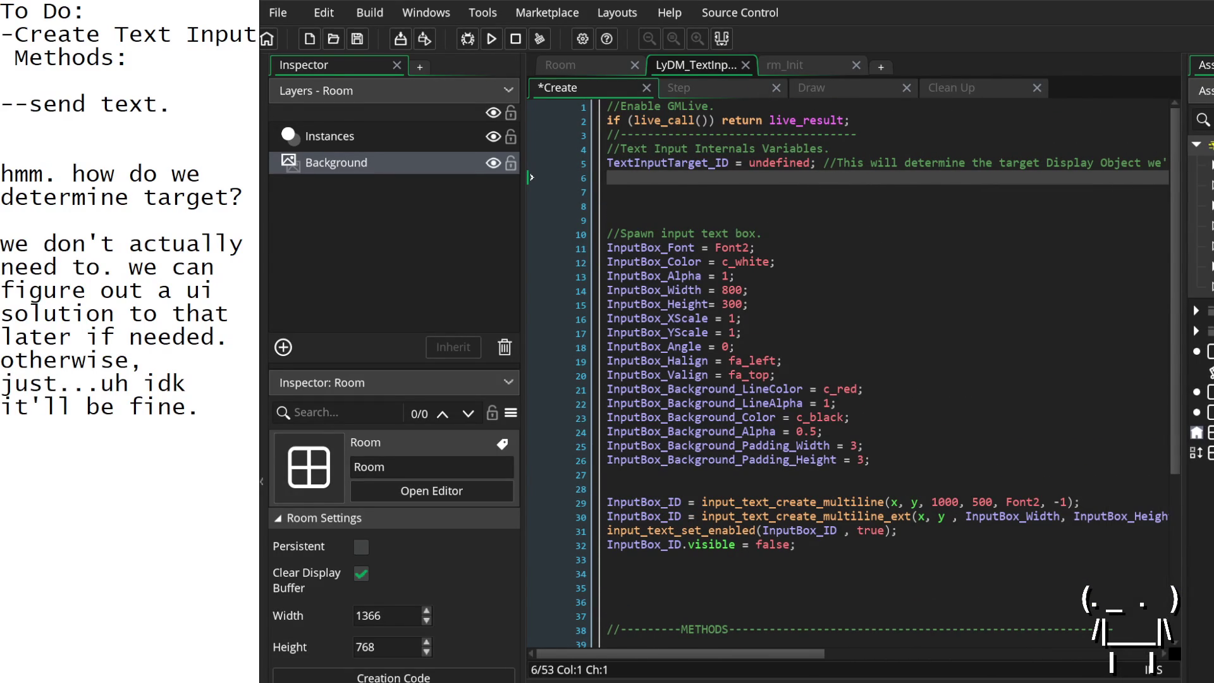
{"action": "scroll", "coordinate": [1001, 484], "scroll_direction": "down", "scroll_amount": 6}
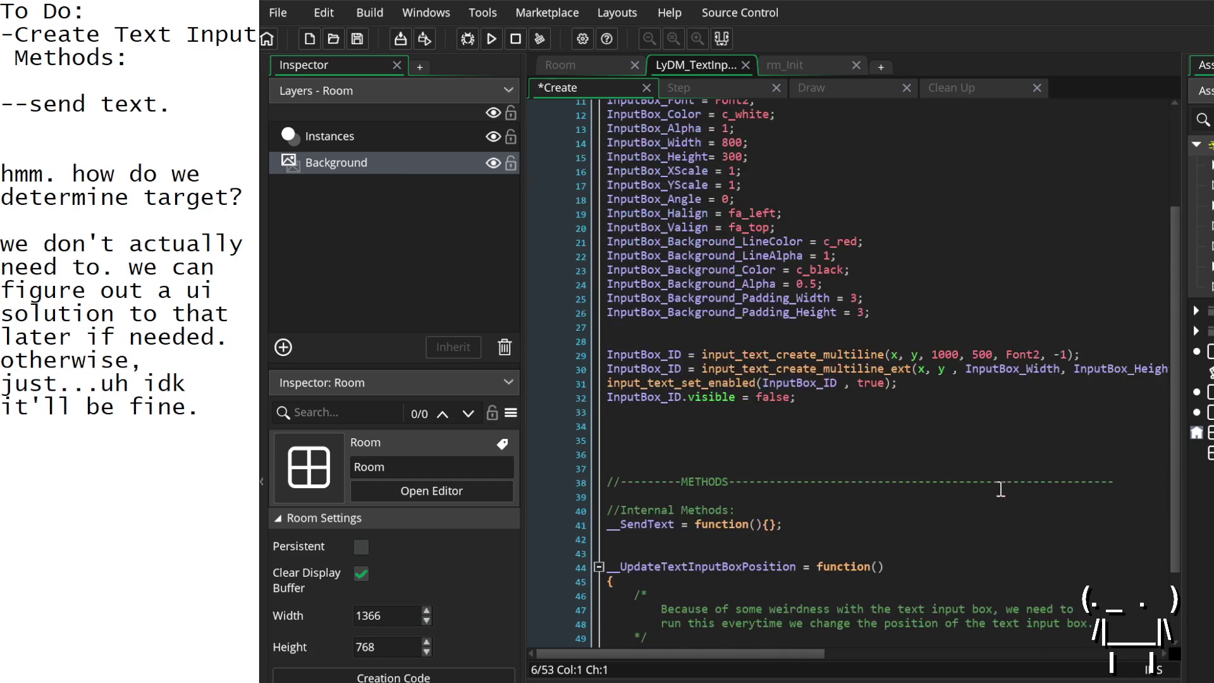
{"action": "scroll", "coordinate": [1037, 479], "scroll_direction": "up", "scroll_amount": 4}
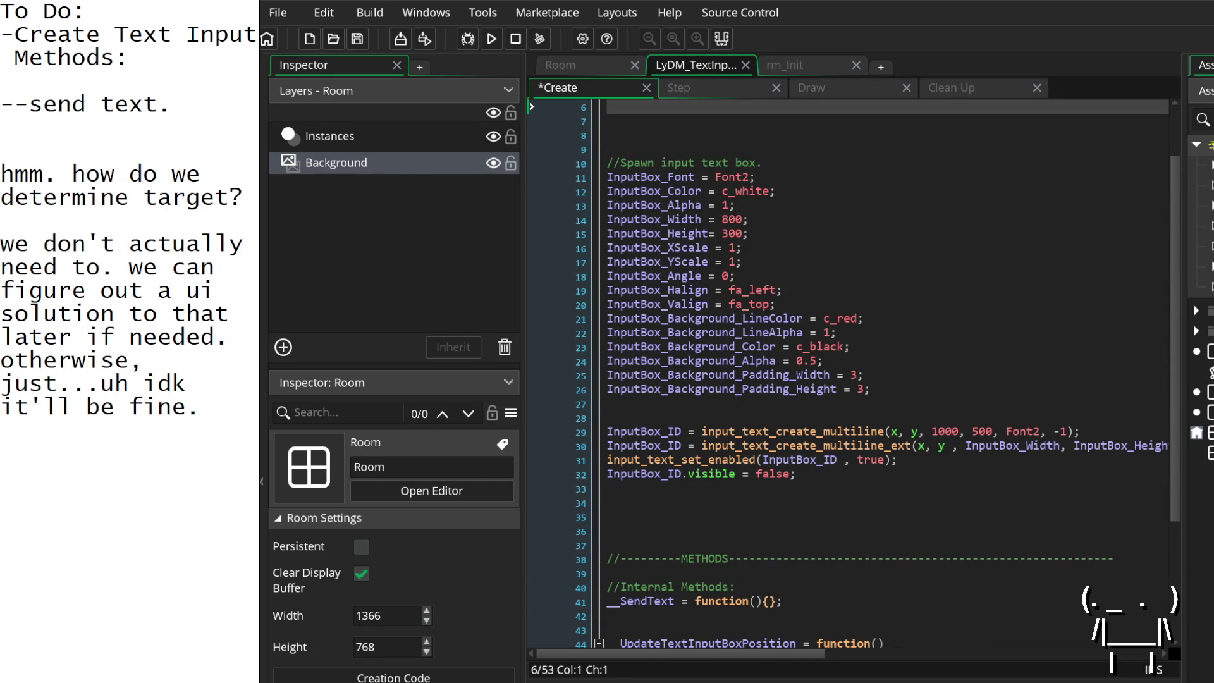
{"action": "scroll", "coordinate": [1073, 406], "scroll_direction": "up", "scroll_amount": 2}
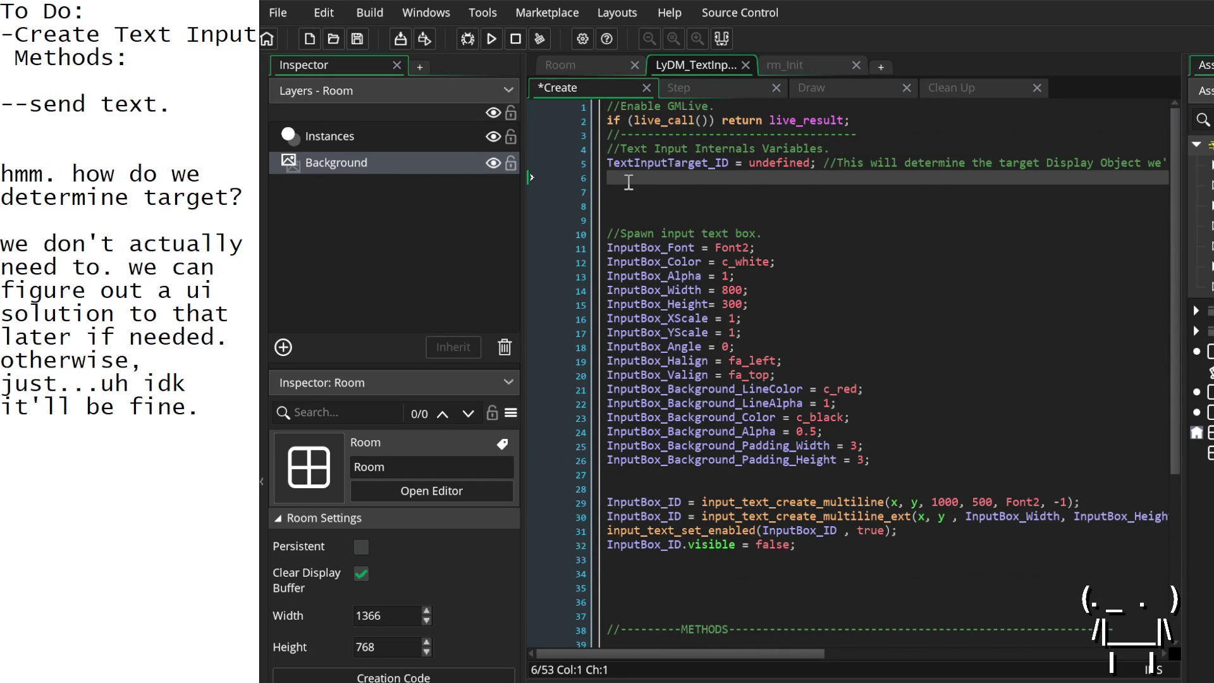
{"action": "left_click", "coordinate": [662, 205]}
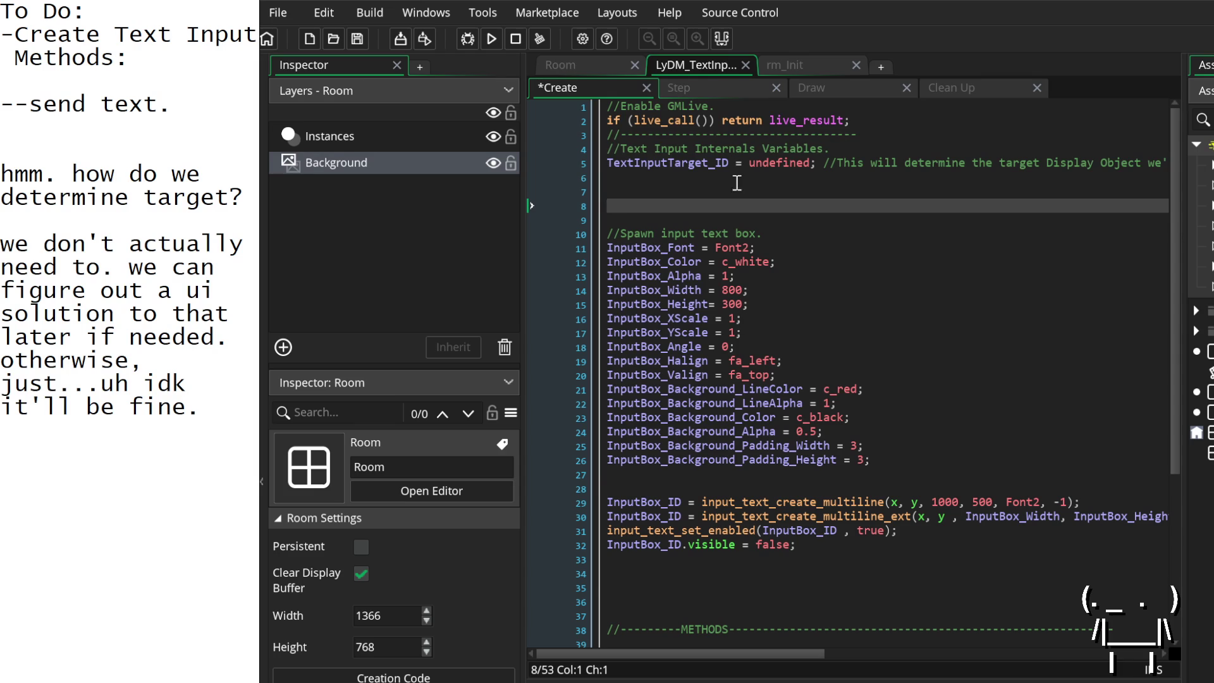
Step: Delete the blank lines below the target variable in the TextInput Create code
{"action": "scroll", "coordinate": [778, 205], "scroll_direction": "down", "scroll_amount": 1}
{"action": "scroll", "coordinate": [781, 215], "scroll_direction": "up", "scroll_amount": 1}
{"action": "key", "text": "BackSpace"}
{"action": "key", "text": "BackSpace"}
{"action": "key", "text": "BackSpace"}
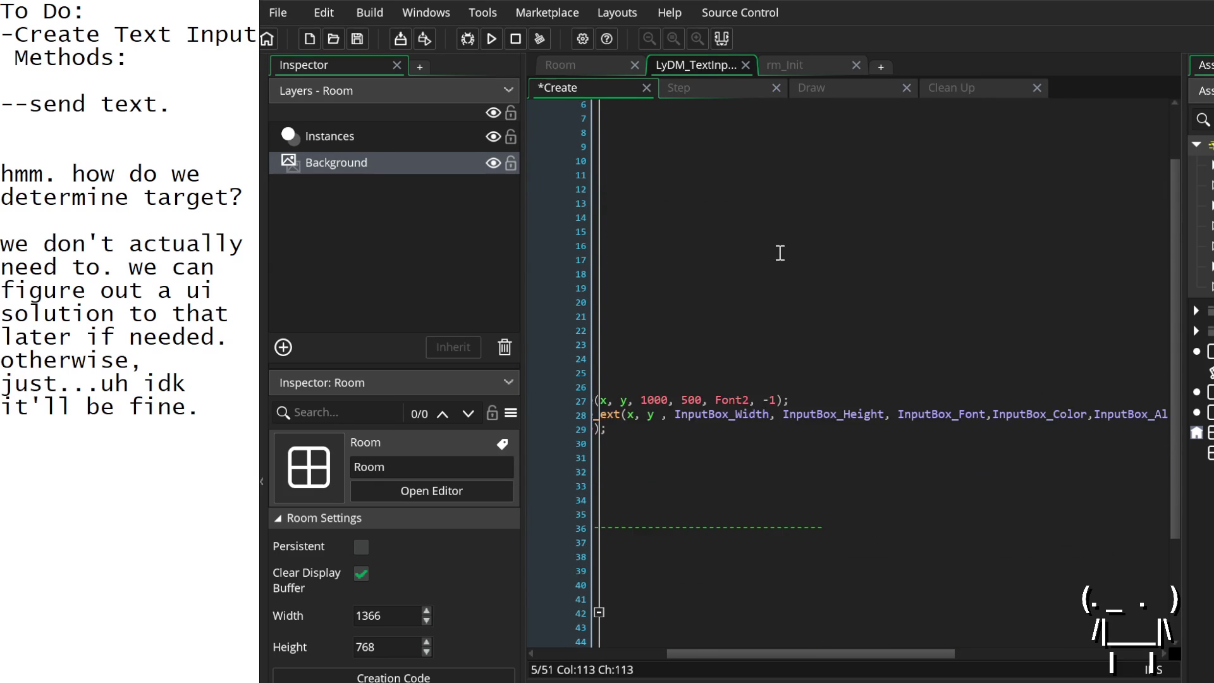
{"action": "scroll", "coordinate": [777, 251], "scroll_direction": "left", "scroll_amount": 5}
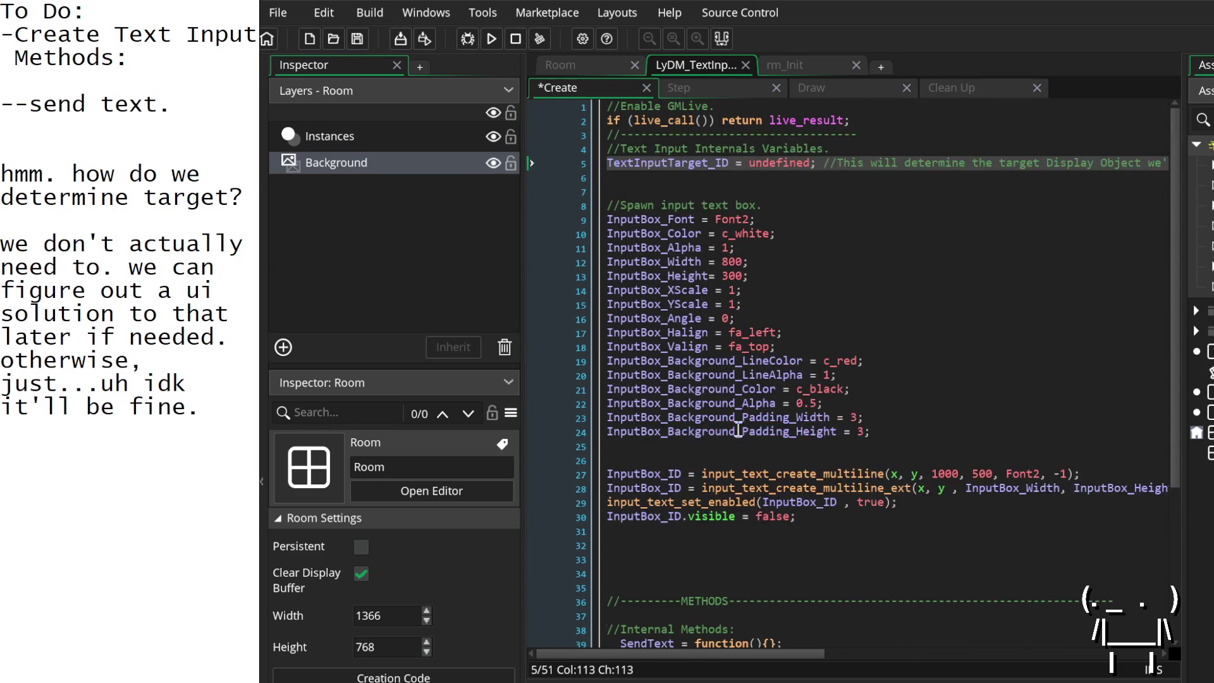
{"action": "scroll", "coordinate": [737, 419], "scroll_direction": "down", "scroll_amount": 5}
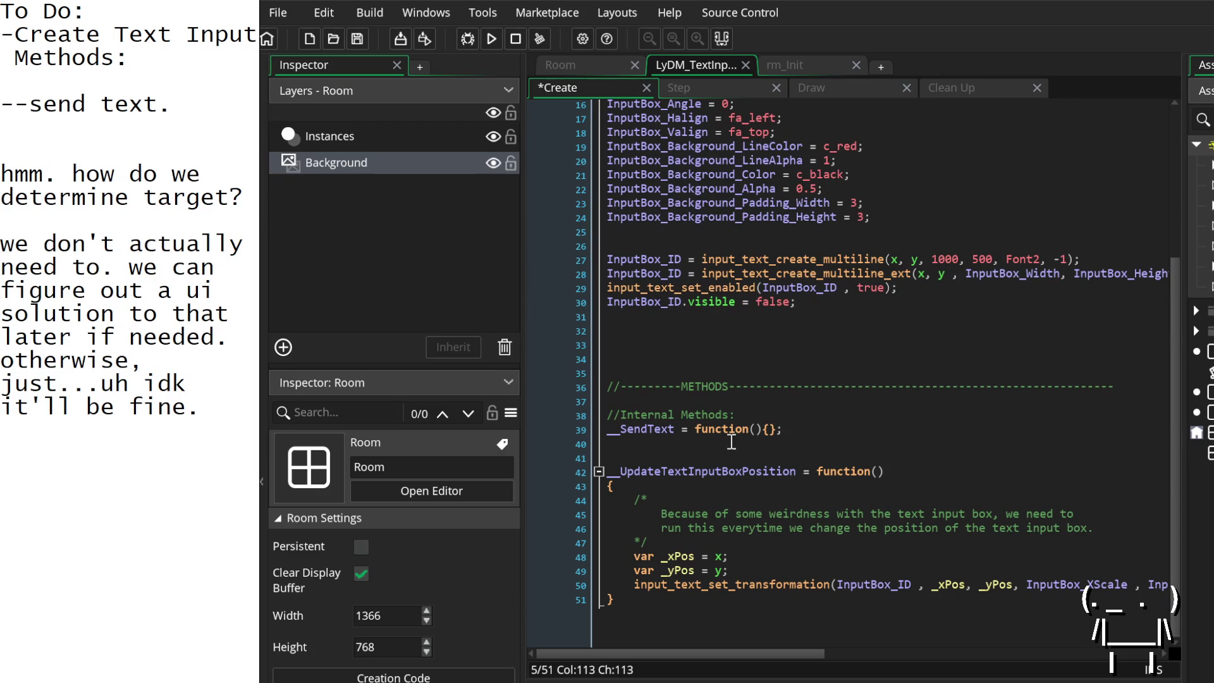
Step: Drop the semicolon after __SendText's braces and expand it into a multi-line function body
{"action": "left_click", "coordinate": [789, 430]}
{"action": "key", "text": "BackSpace"}
{"action": "left_click", "coordinate": [764, 442]}
{"action": "key", "text": "Return"}
{"action": "key", "text": "Return"}
{"action": "key", "text": "Return"}
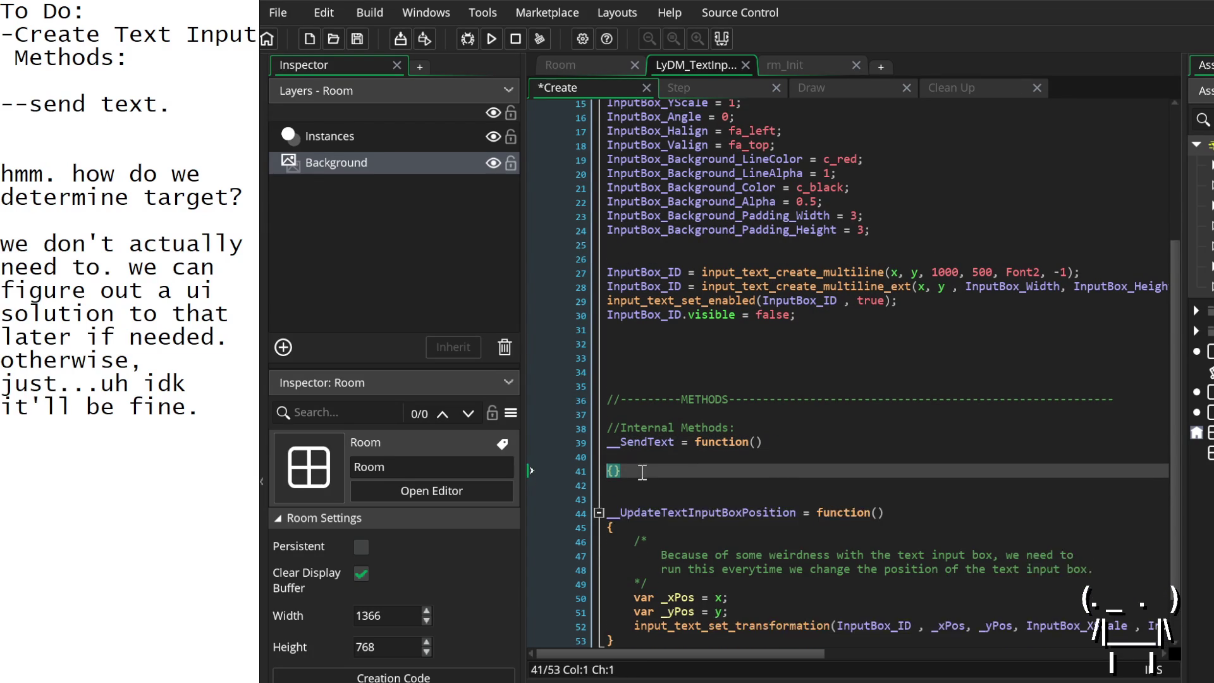
{"action": "key", "text": "BackSpace"}
{"action": "key", "text": "BackSpace"}
{"action": "key", "text": "Right"}
{"action": "key", "text": "Return"}
{"action": "key", "text": "Return"}
{"action": "key", "text": "Return"}
{"action": "key", "text": "Return"}
{"action": "key", "text": "Up"}
{"action": "key", "text": "Up"}
{"action": "key", "text": "Up"}
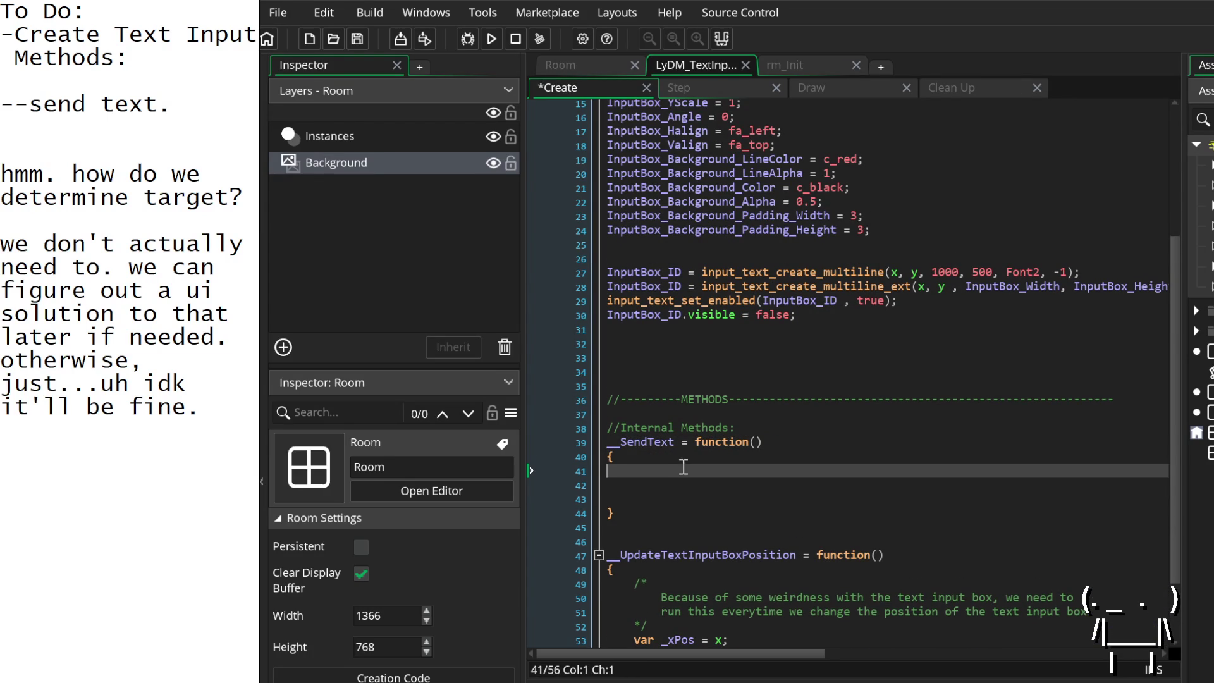
{"action": "key", "text": "Delete"}
{"action": "key", "text": "Delete"}
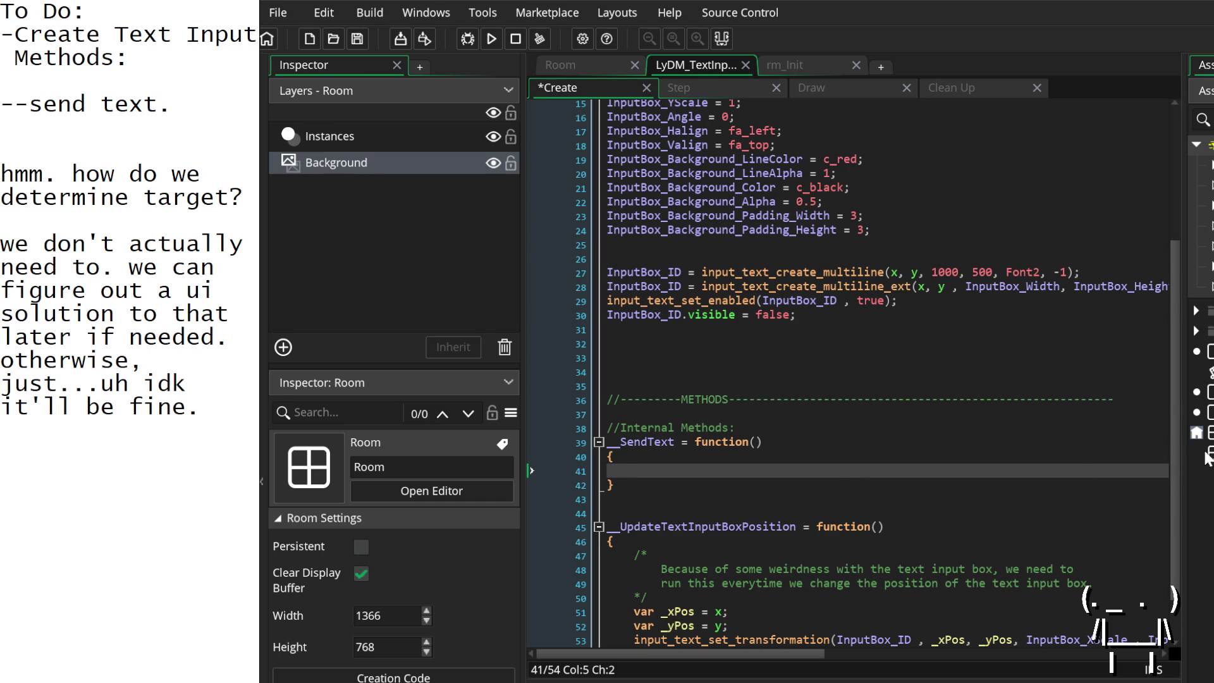
Step: Open the LyDM_TextDisplay object for editing
{"action": "scroll", "coordinate": [844, 495], "scroll_direction": "up", "scroll_amount": 5}
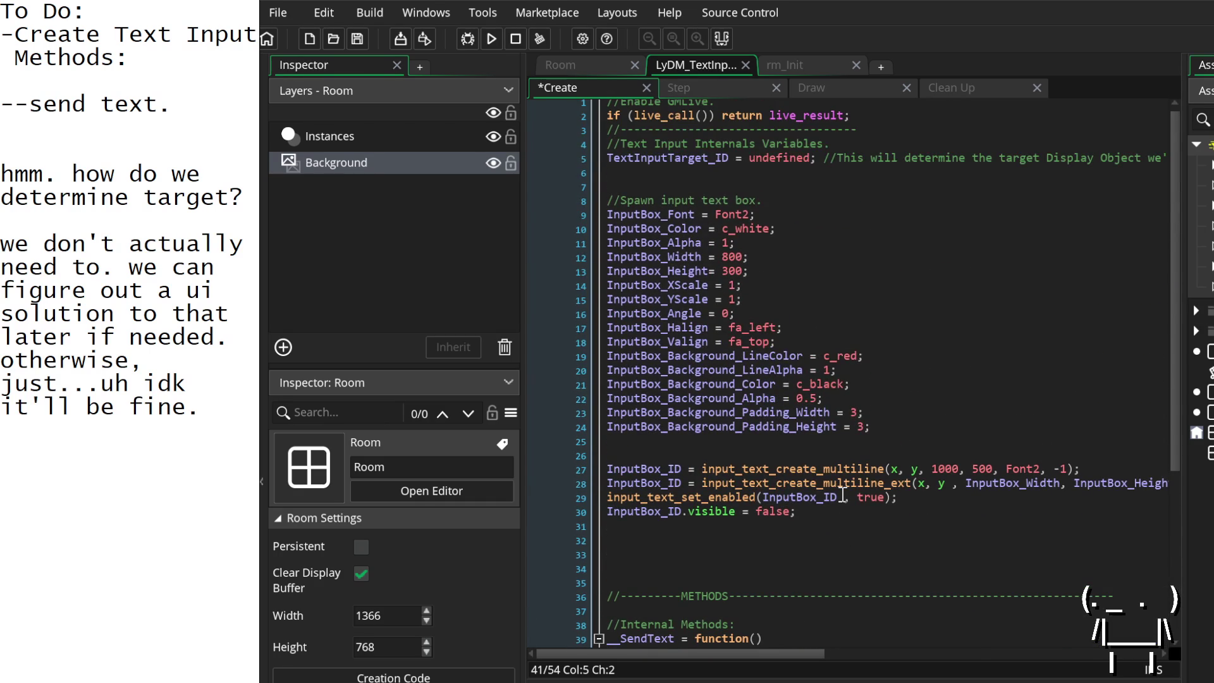
{"action": "scroll", "coordinate": [842, 495], "scroll_direction": "down", "scroll_amount": 4}
{"action": "scroll", "coordinate": [841, 493], "scroll_direction": "up", "scroll_amount": 1}
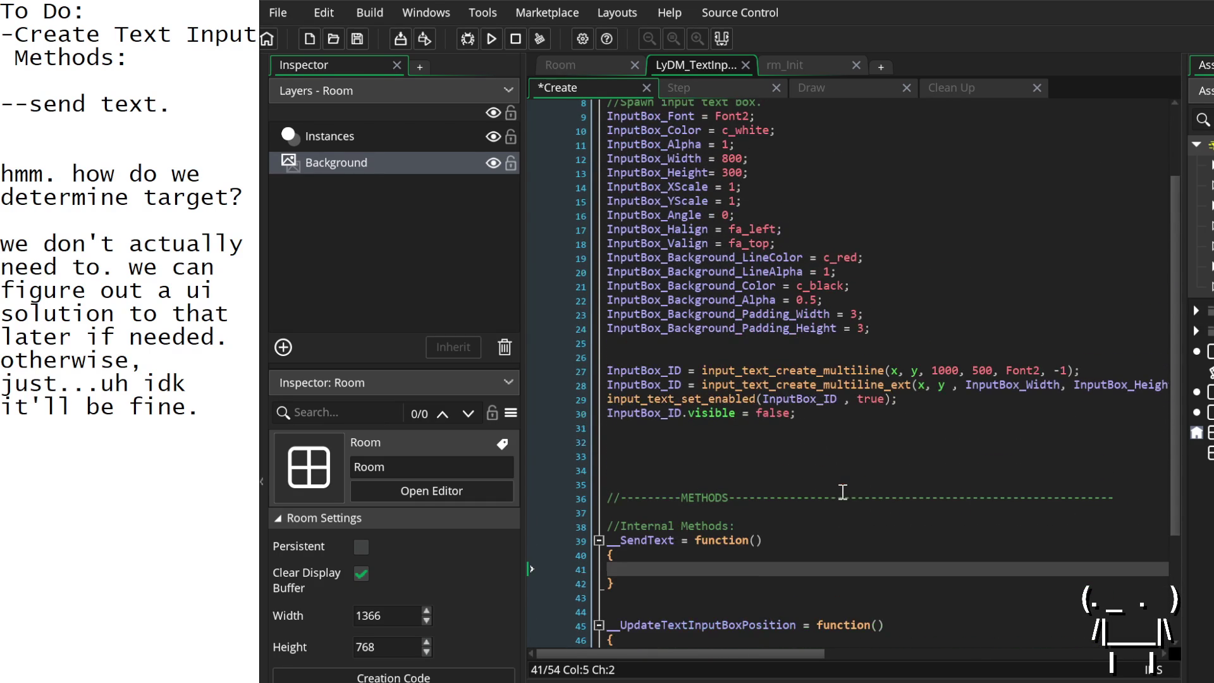
{"action": "double_click", "coordinate": [1201, 392]}
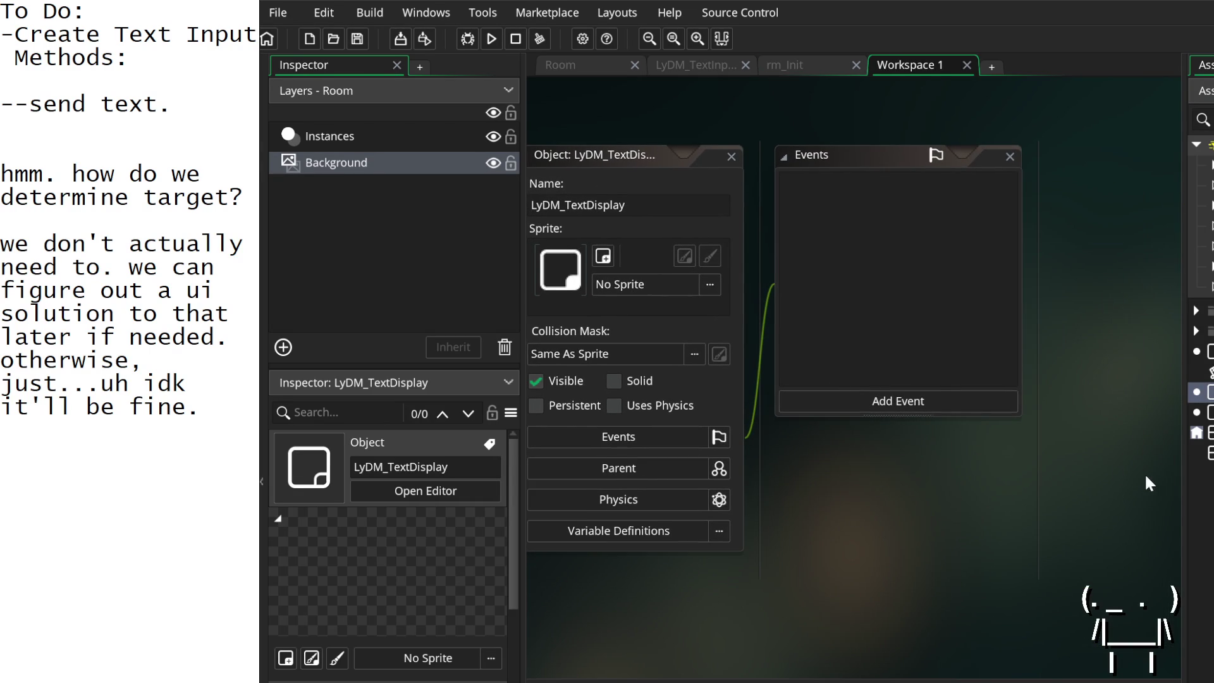
Step: Collapse the Asset Browser, add a Create event to LyDM_TextDisplay and open its code
{"action": "left_click", "coordinate": [1183, 479]}
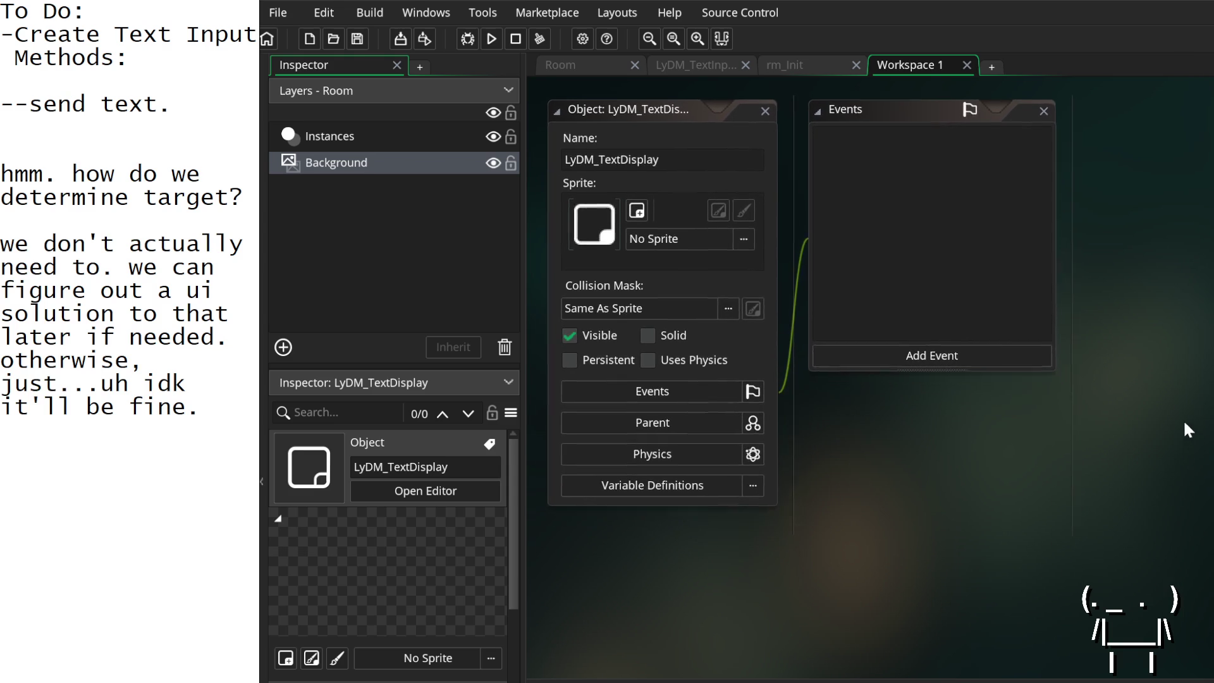
{"action": "left_click", "coordinate": [968, 354]}
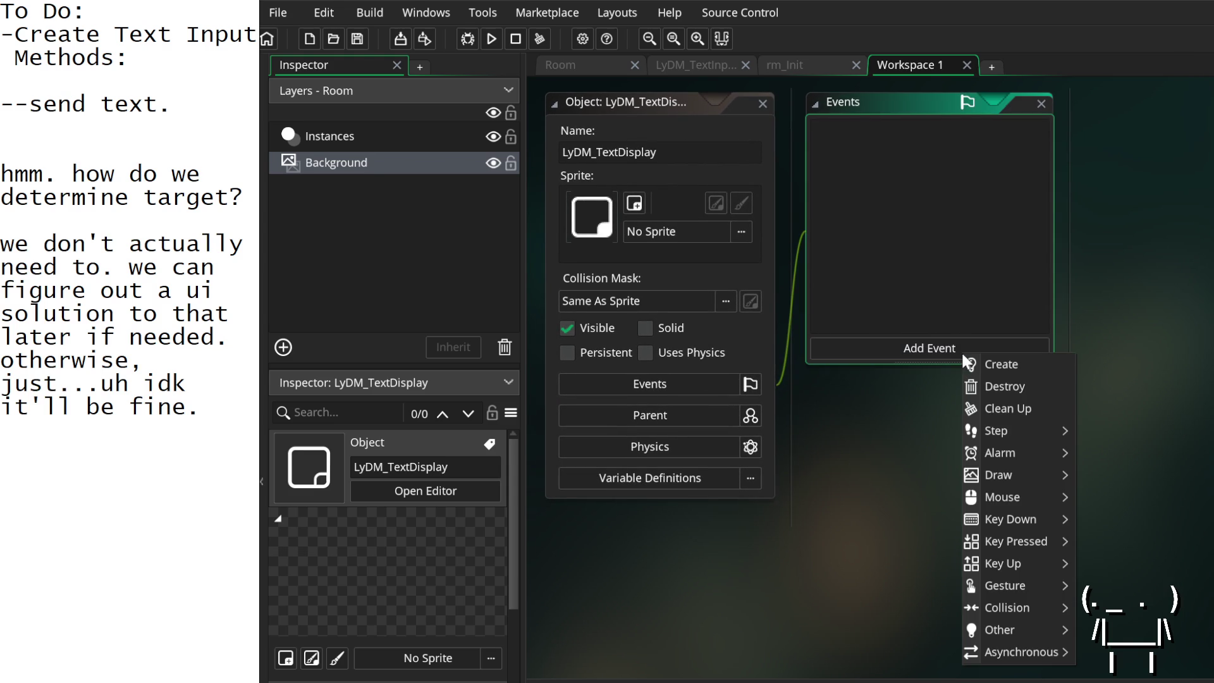
{"action": "left_click", "coordinate": [999, 365]}
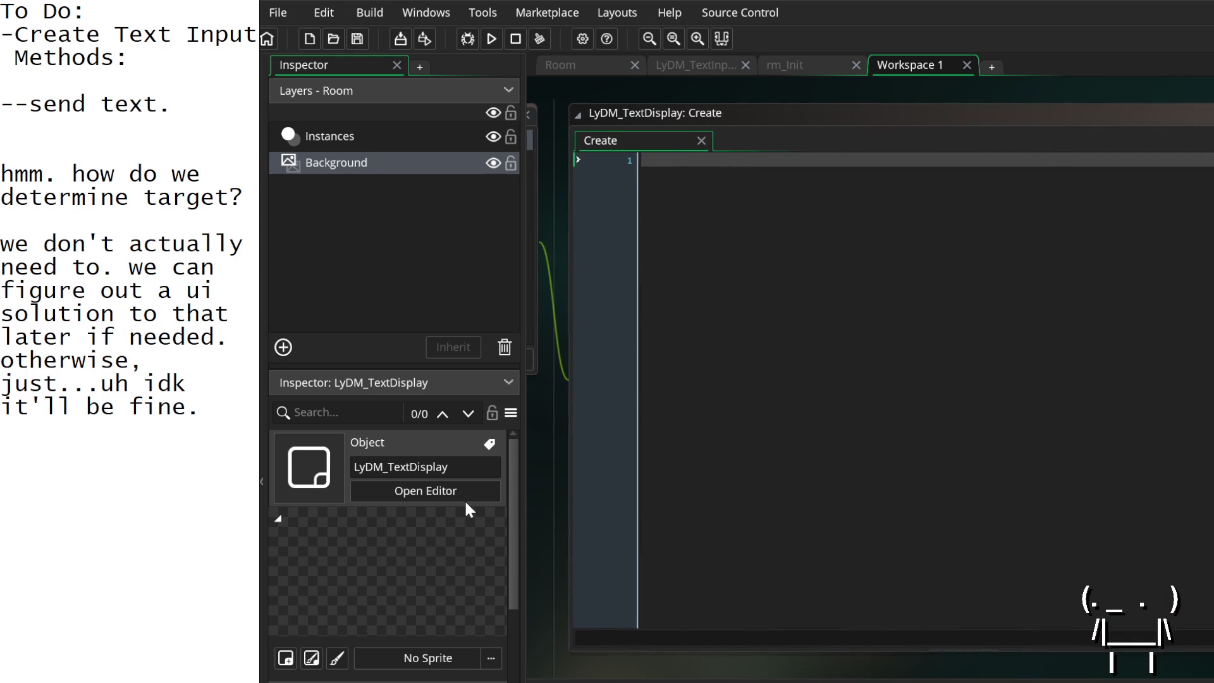
{"action": "left_click", "coordinate": [746, 188]}
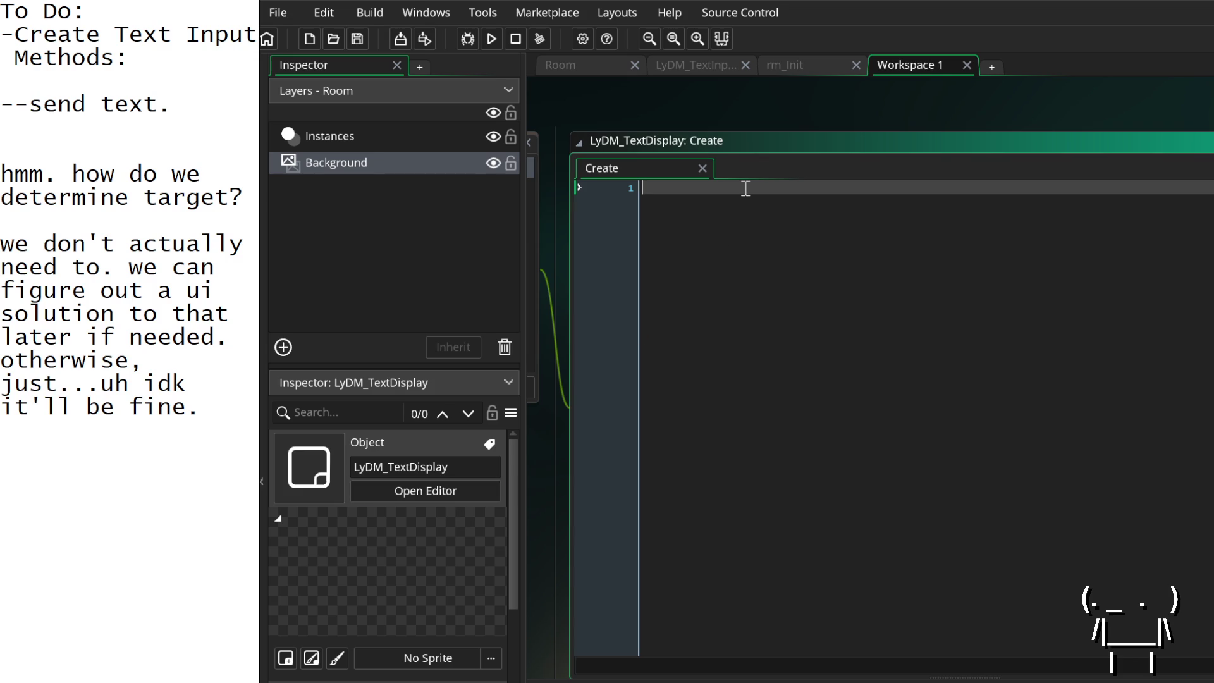
Step: Declare TextToDisplay = ""; in the TextDisplay Create code
{"action": "type", "text": "Displ"}
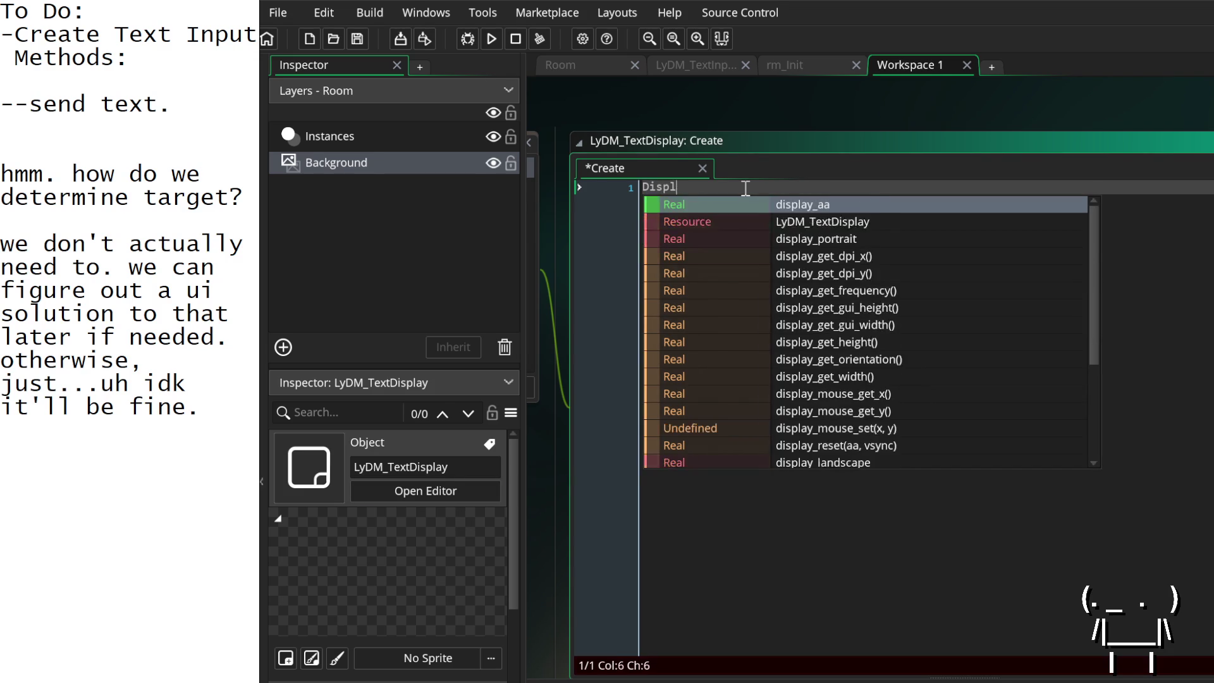
{"action": "type", "text": "ayText"}
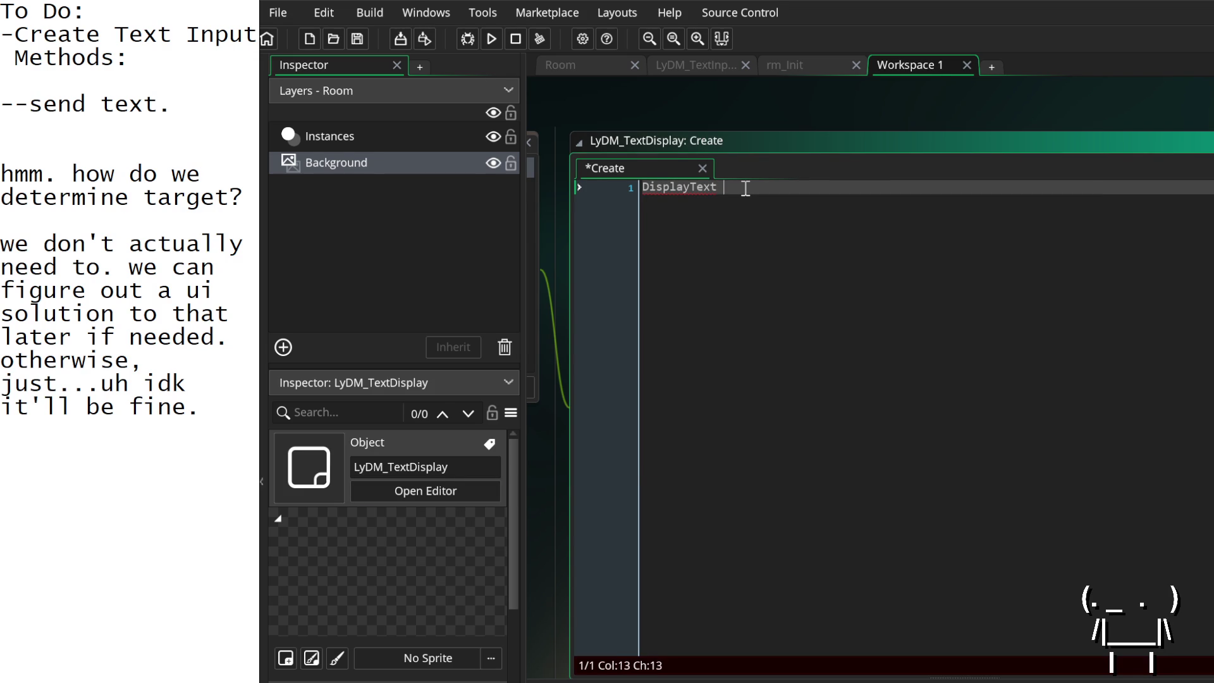
{"action": "key", "text": "BackSpace"}
{"action": "key", "text": "BackSpace"}
{"action": "key", "text": "BackSpace"}
{"action": "type", "text": "T"}
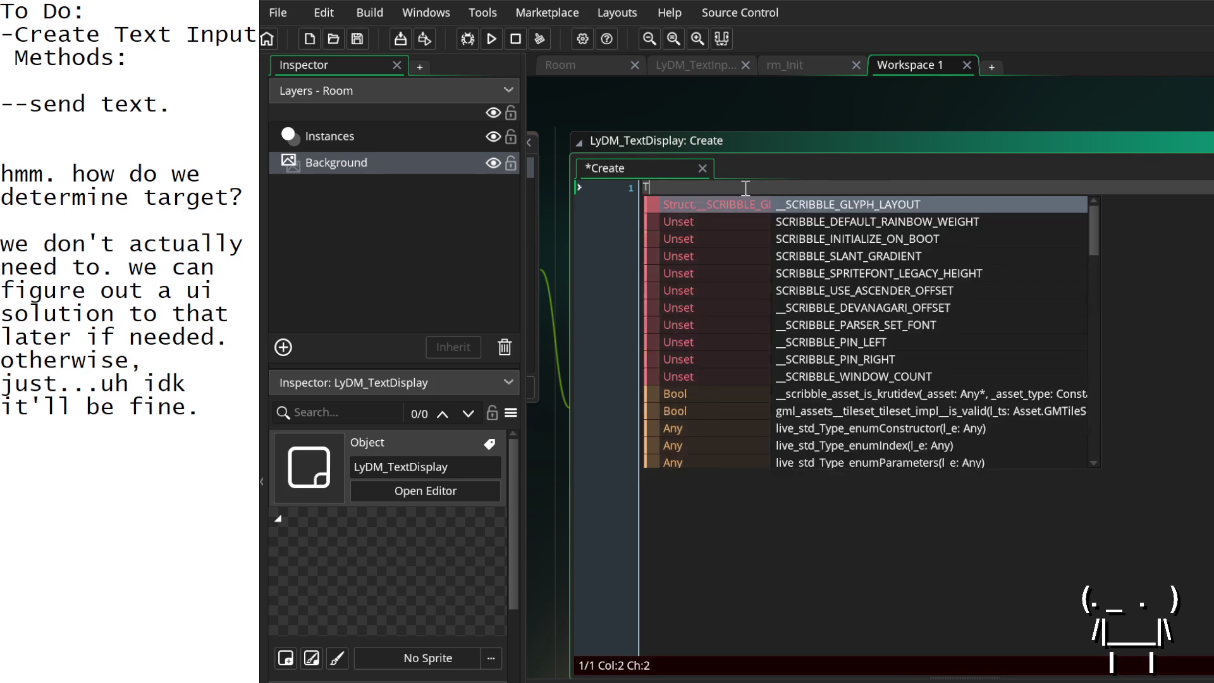
{"action": "type", "text": "extToDi"}
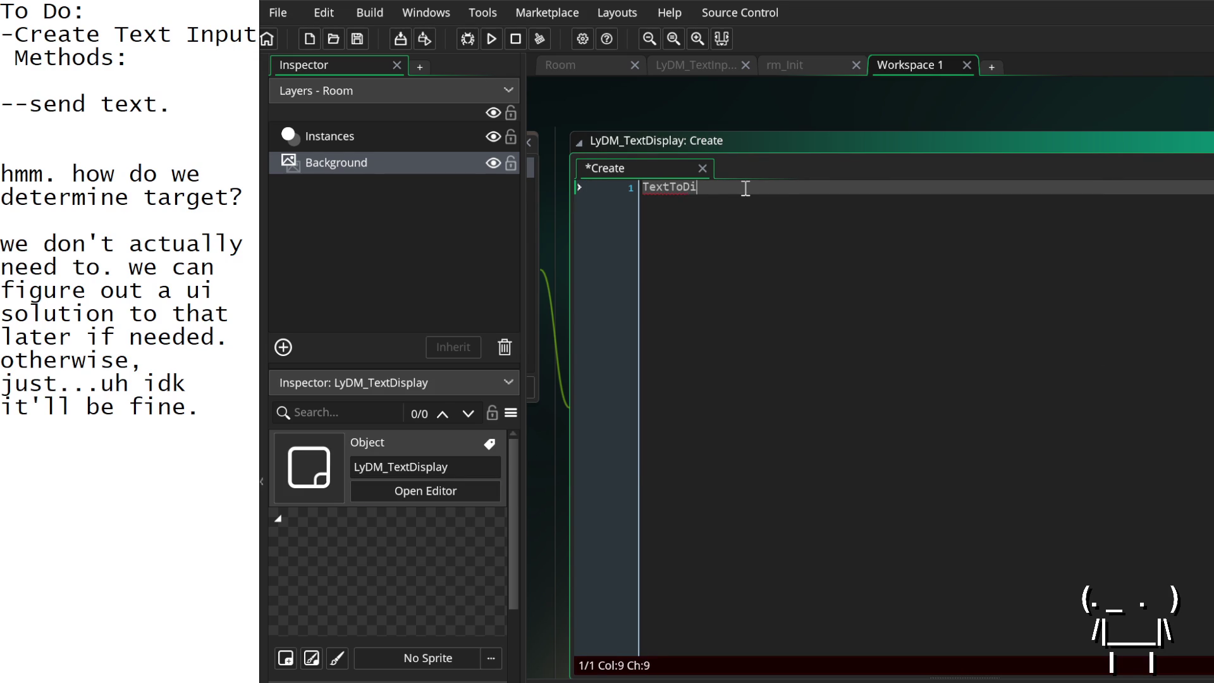
{"action": "type", "text": "splay = \"\";"}
{"action": "left_click_drag", "start_coordinate": [711, 127], "coordinate": [772, 130]}
Step: Add a //Variables. comment above it and a //Methods. heading below
{"action": "left_click", "coordinate": [714, 186]}
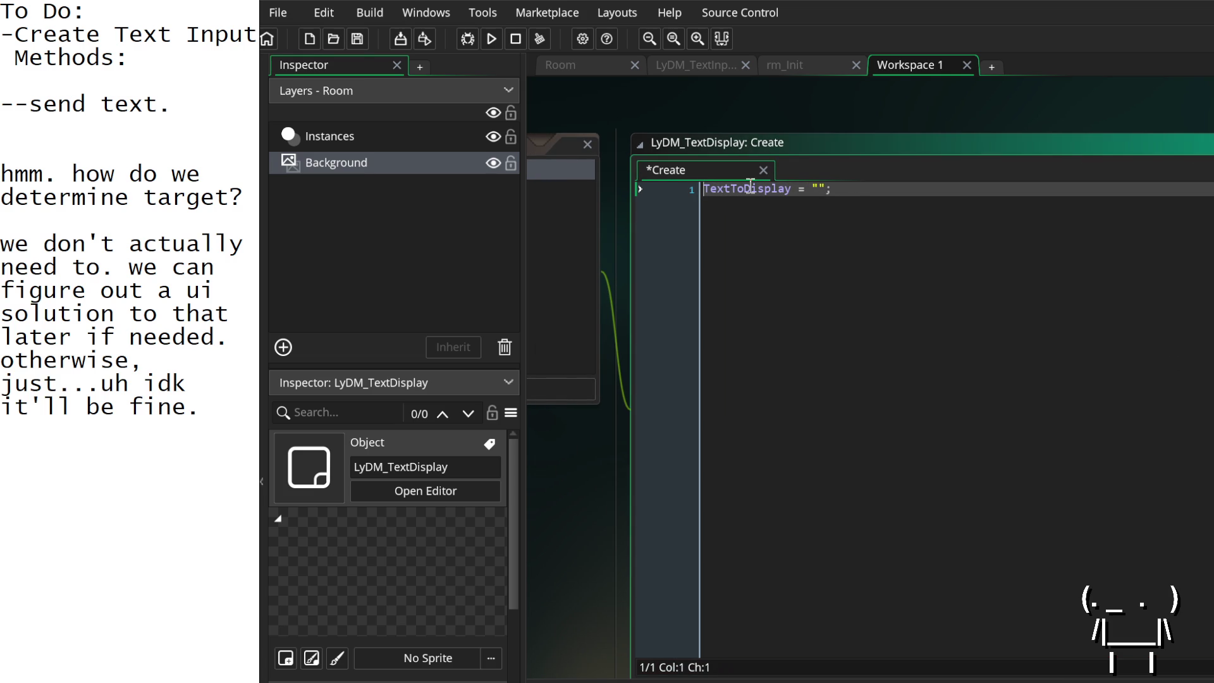
{"action": "key", "text": "Return"}
{"action": "key", "text": "Up"}
{"action": "type", "text": "//Variables."}
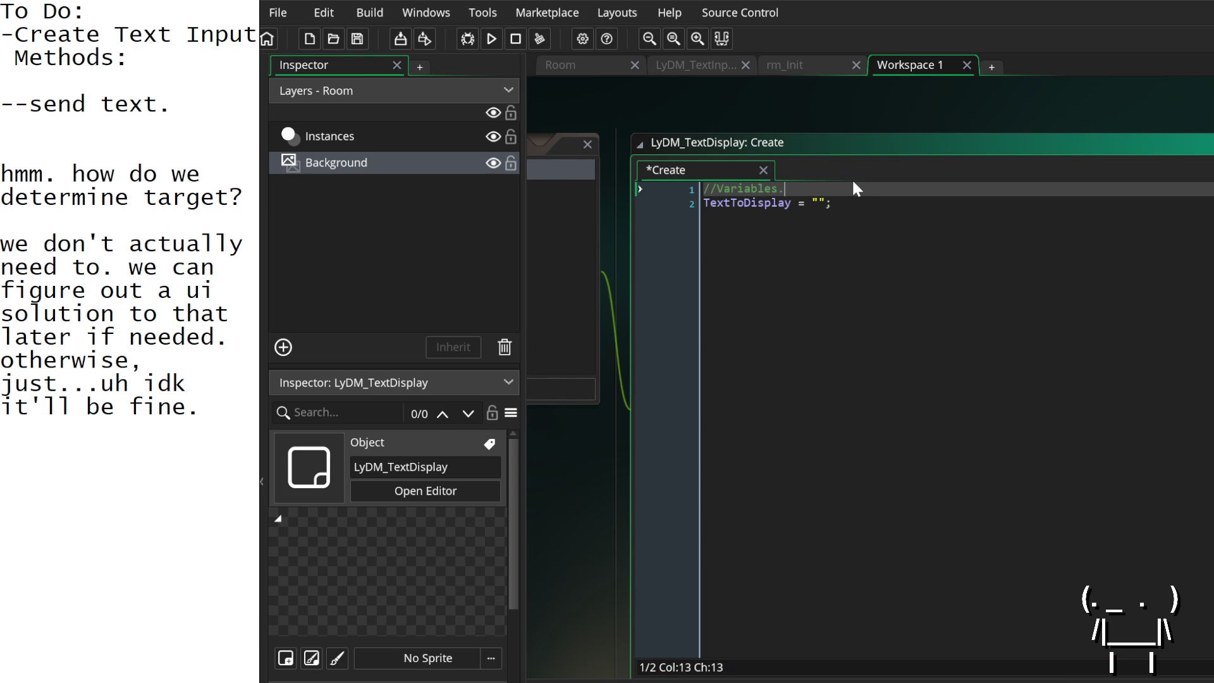
{"action": "key", "text": "Down"}
{"action": "key", "text": "End"}
{"action": "key", "text": "Return"}
{"action": "key", "text": "Return"}
{"action": "key", "text": "Return"}
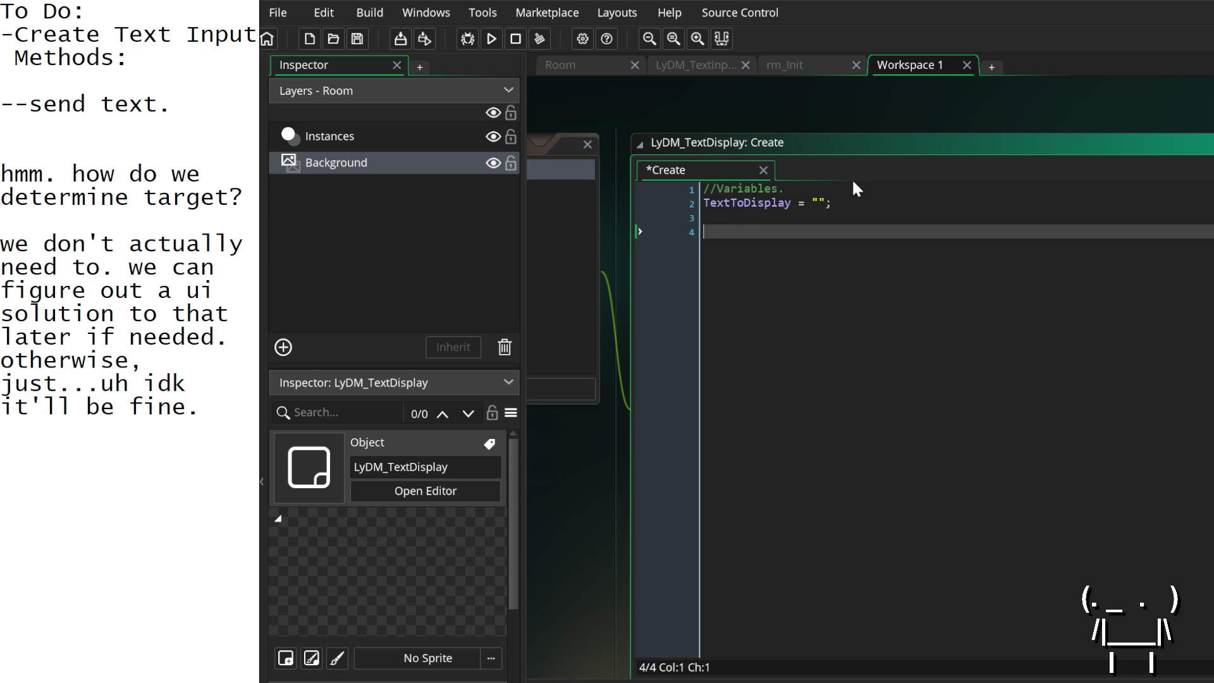
{"action": "type", "text": "//Methods"}
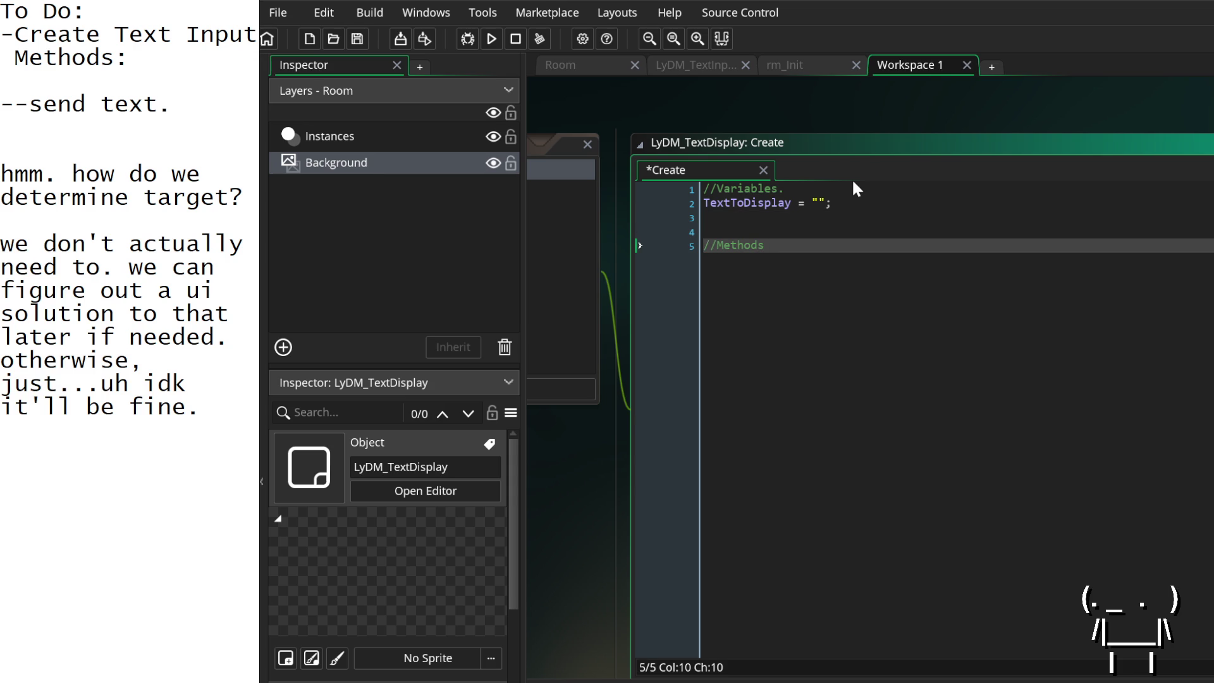
{"action": "type", "text": "."}
{"action": "key", "text": "Return"}
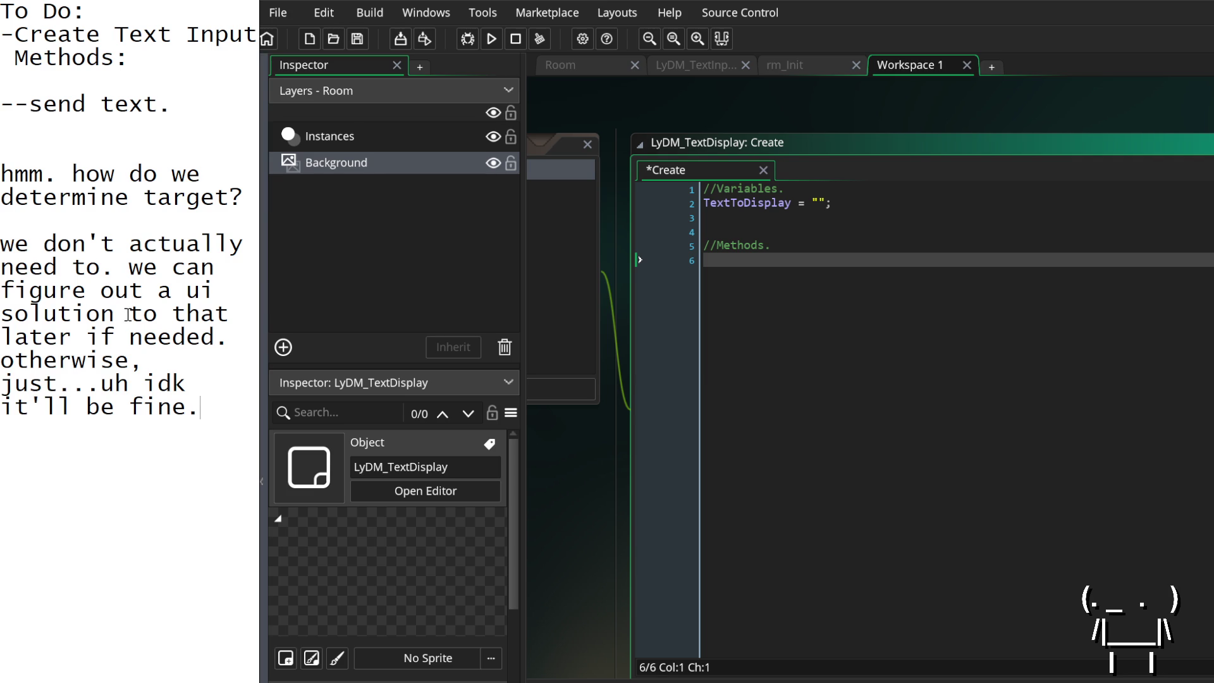
Step: Add '--is target finished displaying text?' below '--send text.' and delete the 'hmm...' paragraph
{"action": "left_click", "coordinate": [163, 133]}
{"action": "type", "text": "--is "}
{"action": "type", "text": "target "}
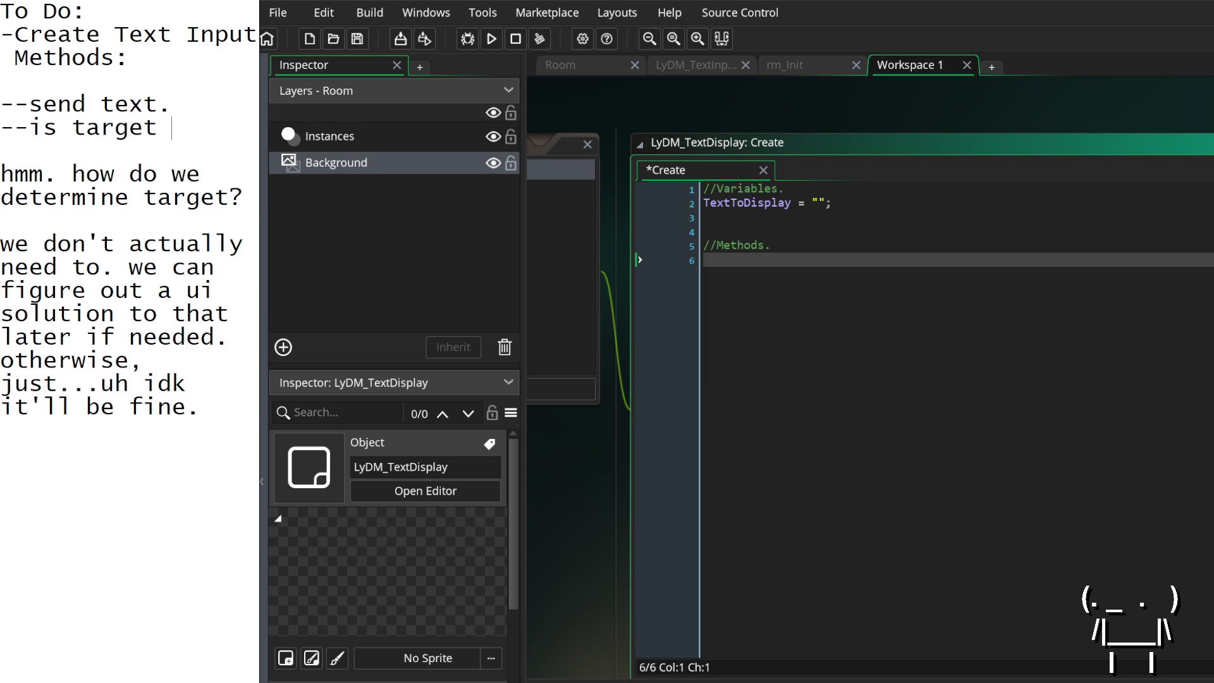
{"action": "type", "text": "finished display"}
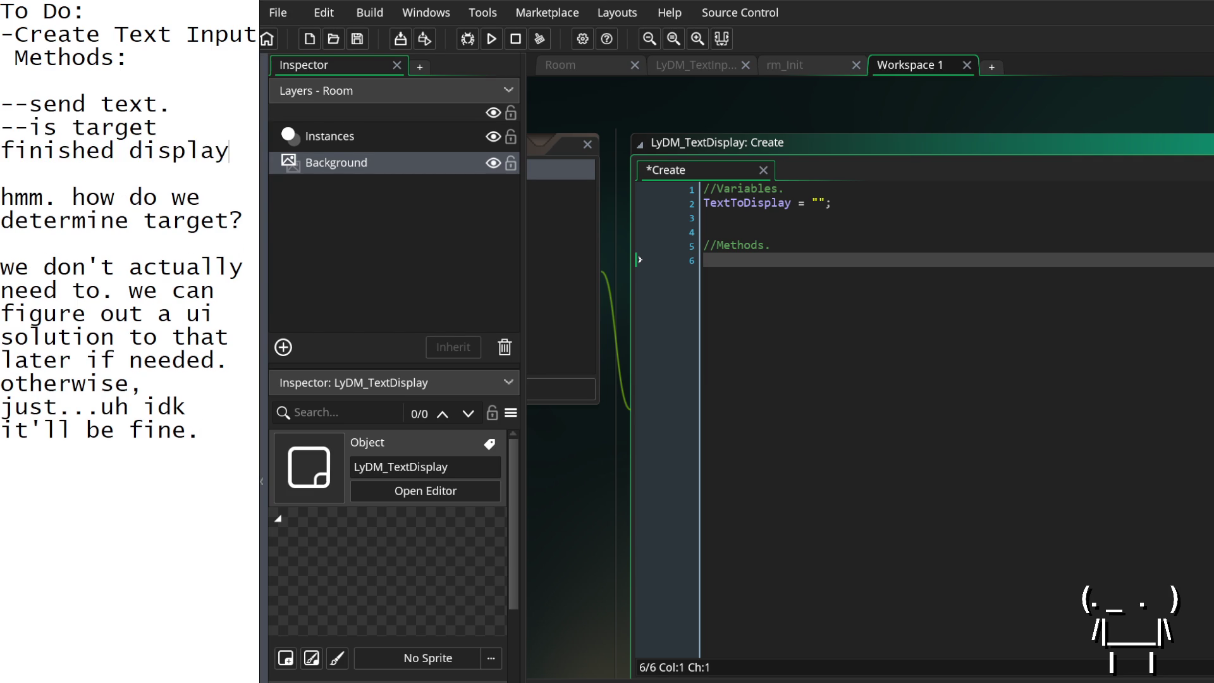
{"action": "type", "text": "ing text?"}
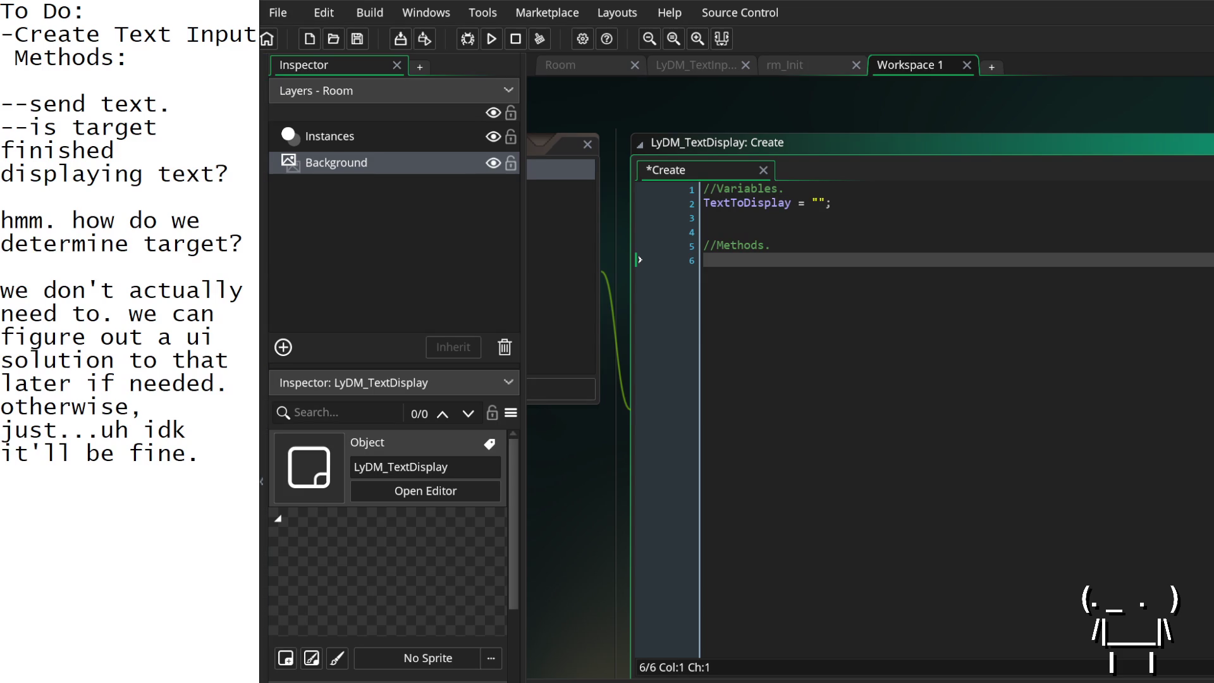
{"action": "mouse_move", "coordinate": [226, 457]}
{"action": "left_mouse_down"}
{"action": "mouse_move", "coordinate": [5, 310]}
{"action": "mouse_move", "coordinate": [4, 222]}
{"action": "left_mouse_up"}
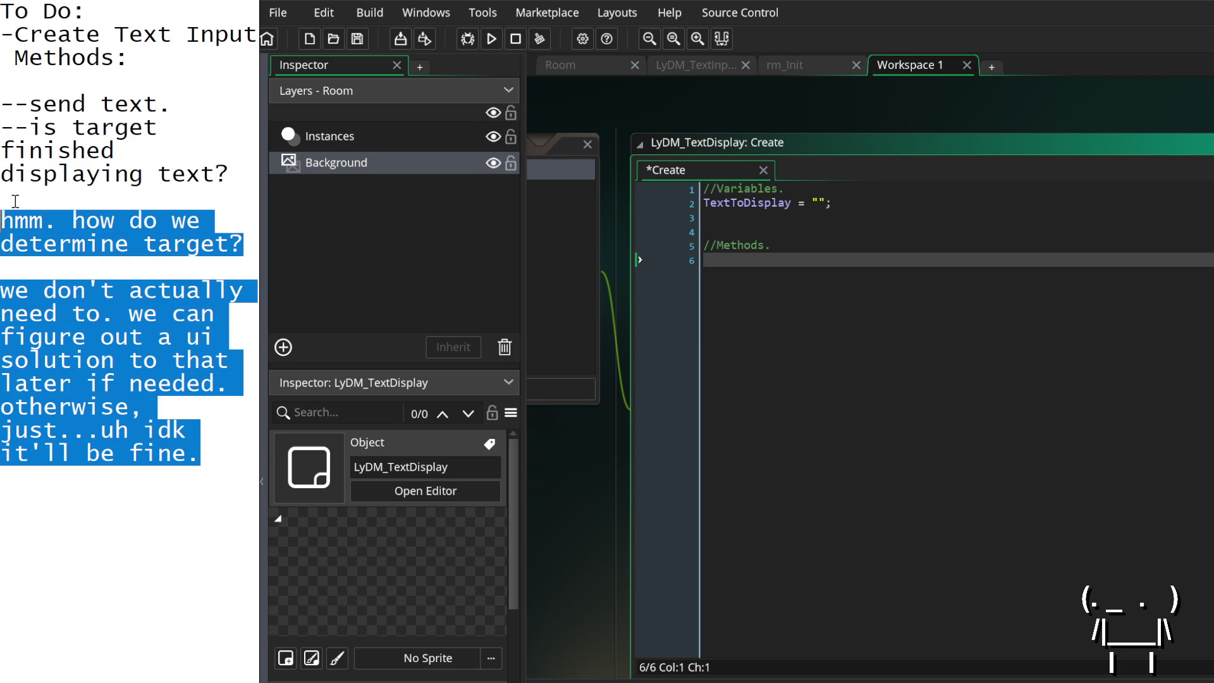
{"action": "key", "text": "BackSpace"}
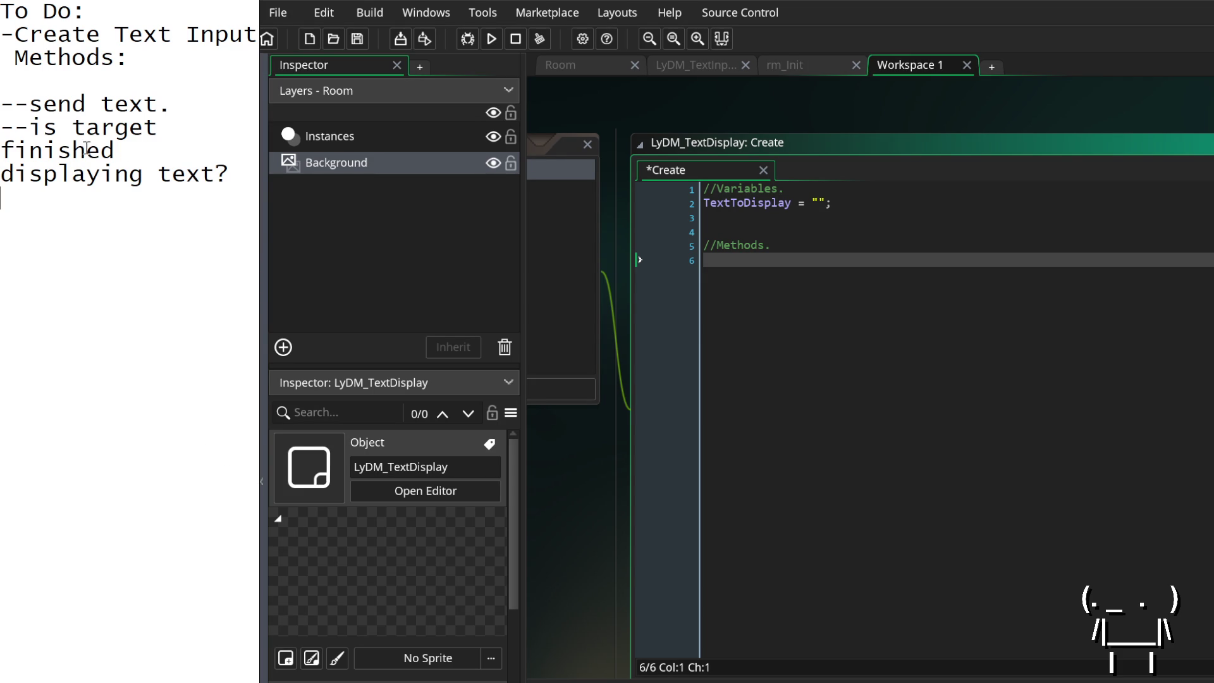
{"action": "mouse_move", "coordinate": [900, 122]}
{"action": "left_mouse_down"}
{"action": "mouse_move", "coordinate": [1068, 98]}
{"action": "mouse_move", "coordinate": [957, 110]}
{"action": "left_mouse_up"}
{"action": "left_click", "coordinate": [868, 266]}
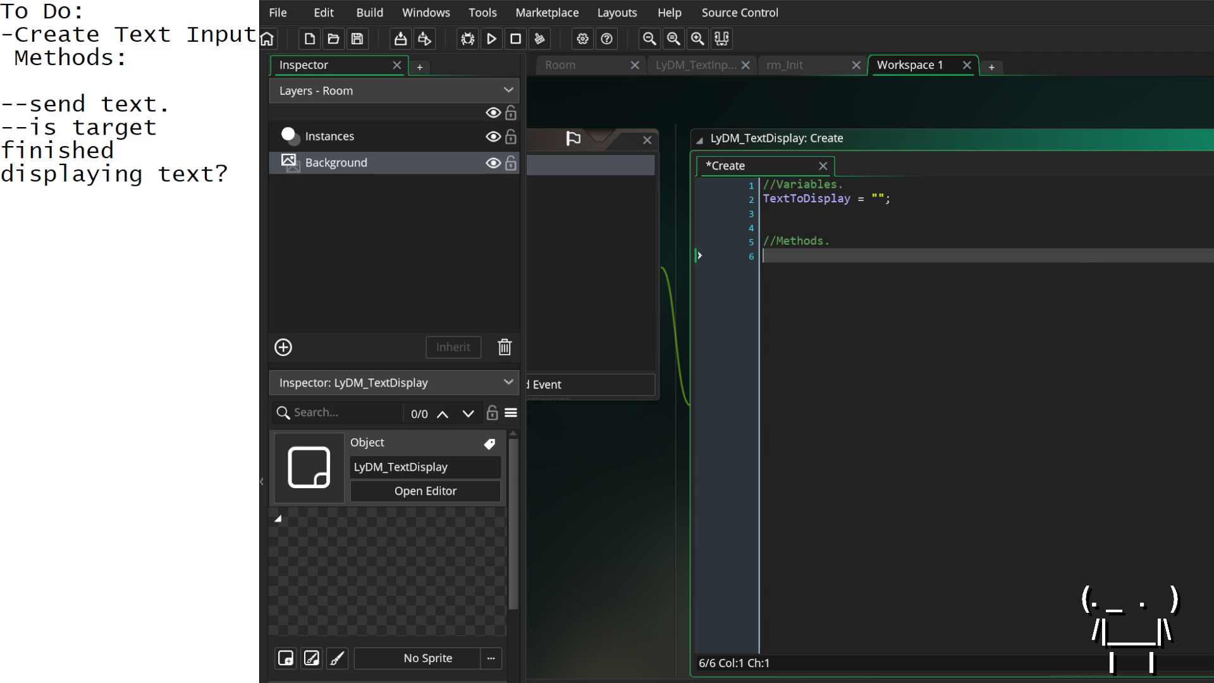
Step: Add a DoneDisplayingText = true; flag on line 3 of the Create code
{"action": "left_click", "coordinate": [894, 201]}
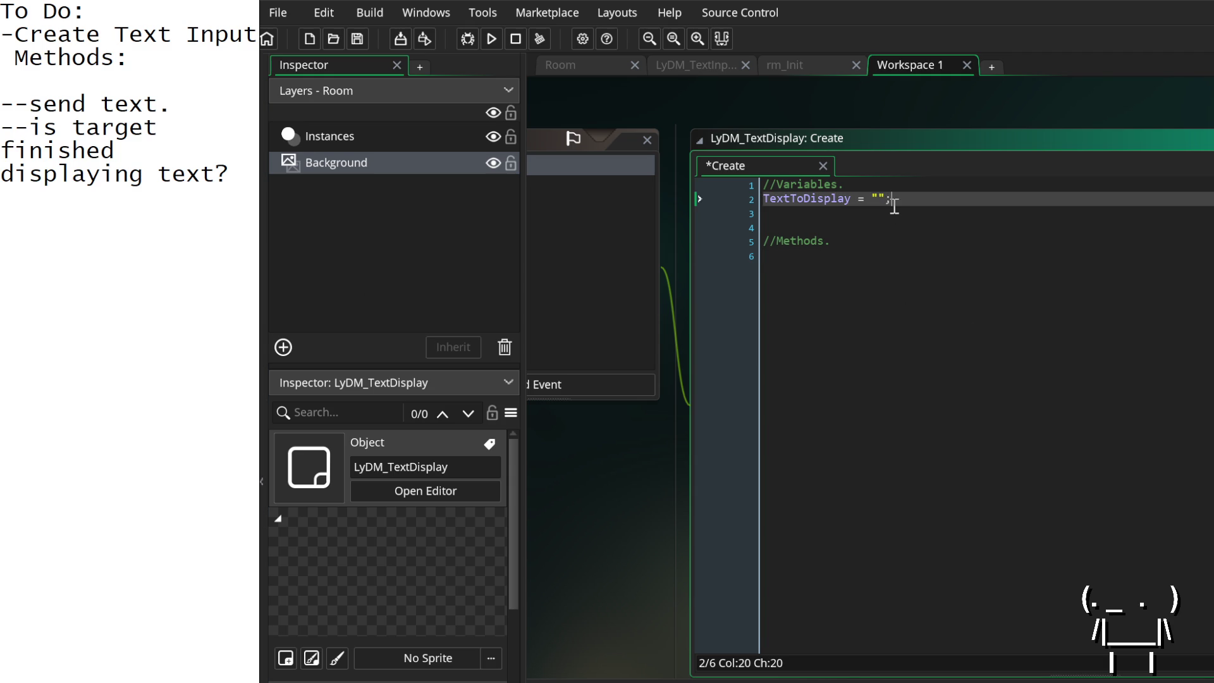
{"action": "left_click", "coordinate": [943, 211]}
{"action": "type", "text": "Finish"}
{"action": "key", "text": "BackSpace"}
{"action": "key", "text": "BackSpace"}
{"action": "key", "text": "BackSpace"}
{"action": "key", "text": "BackSpace"}
{"action": "type", "text": "DoneDisplayingText = "}
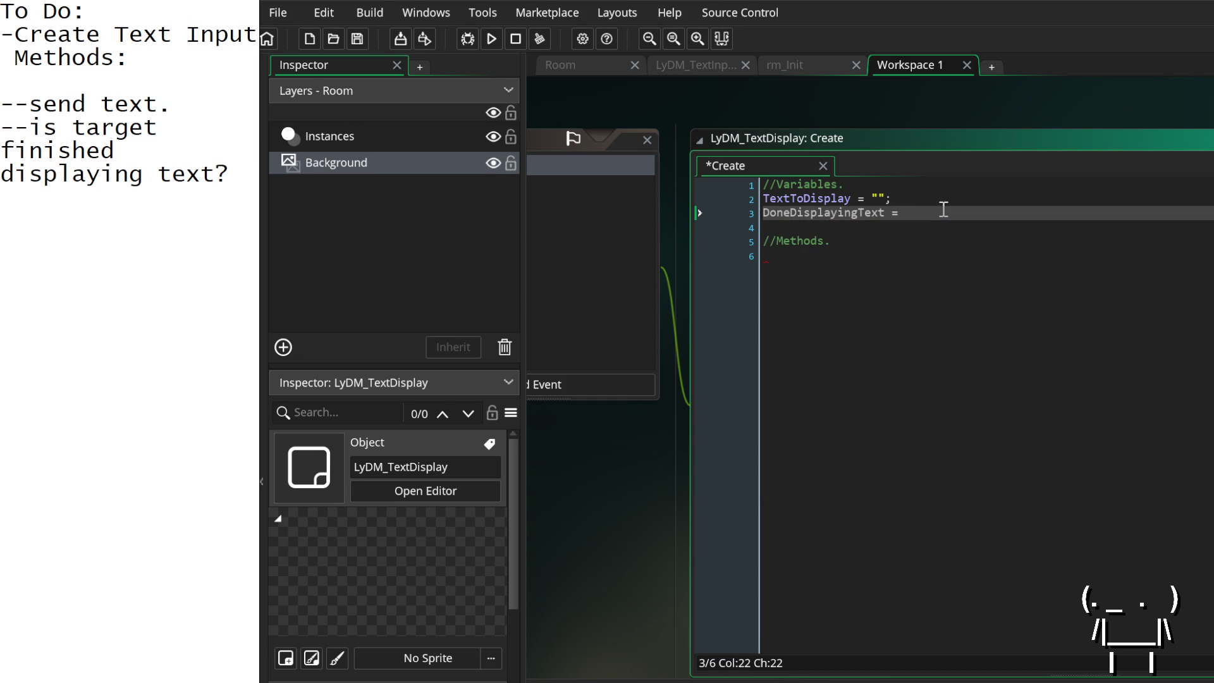
{"action": "type", "text": "true; /"}
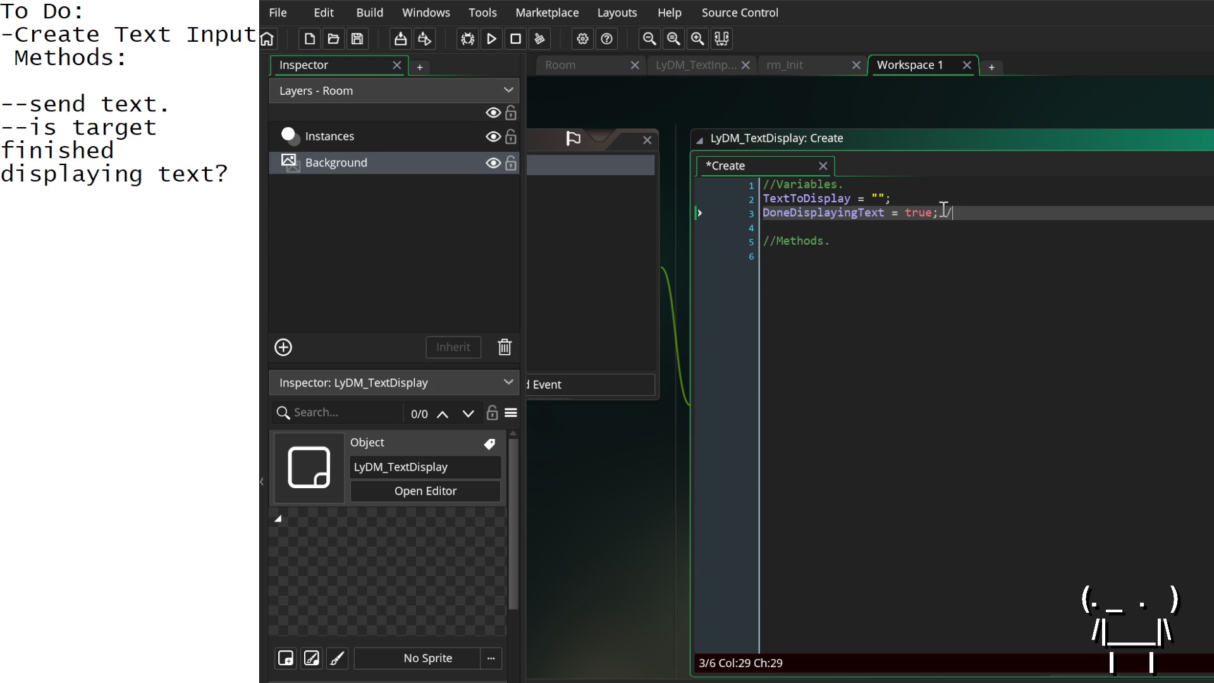
Step: Rename the flag to FinishedDisplayingText
{"action": "key", "text": "BackSpace"}
{"action": "key", "text": "Home"}
{"action": "key", "text": "End"}
{"action": "key", "text": "Home"}
{"action": "key", "text": "Delete"}
{"action": "key", "text": "Delete"}
{"action": "key", "text": "Delete"}
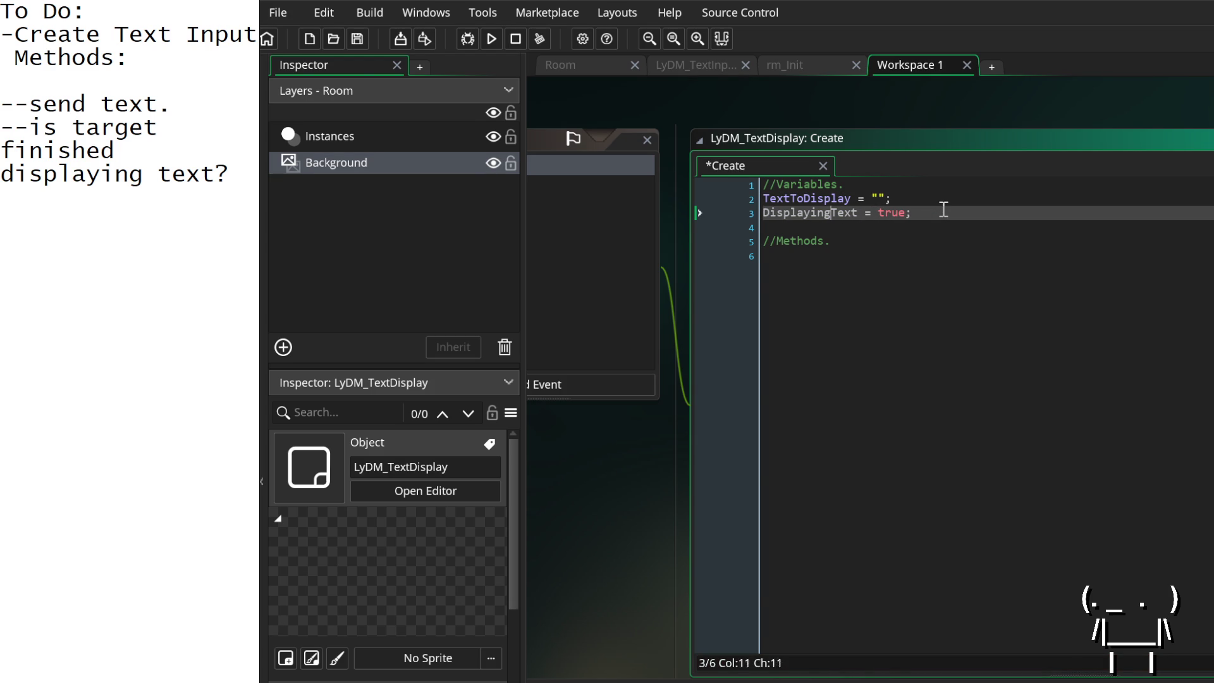
{"action": "key", "text": "Left"}
{"action": "key", "text": "Left"}
{"action": "key", "text": "Left"}
{"action": "type", "text": "Finished"}
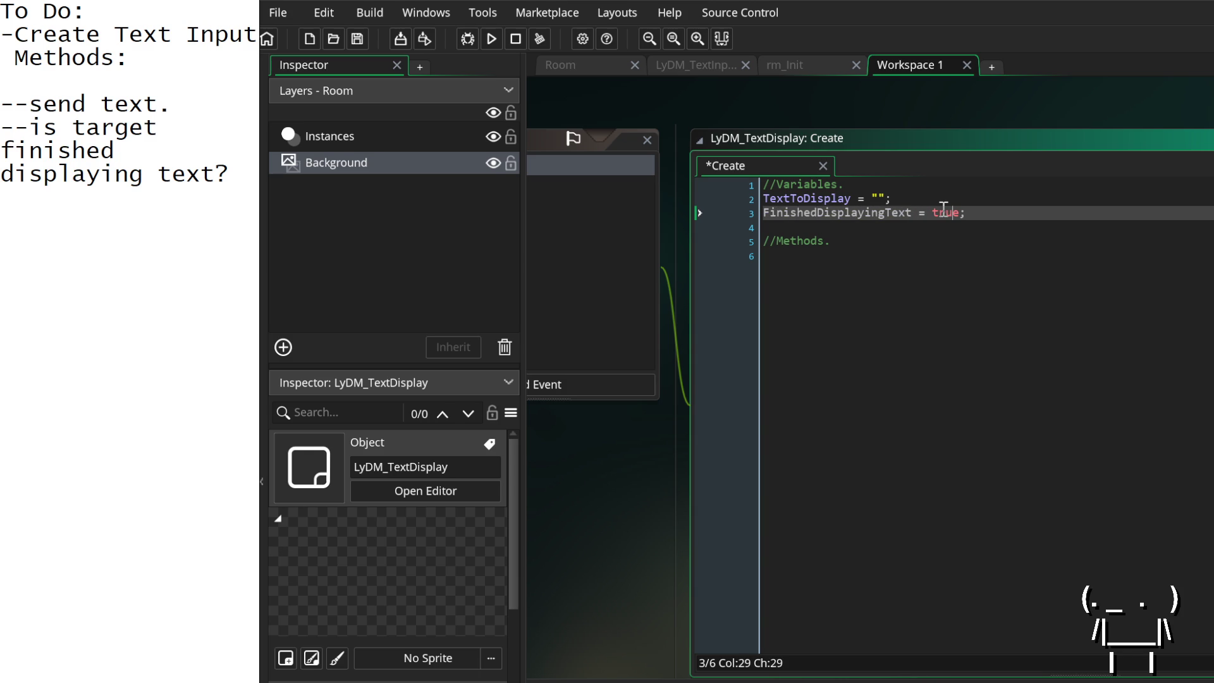
Step: Add a trailing comment to the flag explaining whether text has finished displaying
{"action": "type", "text": "//true b"}
{"action": "key", "text": "BackSpace"}
{"action": "key", "text": "BackSpace"}
{"action": "key", "text": "BackSpace"}
{"action": "type", "text": "have we "}
{"action": "type", "text": "finished "}
{"action": "type", "text": "displaying te"}
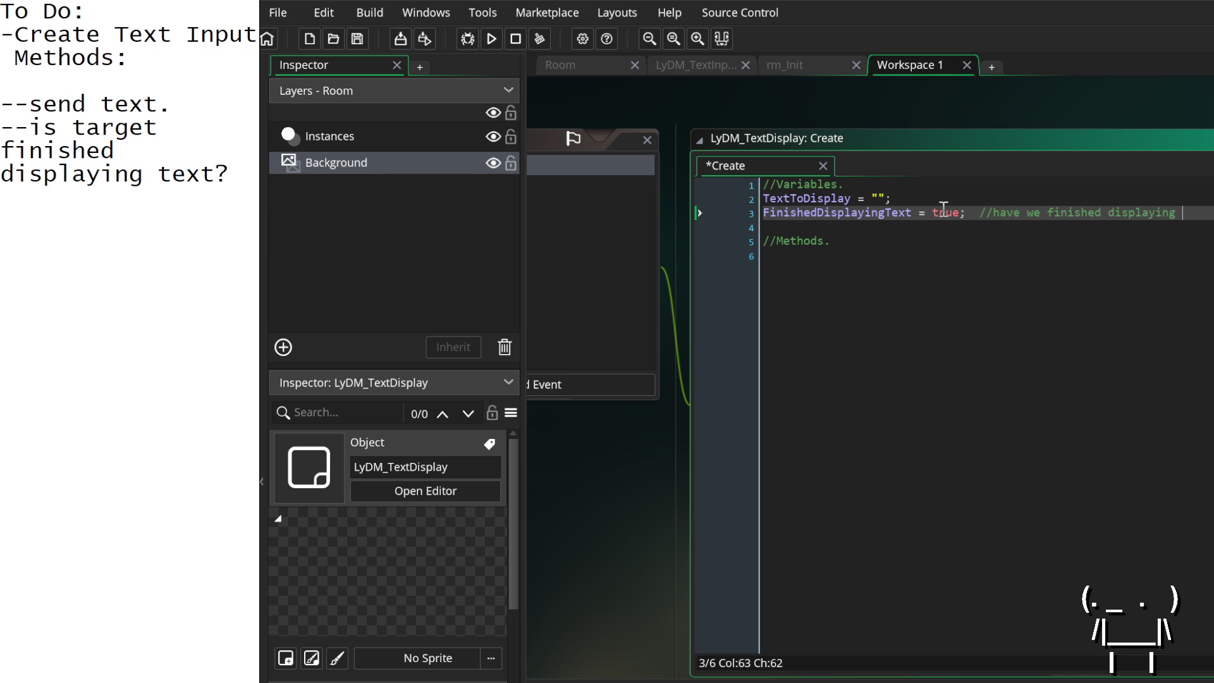
{"action": "key", "text": "BackSpace"}
{"action": "key", "text": "BackSpace"}
{"action": "type", "text": "th"}
{"action": "key", "text": "BackSpace"}
{"action": "key", "text": "BackSpace"}
{"action": "key", "text": "BackSpace"}
{"action": "type", "text": "o"}
Step: Add the comment //Text to display. to the TextToDisplay line
{"action": "key", "text": "Up"}
{"action": "type", "text": "//Text to display."}
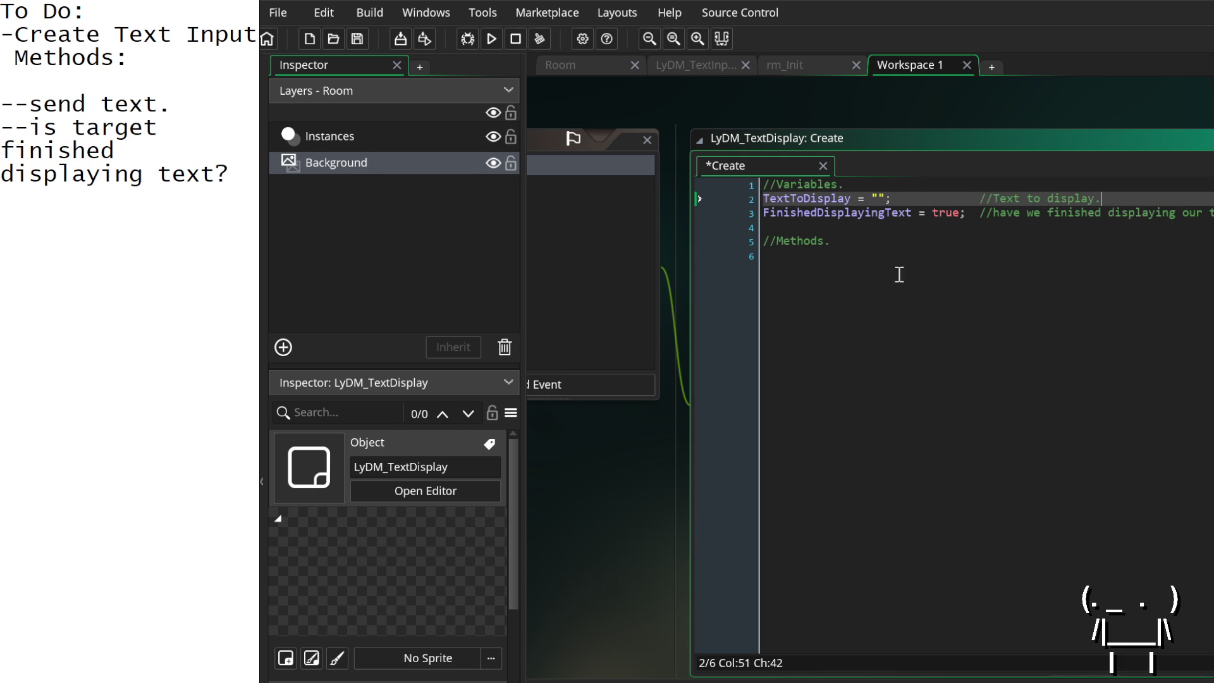
{"action": "scroll", "coordinate": [914, 279], "scroll_direction": "down", "scroll_amount": 3}
{"action": "scroll", "coordinate": [912, 276], "scroll_direction": "up", "scroll_amount": 3}
{"action": "mouse_move", "coordinate": [630, 492]}
{"action": "left_mouse_down"}
{"action": "mouse_move", "coordinate": [884, 466]}
{"action": "mouse_move", "coordinate": [1043, 515]}
{"action": "left_mouse_up"}
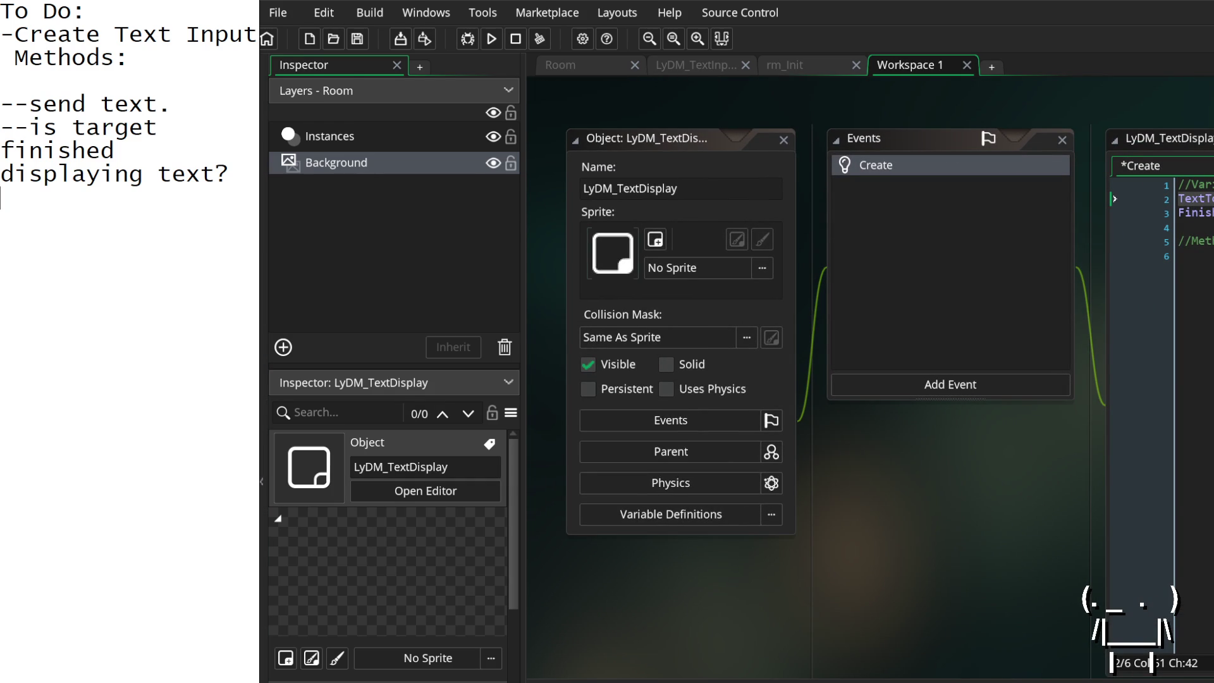
Step: Type the note 'wtf am i doing? zoning out.' on an empty notes line
{"action": "left_click", "coordinate": [246, 174]}
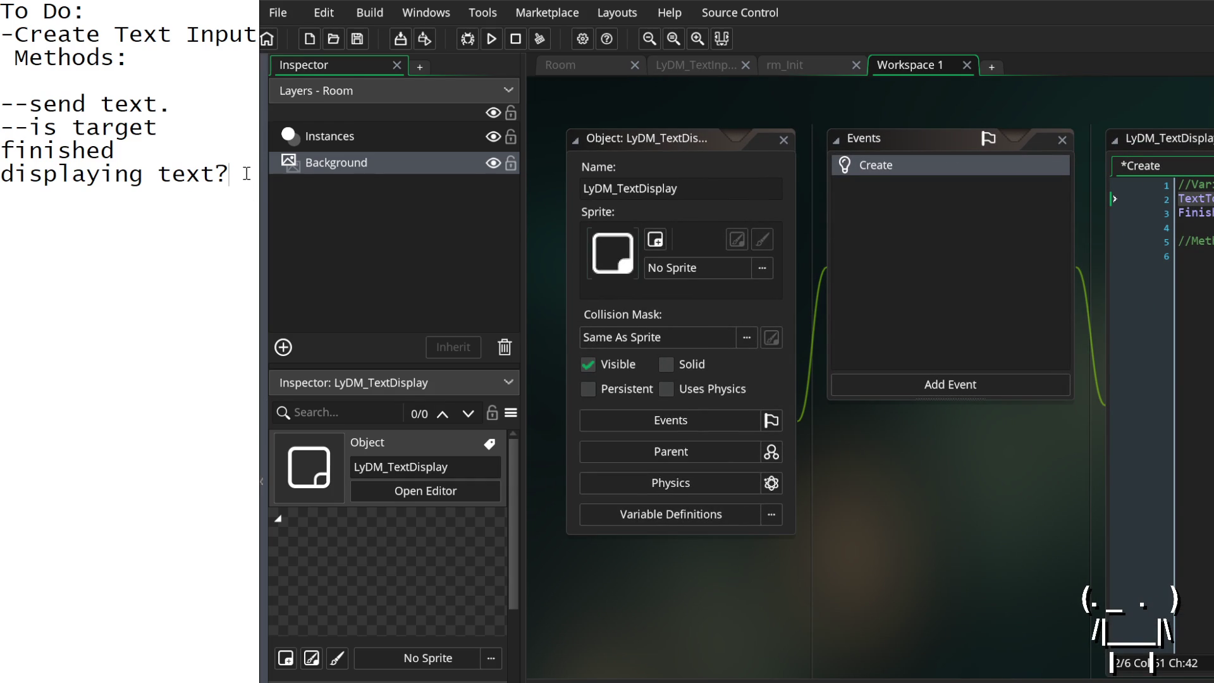
{"action": "key", "text": "shift+Up"}
{"action": "key", "text": "shift+Up"}
{"action": "key", "text": "shift+Up"}
{"action": "key", "text": "shift+Down"}
{"action": "key", "text": "shift+Down"}
{"action": "key", "text": "shift+Down"}
{"action": "left_click", "coordinate": [250, 206]}
{"action": "left_click", "coordinate": [201, 223]}
{"action": "type", "text": "wtf am i doing? zoning out."}
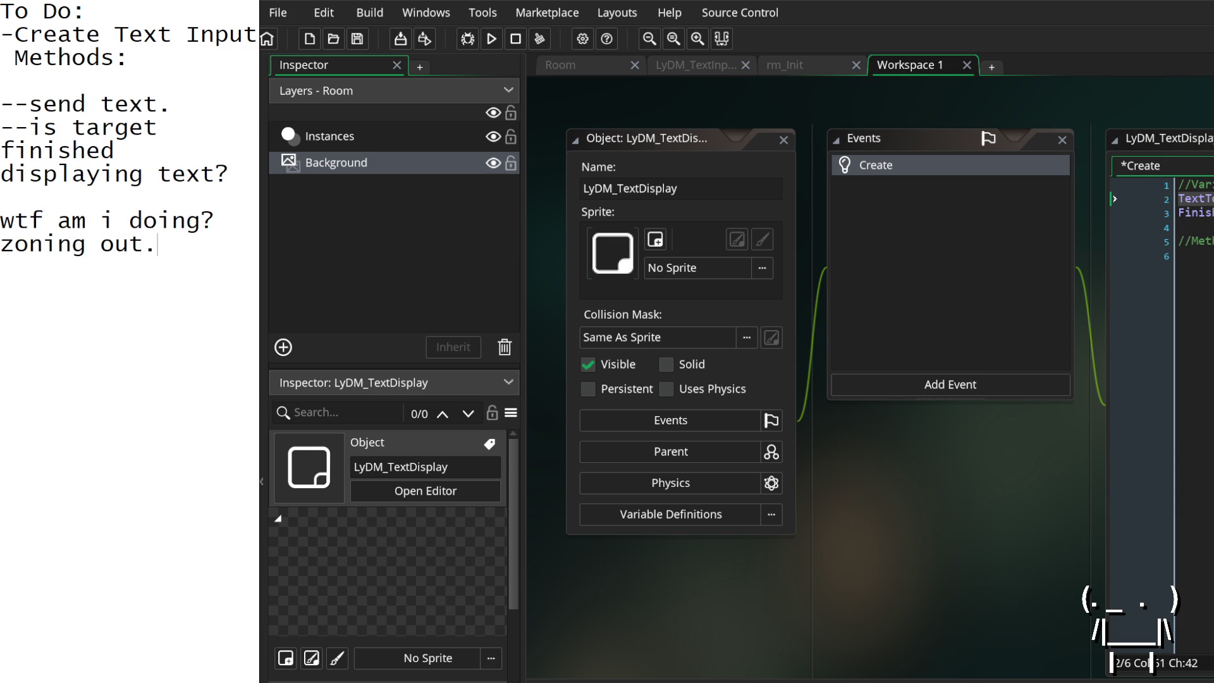
Step: Move the TextDisplay Create editor left and maximize it into its own tab
{"action": "left_click_drag", "start_coordinate": [925, 504], "coordinate": [736, 490]}
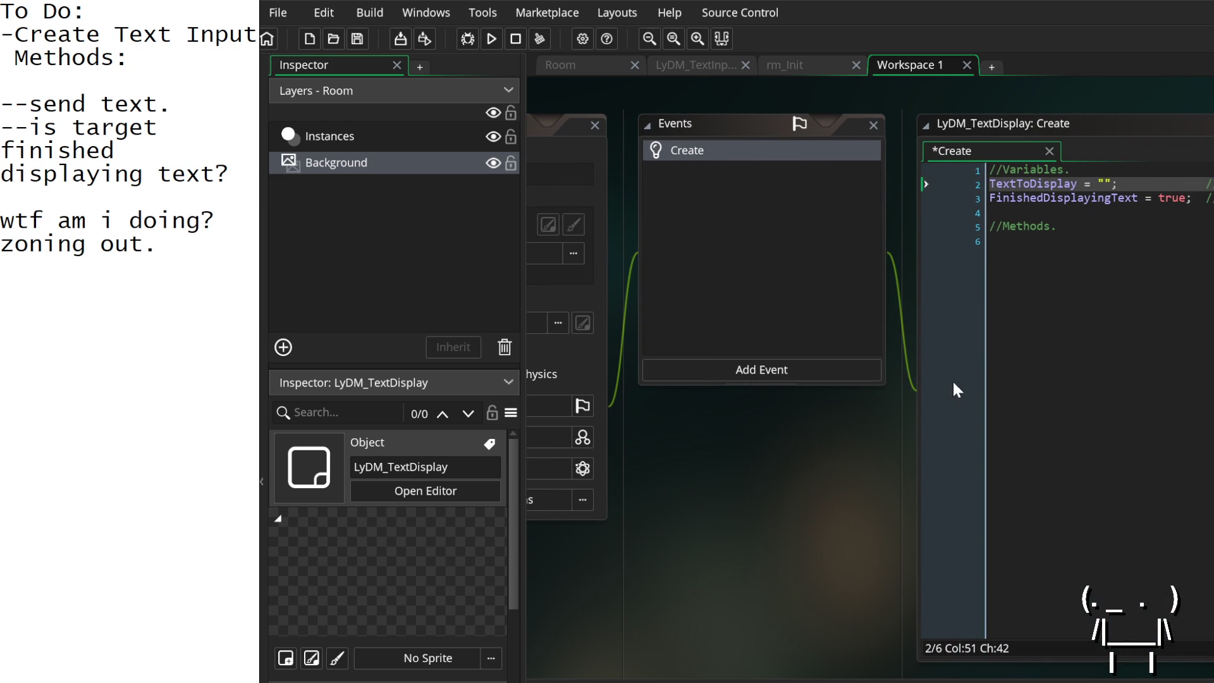
{"action": "mouse_move", "coordinate": [908, 499]}
{"action": "left_mouse_down"}
{"action": "mouse_move", "coordinate": [597, 515]}
{"action": "mouse_move", "coordinate": [622, 525]}
{"action": "left_mouse_up"}
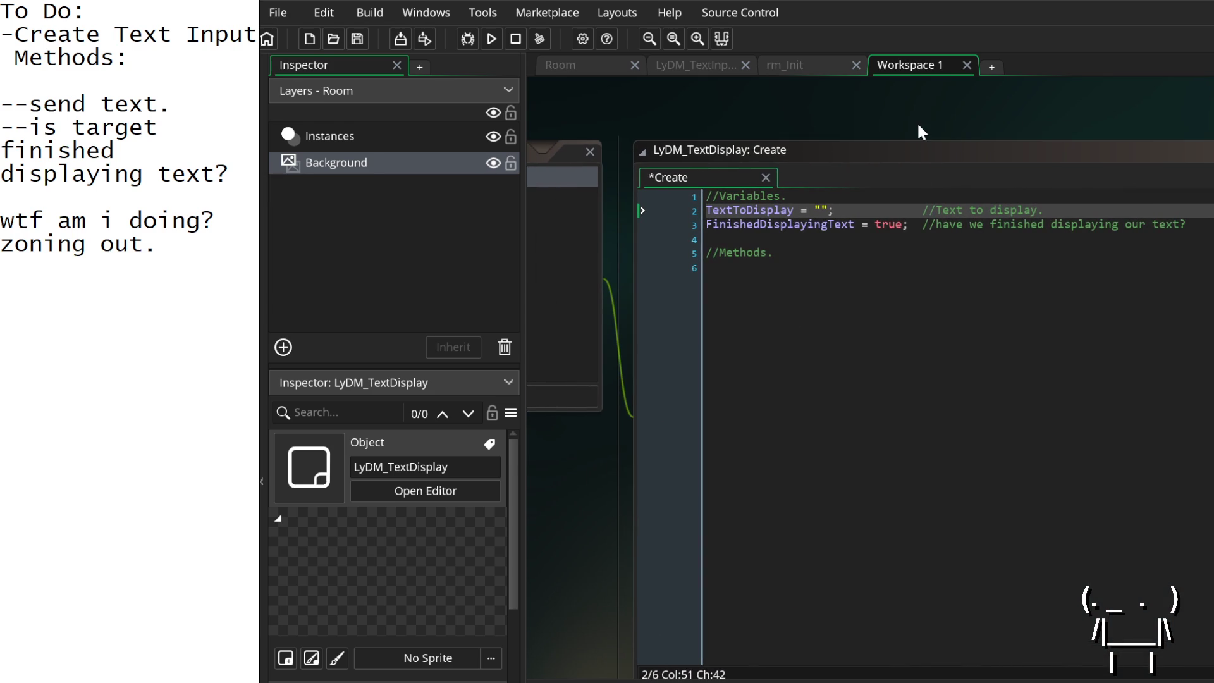
{"action": "left_click_drag", "start_coordinate": [933, 124], "coordinate": [770, 168]}
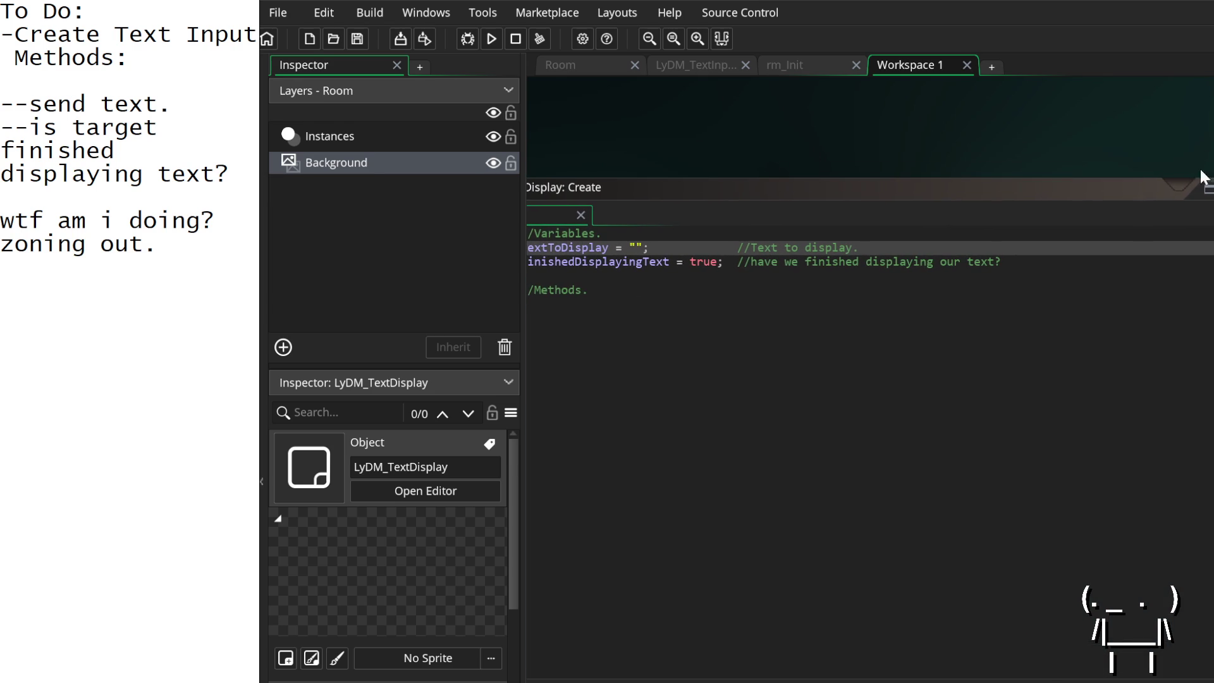
{"action": "left_click", "coordinate": [1208, 191]}
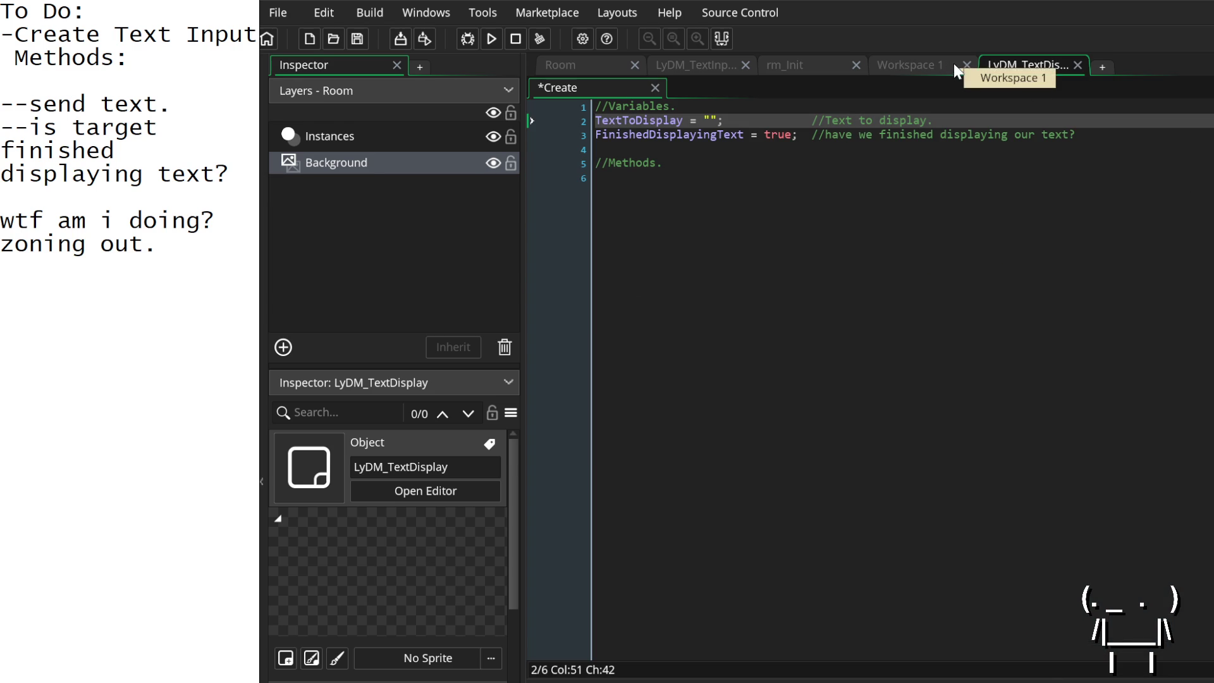
Step: Move Workspace 1 to the first tab position and bring up the rm_Init room
{"action": "left_click", "coordinate": [940, 64]}
{"action": "left_click_drag", "start_coordinate": [940, 63], "coordinate": [534, 63]}
{"action": "left_click", "coordinate": [1012, 64]}
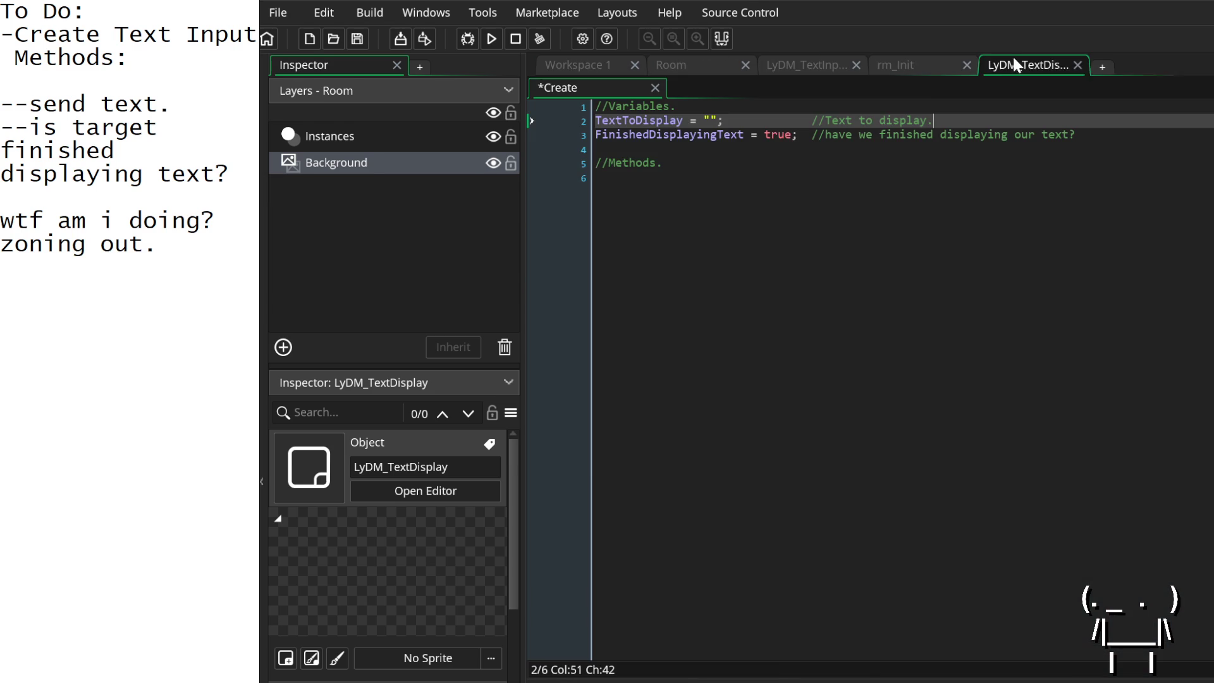
{"action": "left_click", "coordinate": [929, 70]}
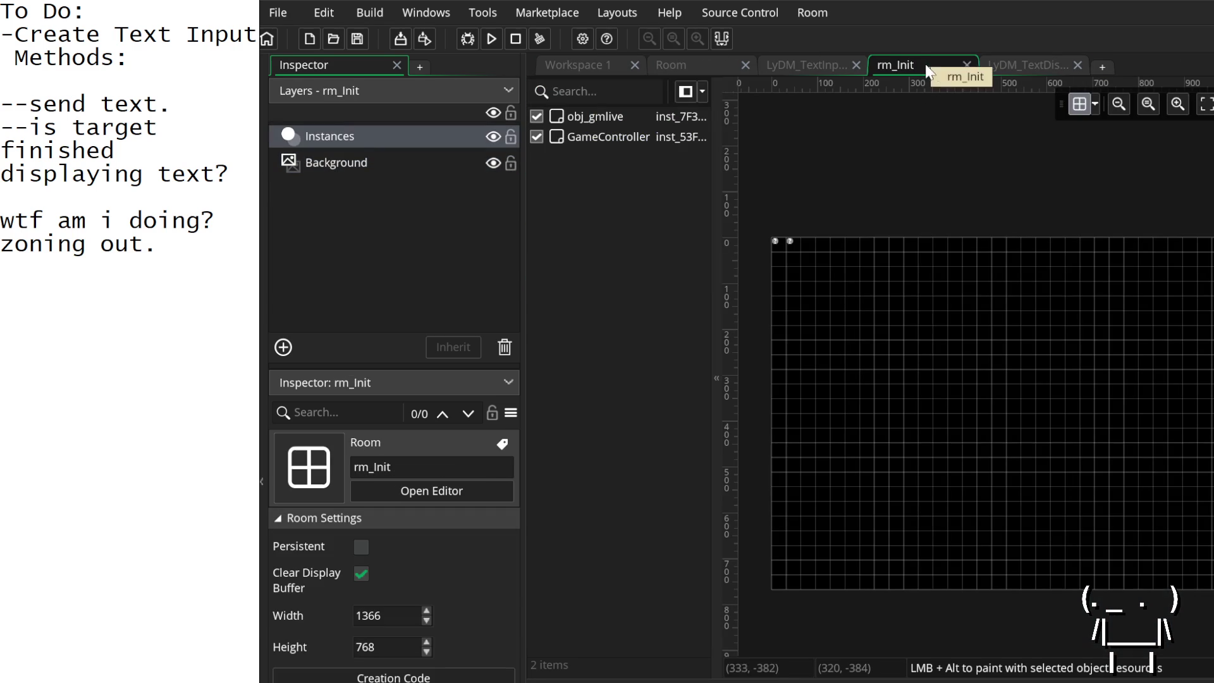
Step: Close rm_Init and go to __SendText in the LyDM_TextInput Create code
{"action": "left_click", "coordinate": [966, 64]}
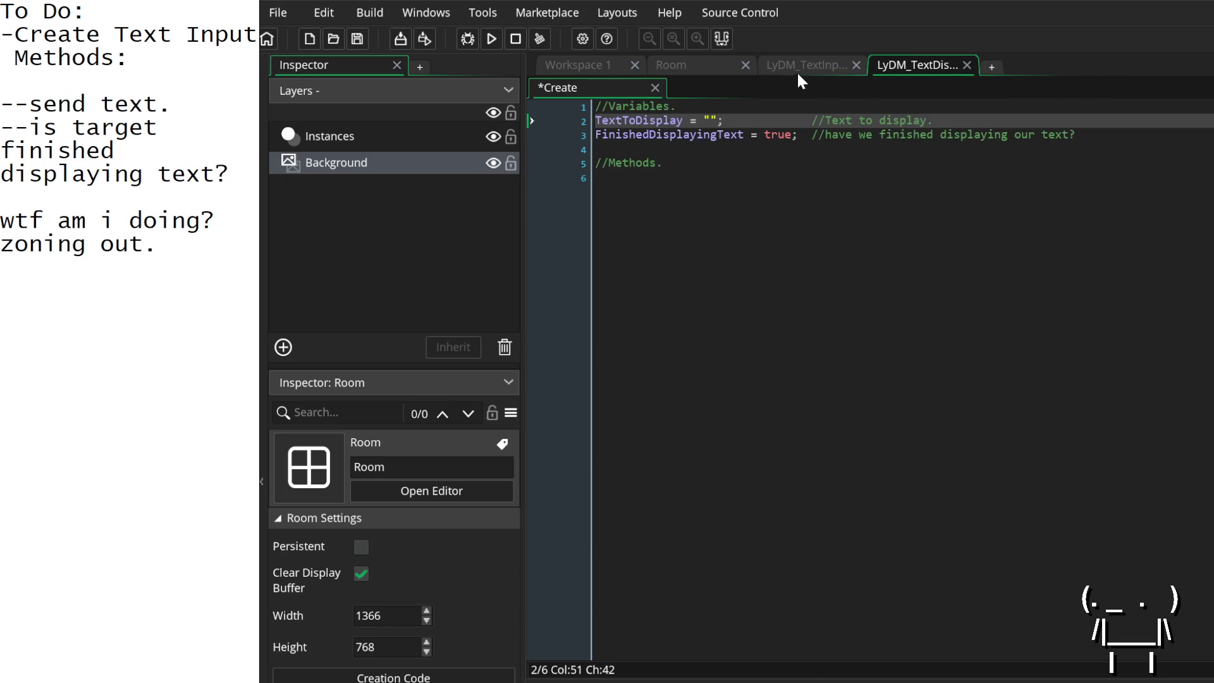
{"action": "left_click", "coordinate": [798, 67]}
{"action": "scroll", "coordinate": [863, 437], "scroll_direction": "down", "scroll_amount": 4}
{"action": "scroll", "coordinate": [861, 423], "scroll_direction": "up", "scroll_amount": 6}
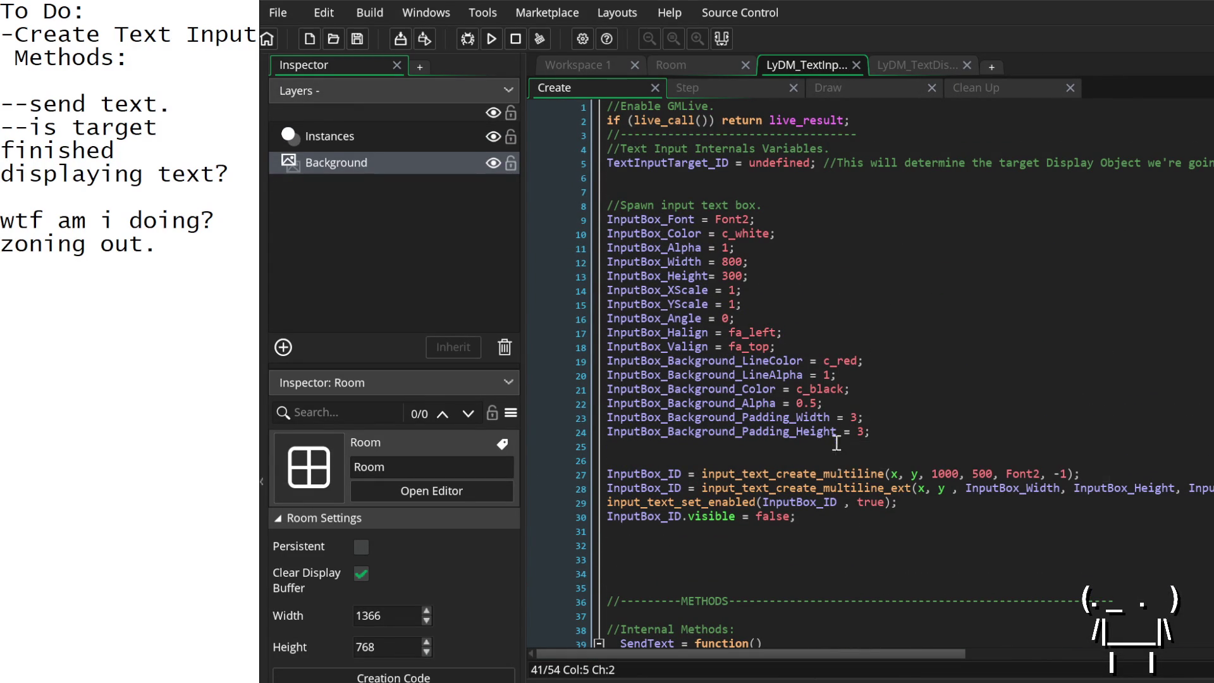
{"action": "scroll", "coordinate": [834, 519], "scroll_direction": "down", "scroll_amount": 2}
{"action": "scroll", "coordinate": [834, 518], "scroll_direction": "down", "scroll_amount": 2}
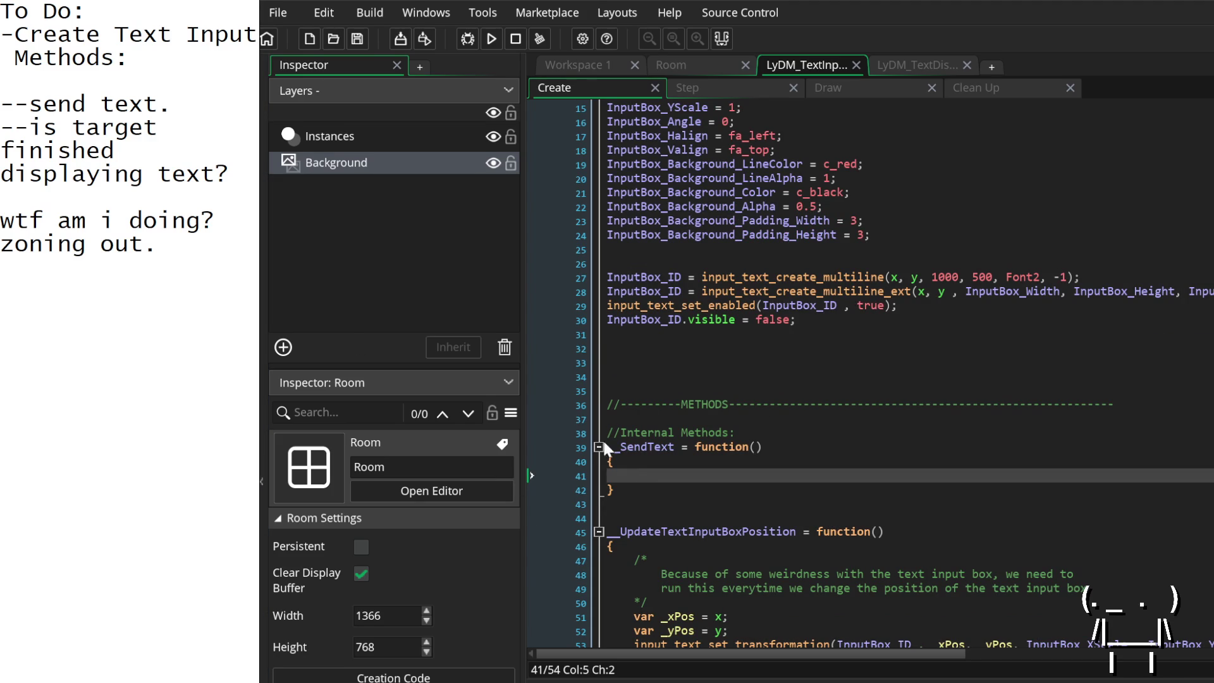
Step: Start a /* */ comment block inside __SendText headed 'needs to:'
{"action": "type", "text": "/*"}
{"action": "key", "text": "Return"}
{"action": "type", "text": "*/"}
{"action": "key", "text": "Up"}
{"action": "key", "text": "Return"}
{"action": "type", "text": "needs to:"}
Step: Add the bullet '-send the text string contained in our textbox to our target TextDisplay object.'
{"action": "key", "text": "Return"}
{"action": "type", "text": "-"}
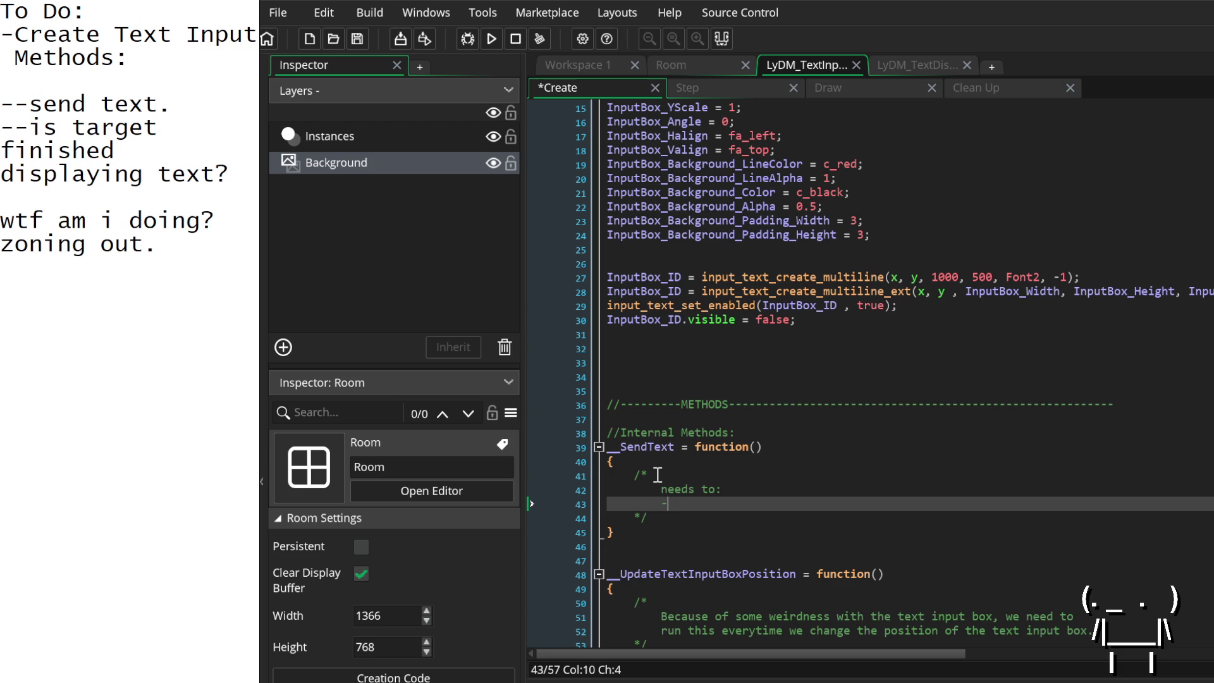
{"action": "type", "text": "send te"}
{"action": "type", "text": "xt string"}
{"action": "key", "text": "BackSpace"}
{"action": "key", "text": "BackSpace"}
{"action": "key", "text": "BackSpace"}
{"action": "type", "text": "the te"}
{"action": "type", "text": "xt string c"}
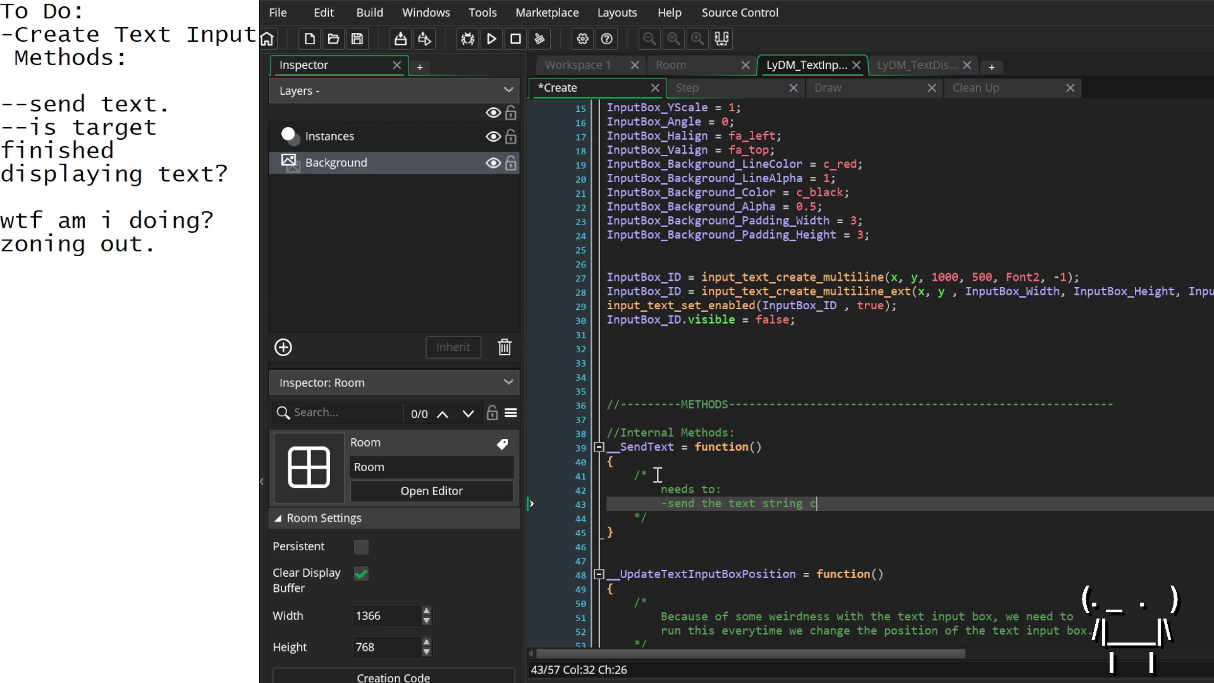
{"action": "type", "text": "ontained in our tex"}
{"action": "type", "text": "tbox to "}
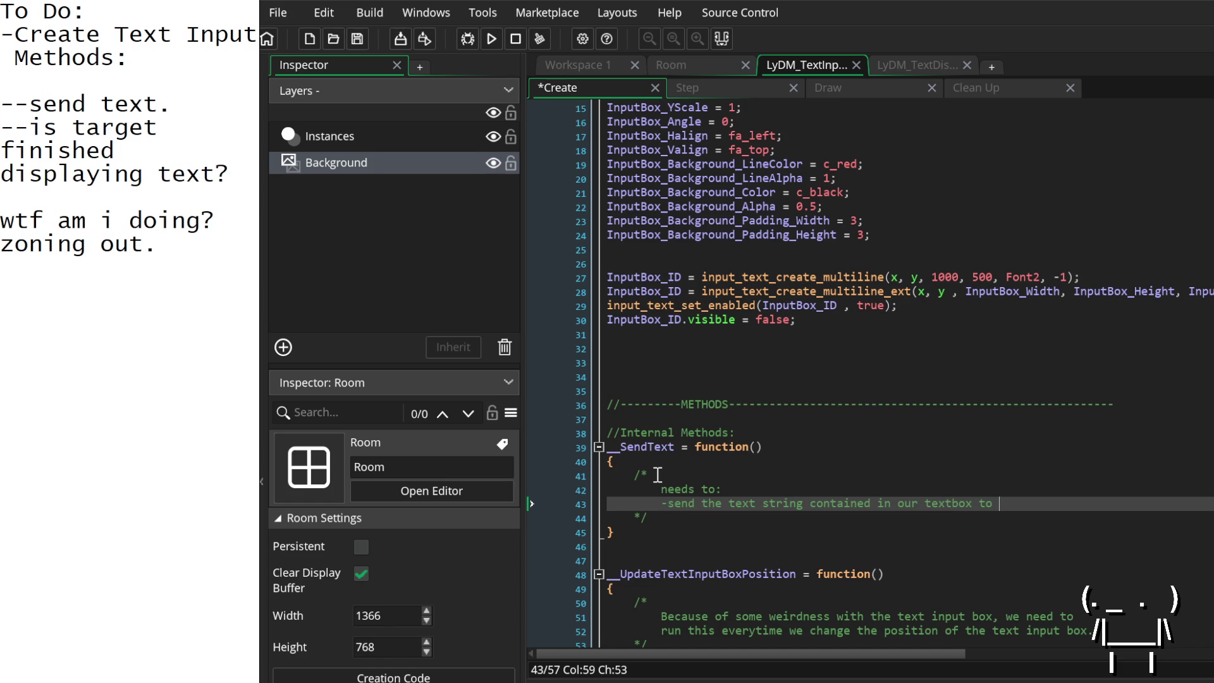
{"action": "type", "text": "our target Te"}
{"action": "type", "text": "xtDispla"}
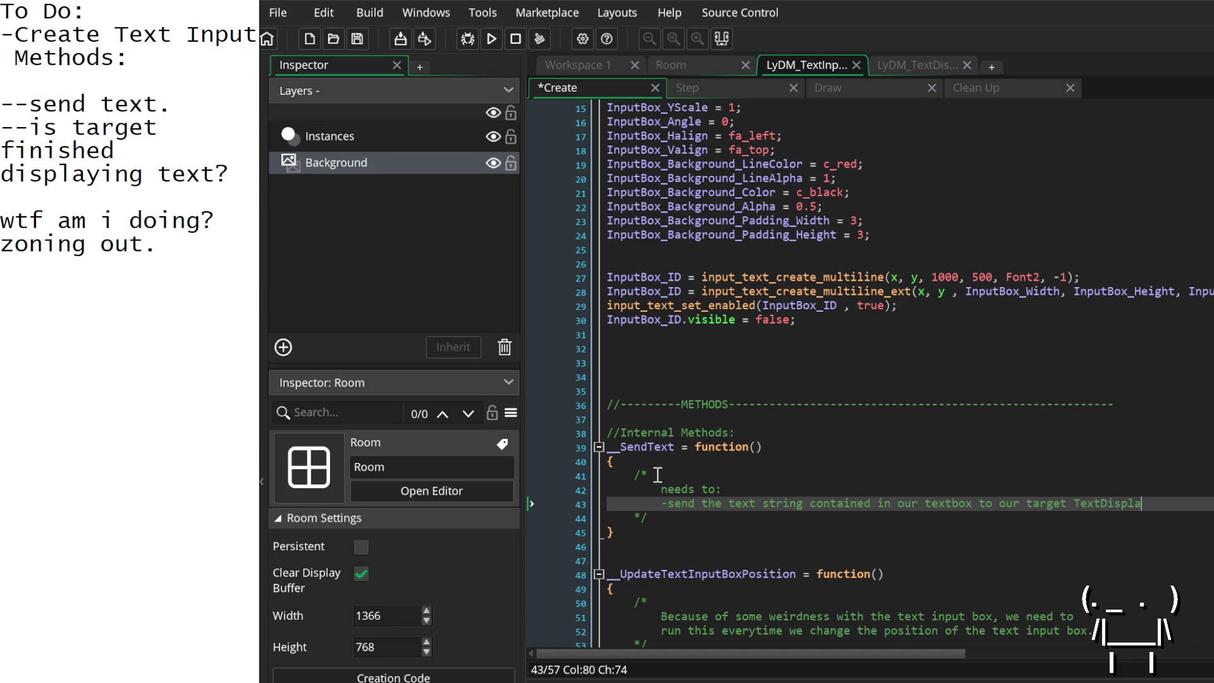
{"action": "type", "text": "y object."}
Step: Add the bullet '-trigger the "StartDisplayingText" method in our target object.'
{"action": "key", "text": "Return"}
{"action": "type", "text": "-t"}
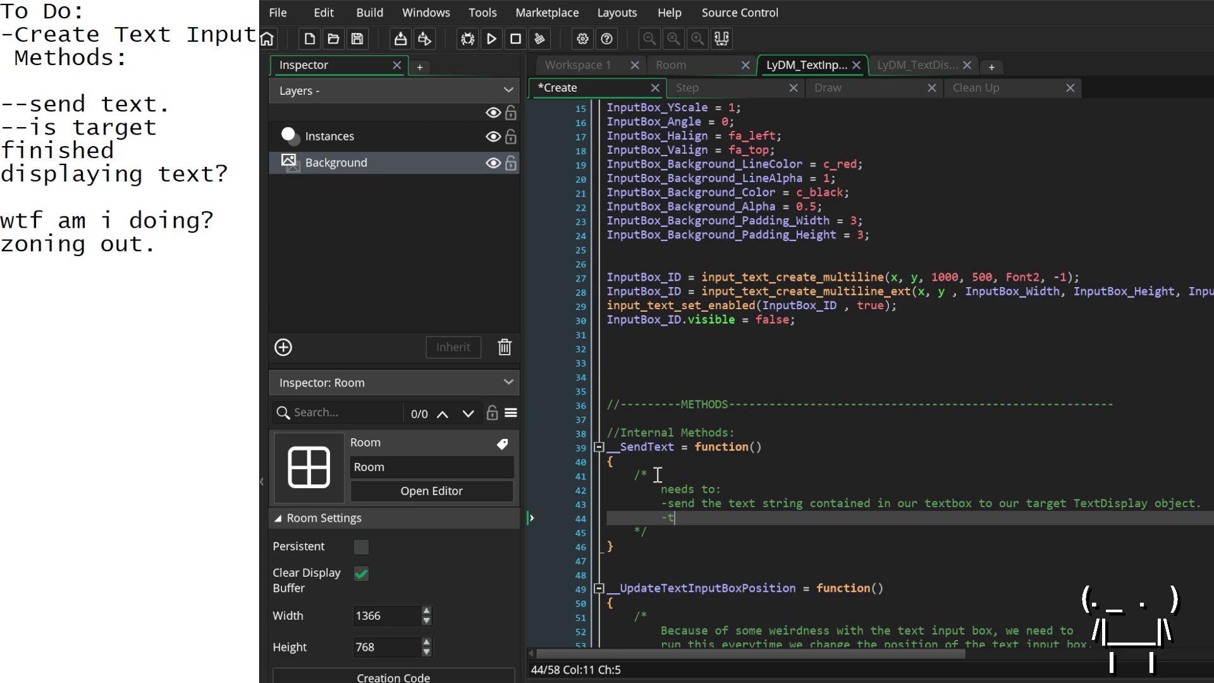
{"action": "type", "text": "rigger the "}
{"action": "type", "text": "\""}
{"action": "type", "text": "StartDis"}
{"action": "type", "text": "playing"}
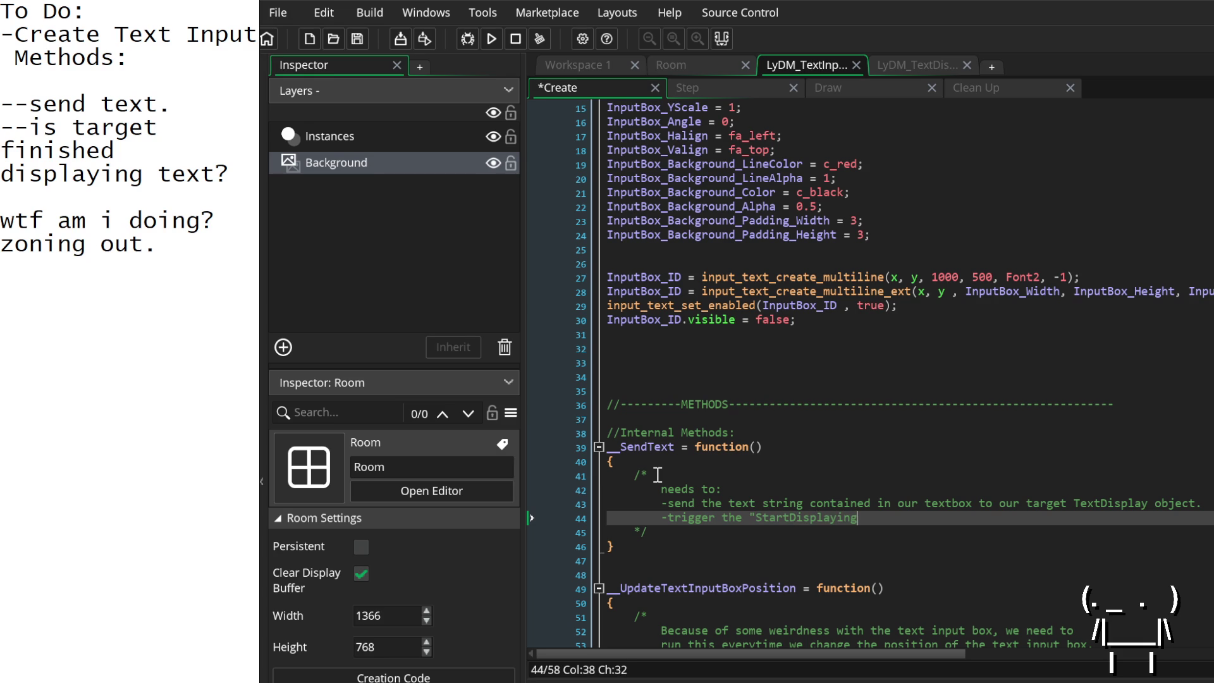
{"action": "type", "text": "Text\" method in "}
{"action": "type", "text": "our"}
{"action": "type", "text": "target object."}
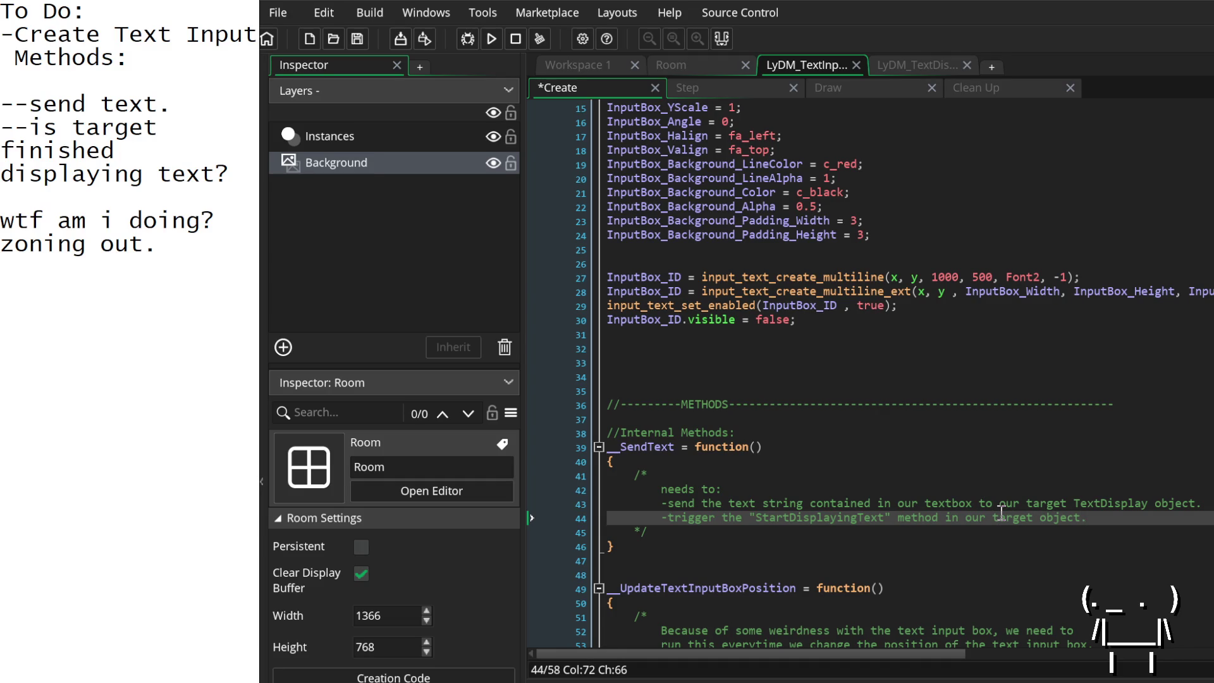
Step: Add a blank line before __SendText's closing brace
{"action": "key", "text": "Up"}
{"action": "key", "text": "Up"}
{"action": "key", "text": "Up"}
{"action": "key", "text": "Down"}
{"action": "key", "text": "Home"}
{"action": "key", "text": "Right"}
{"action": "key", "text": "Right"}
{"action": "key", "text": "Right"}
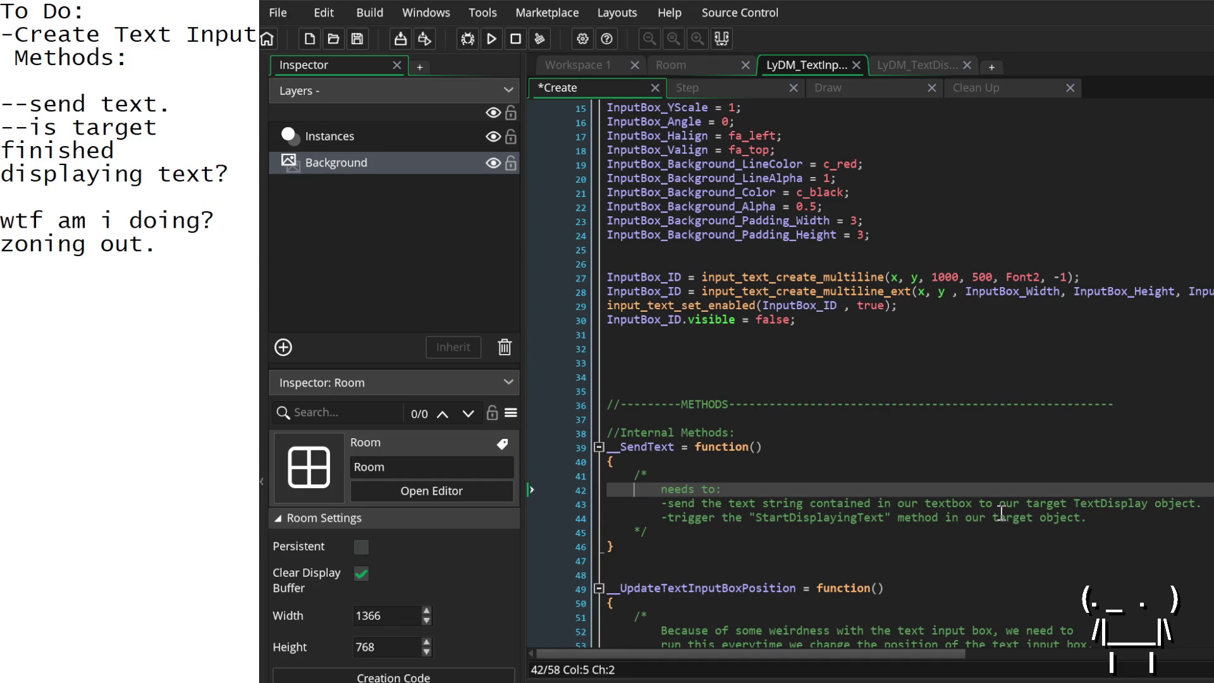
{"action": "left_click", "coordinate": [1002, 509]}
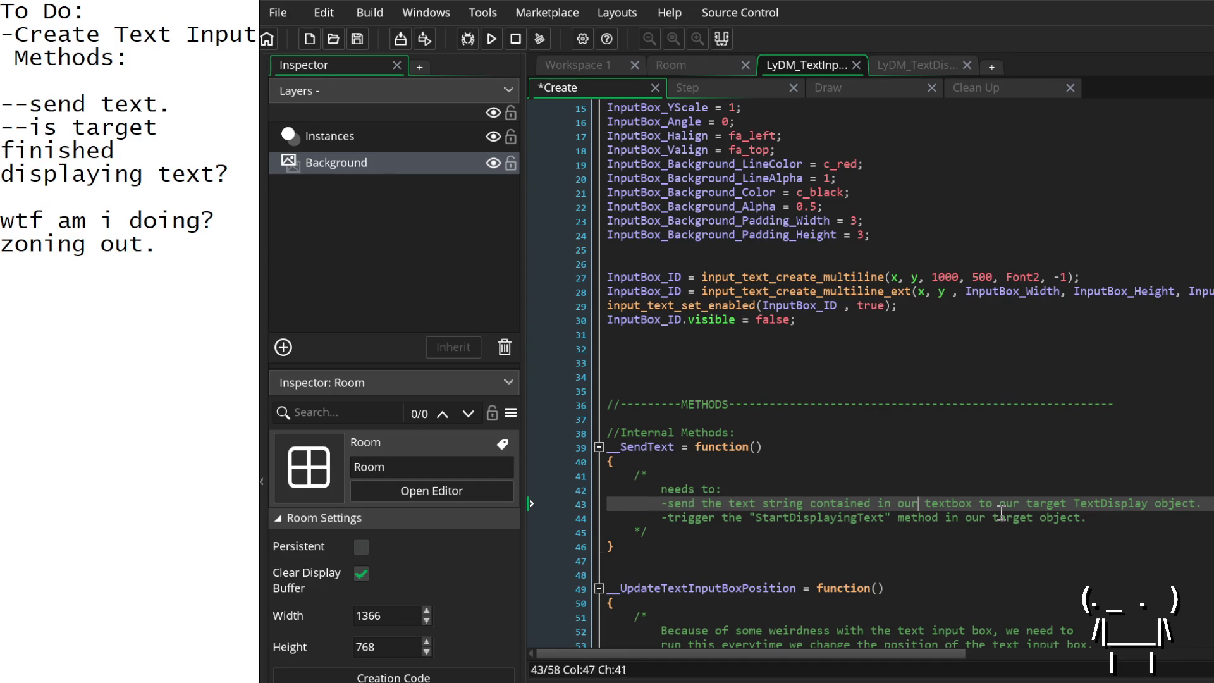
{"action": "key", "text": "Right"}
{"action": "key", "text": "Right"}
{"action": "key", "text": "Right"}
{"action": "key", "text": "Down"}
{"action": "key", "text": "Down"}
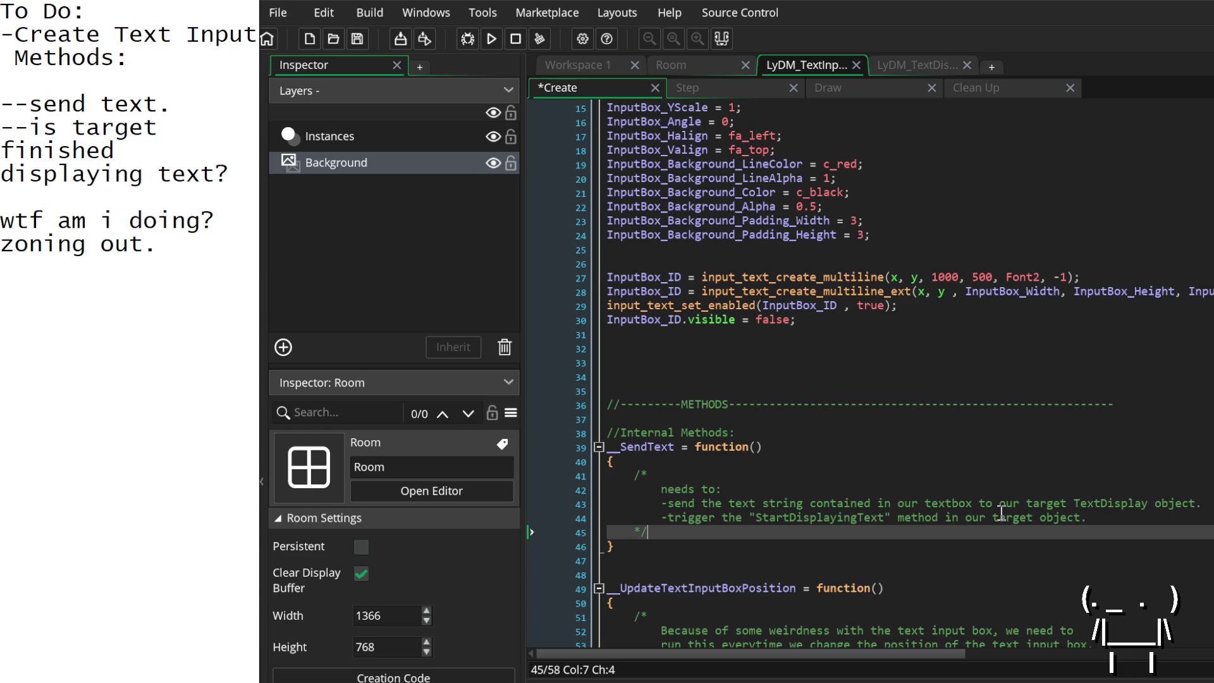
{"action": "key", "text": "Left"}
{"action": "key", "text": "Return"}
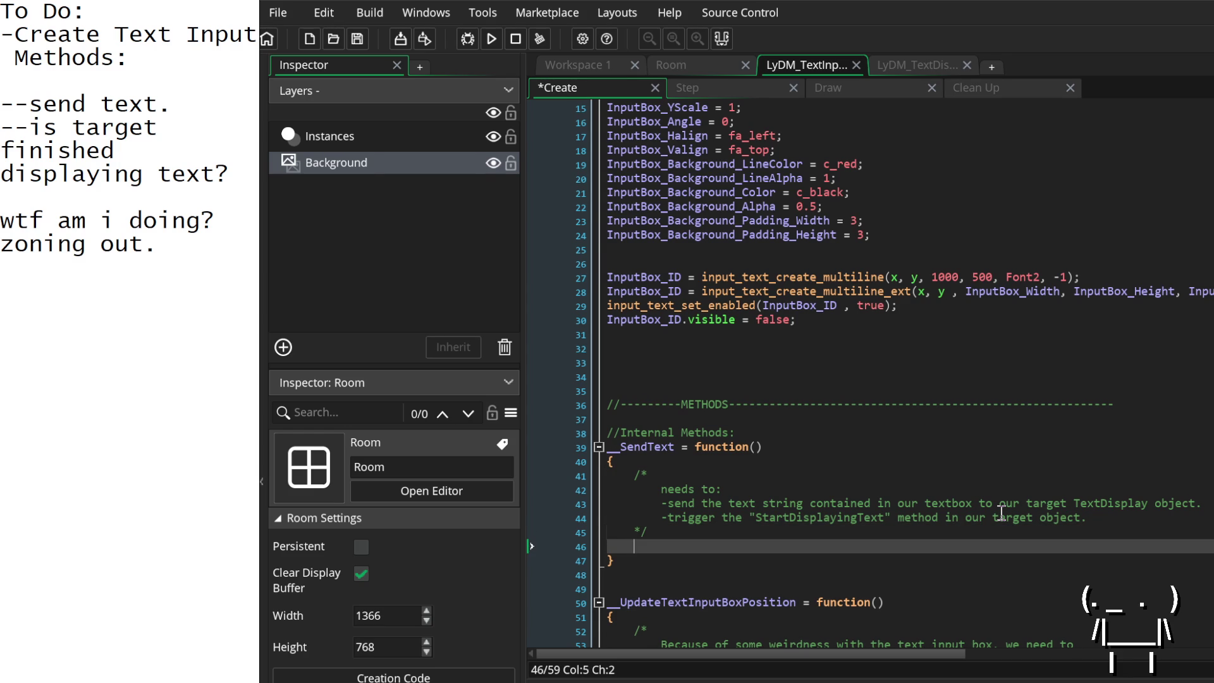
Step: Insert a new empty bullet line under 'needs to:'
{"action": "key", "text": "Up"}
{"action": "key", "text": "Up"}
{"action": "key", "text": "Up"}
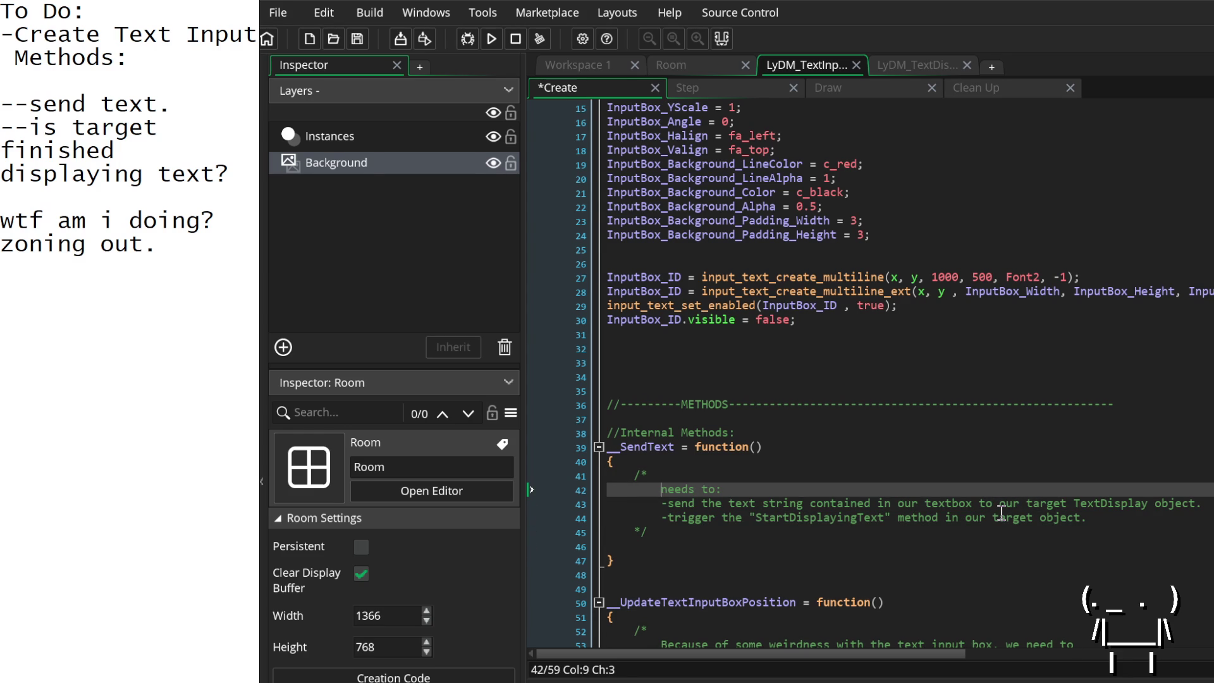
{"action": "key", "text": "Home"}
{"action": "key", "text": "End"}
{"action": "key", "text": "Return"}
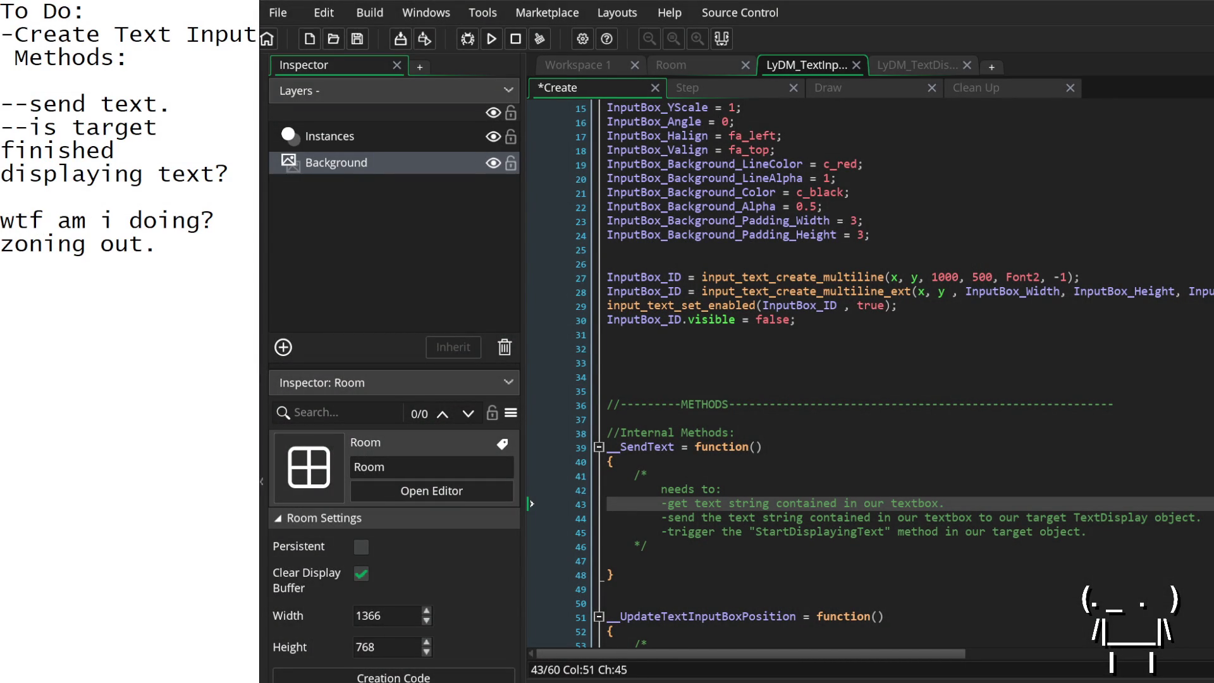
Step: Delete the stray 'zoning out' lines from the notes and add a line after the comment block
{"action": "mouse_move", "coordinate": [206, 266]}
{"action": "left_mouse_down"}
{"action": "mouse_move", "coordinate": [129, 223]}
{"action": "mouse_move", "coordinate": [39, 207]}
{"action": "left_mouse_up"}
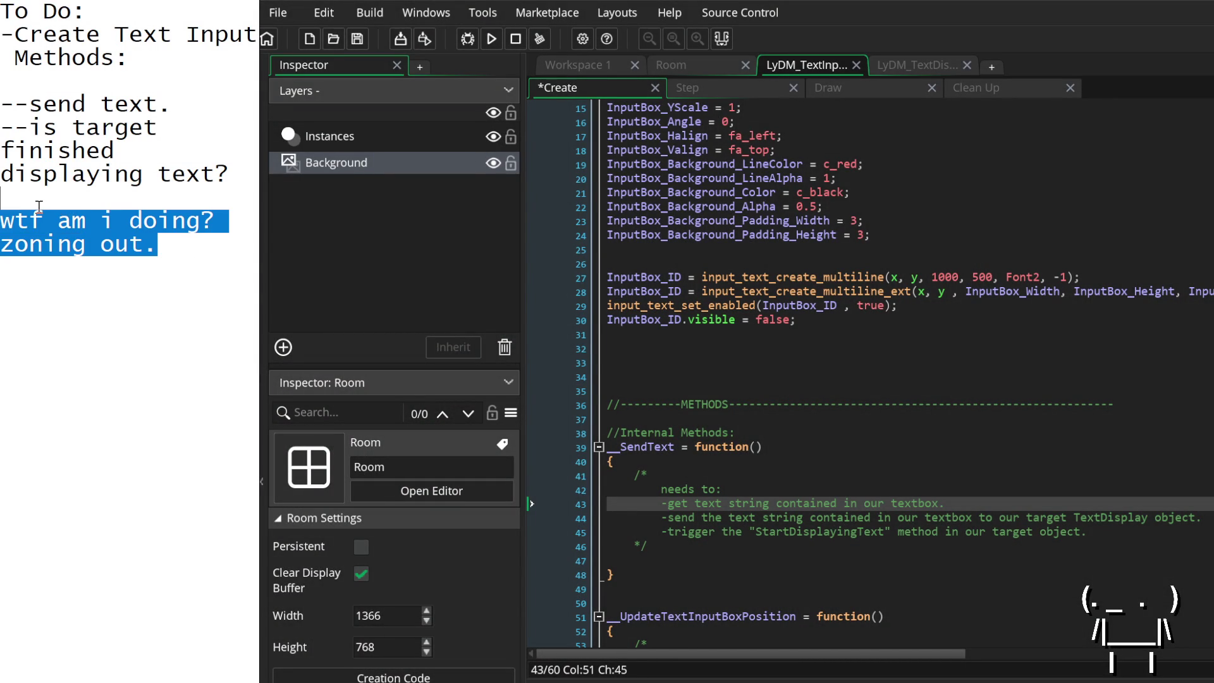
{"action": "key", "text": "BackSpace"}
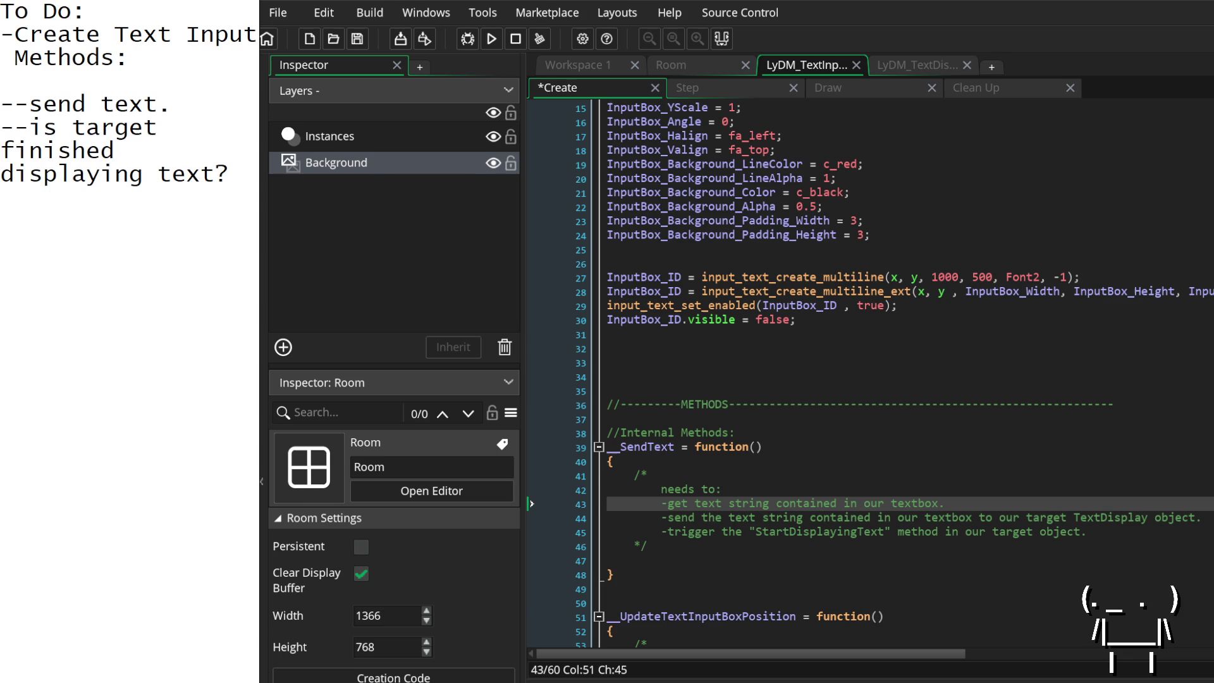
{"action": "scroll", "coordinate": [918, 587], "scroll_direction": "down", "scroll_amount": 3}
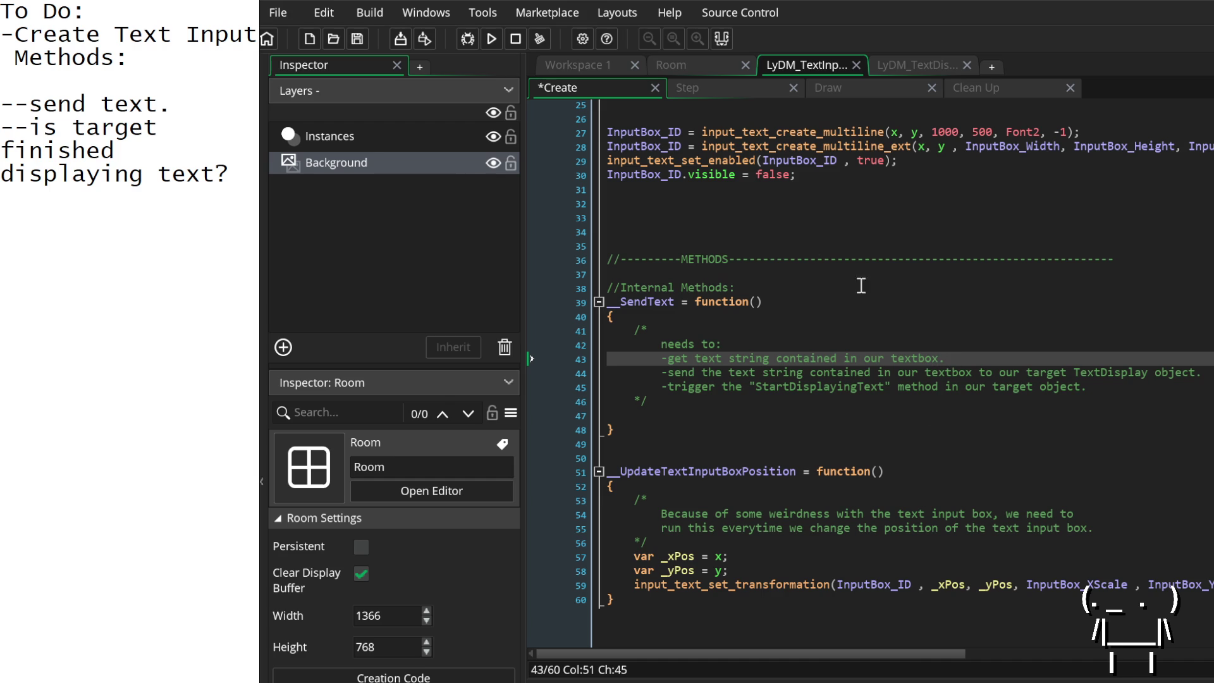
{"action": "key", "text": "Return"}
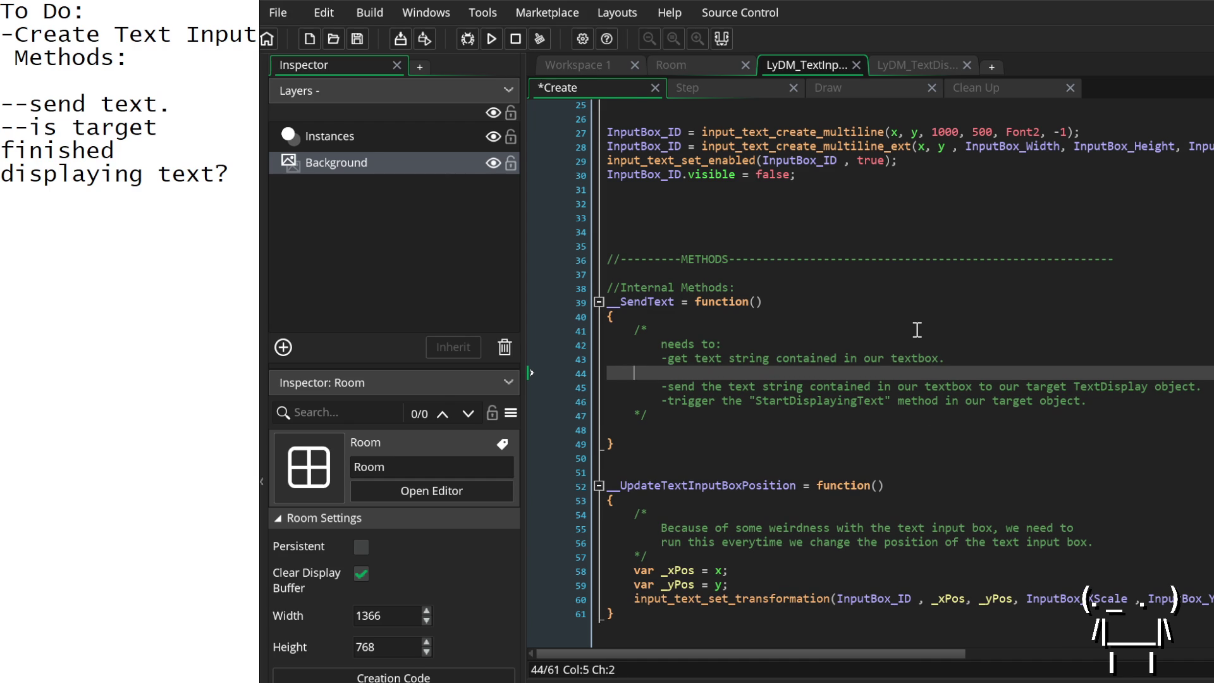
{"action": "key", "text": "alt+Down"}
{"action": "key", "text": "alt+Down"}
{"action": "key", "text": "alt+Down"}
{"action": "scroll", "coordinate": [917, 329], "scroll_direction": "up", "scroll_amount": 1}
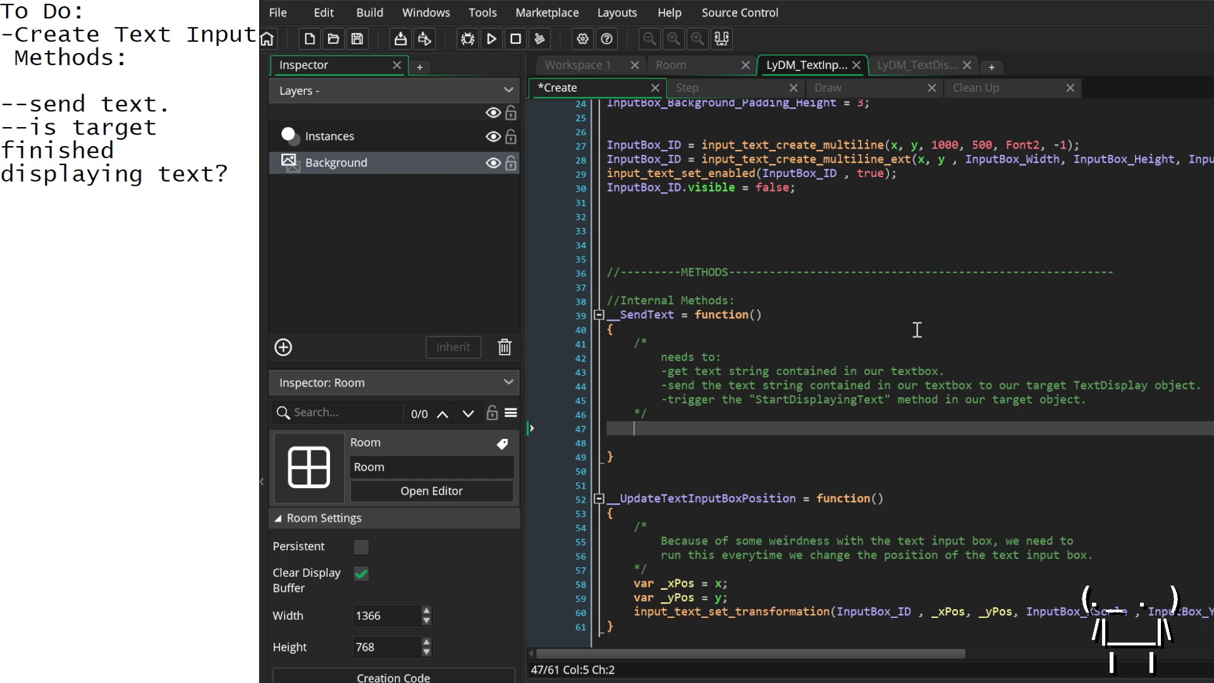
{"action": "key", "text": "Return"}
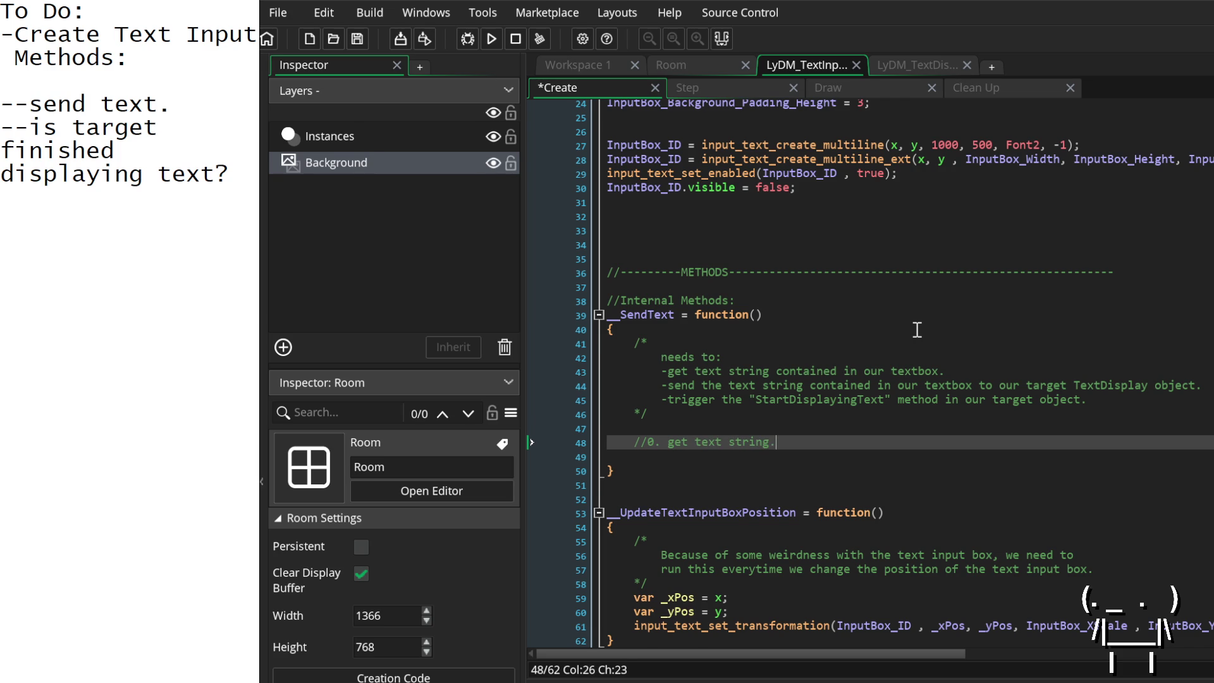
Step: Write var _text = input_text_get_text(InputBox_ID) under the get text string comment
{"action": "key", "text": "Return"}
{"action": "type", "text": "var _text = "}
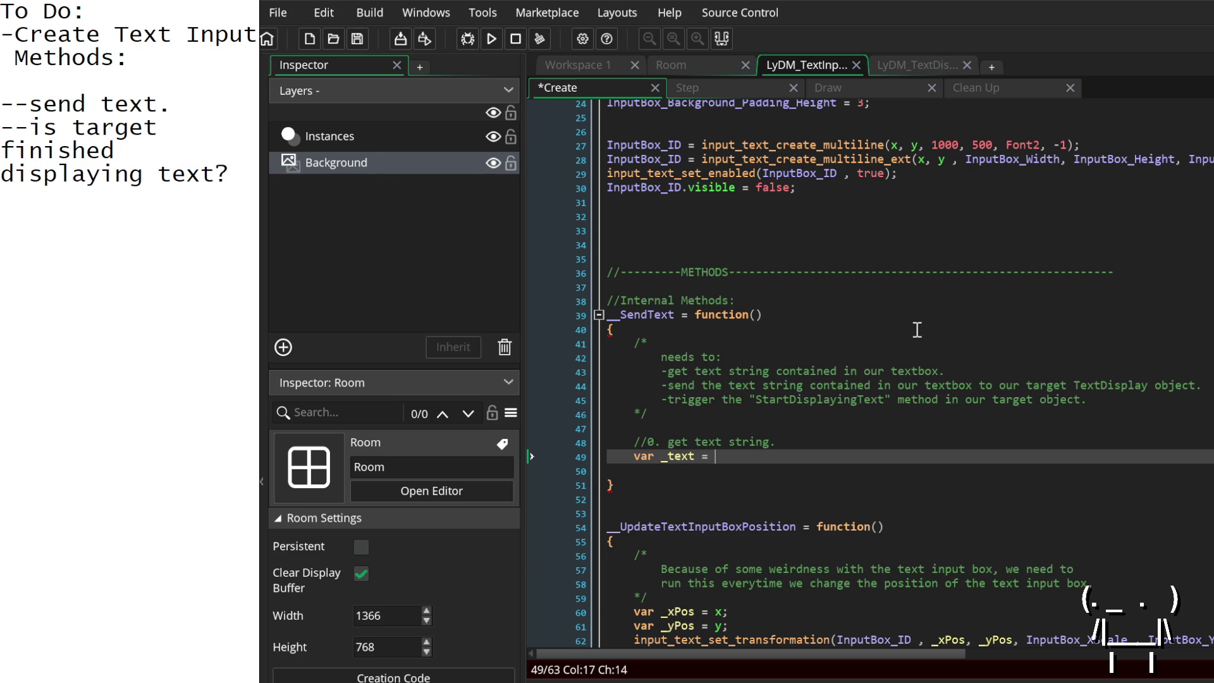
{"action": "type", "text": "input_"}
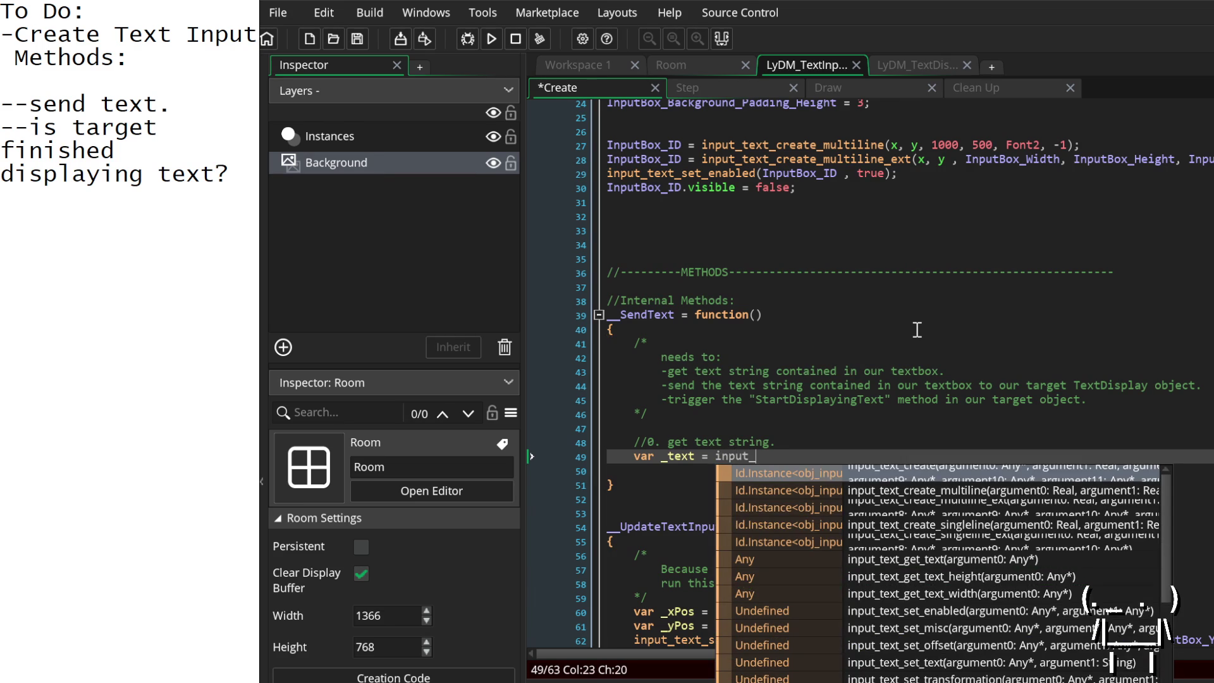
{"action": "type", "text": "text_get_text("}
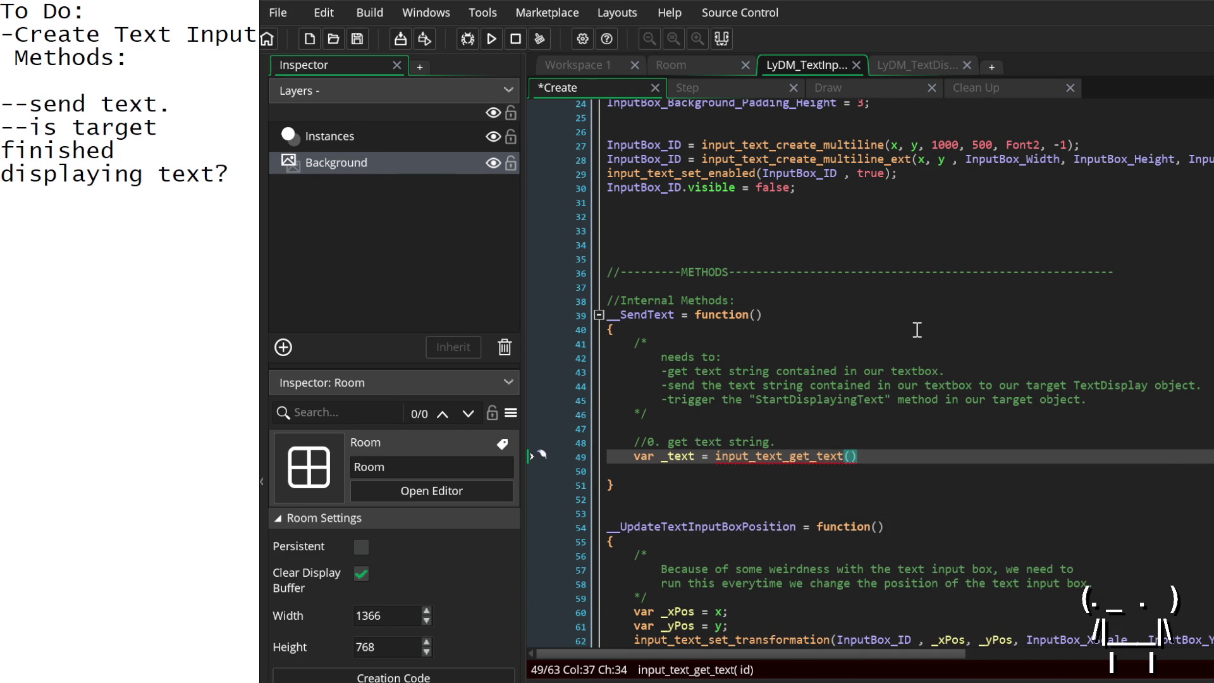
{"action": "scroll", "coordinate": [745, 343], "scroll_direction": "up", "scroll_amount": 5}
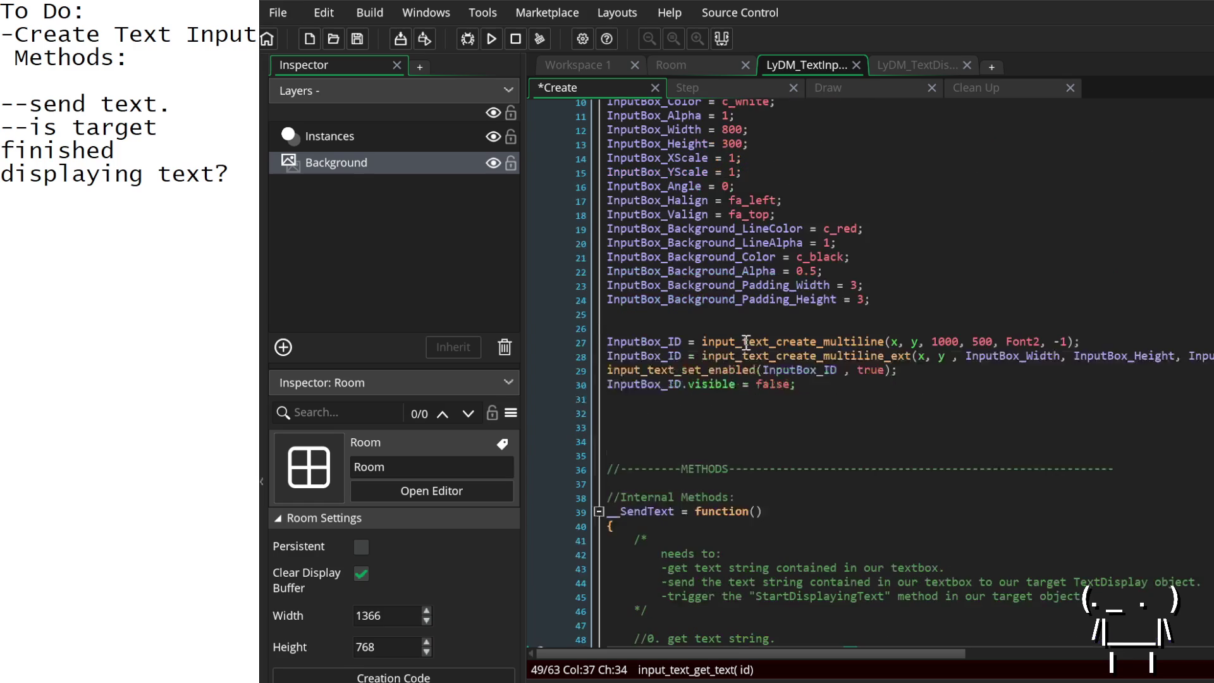
{"action": "double_click", "coordinate": [648, 342]}
{"action": "key", "text": "ctrl+c"}
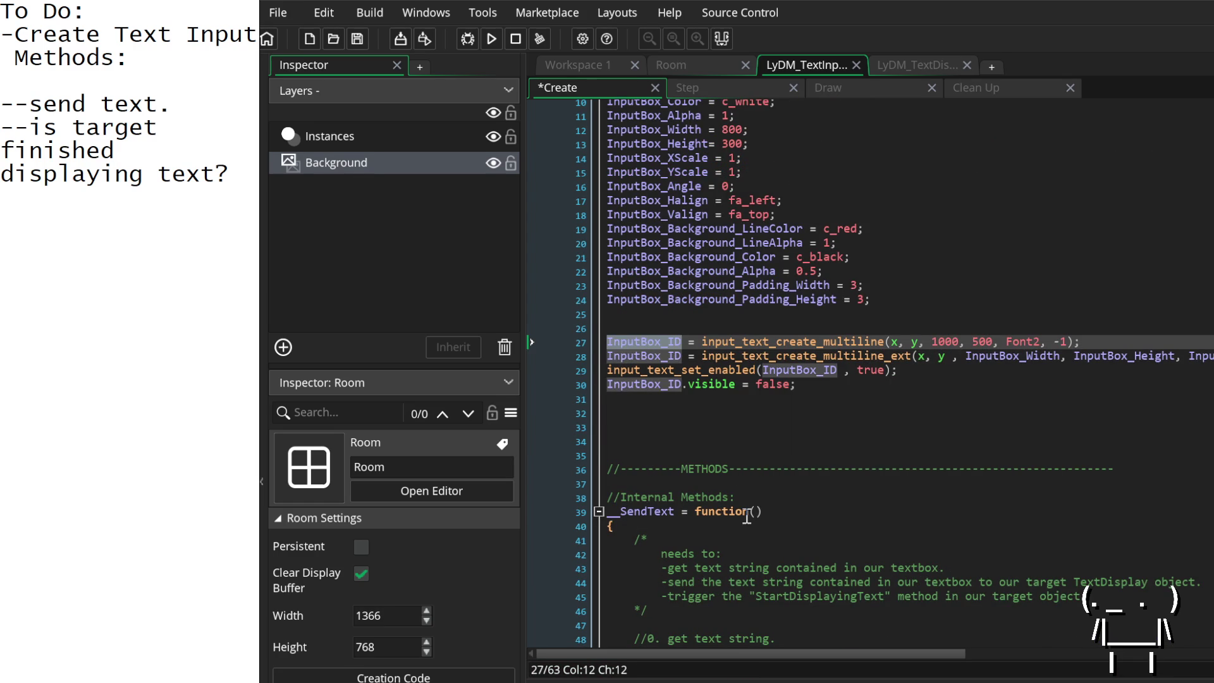
{"action": "scroll", "coordinate": [750, 498], "scroll_direction": "down", "scroll_amount": 4}
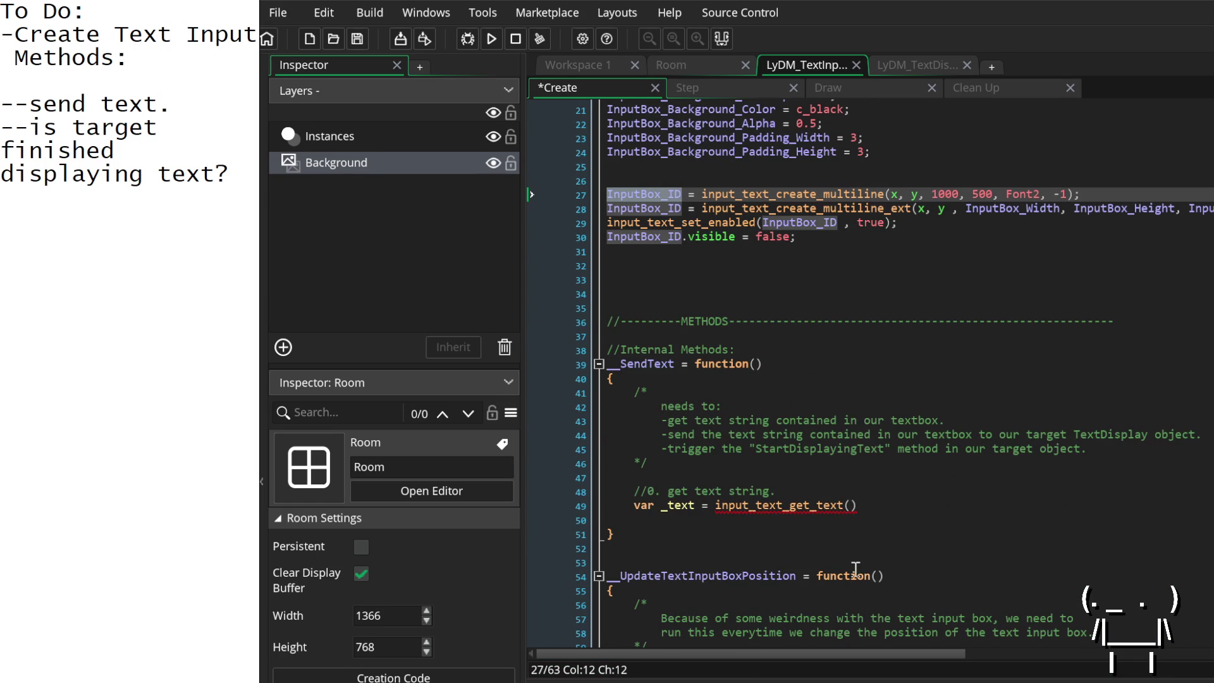
{"action": "left_click", "coordinate": [851, 506]}
{"action": "key", "text": "ctrl+v"}
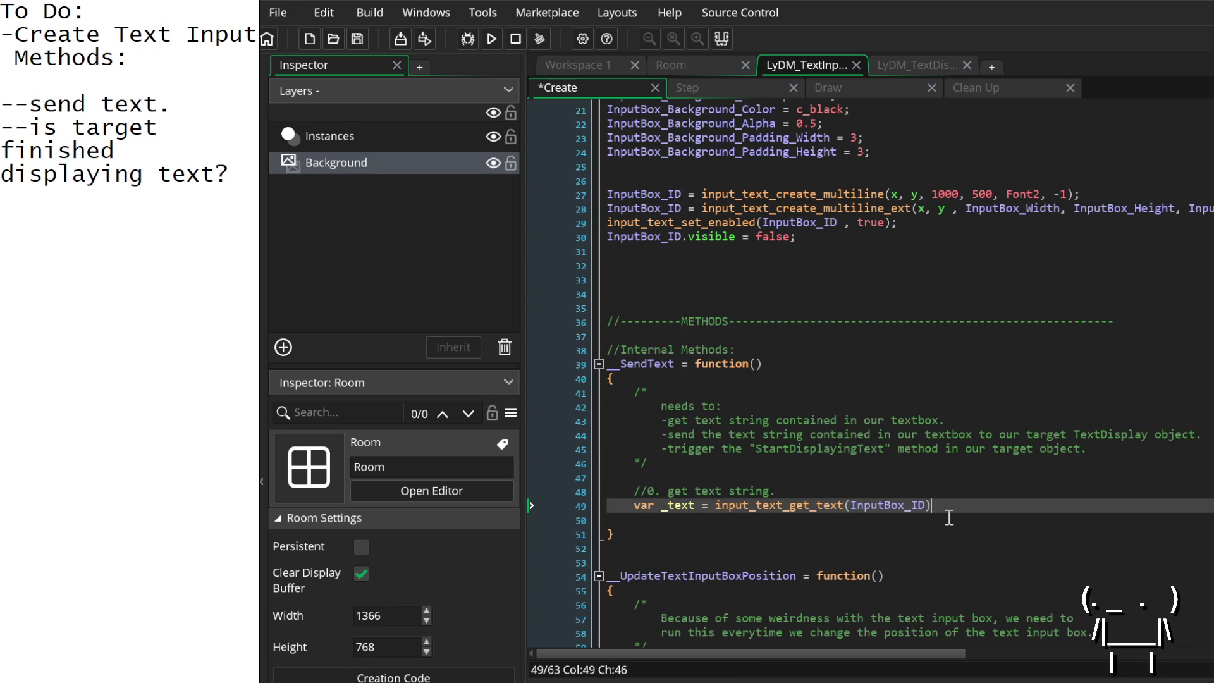
Step: Add a //test. comment below the _text assignment with an indented line above it
{"action": "scroll", "coordinate": [965, 502], "scroll_direction": "down", "scroll_amount": 1}
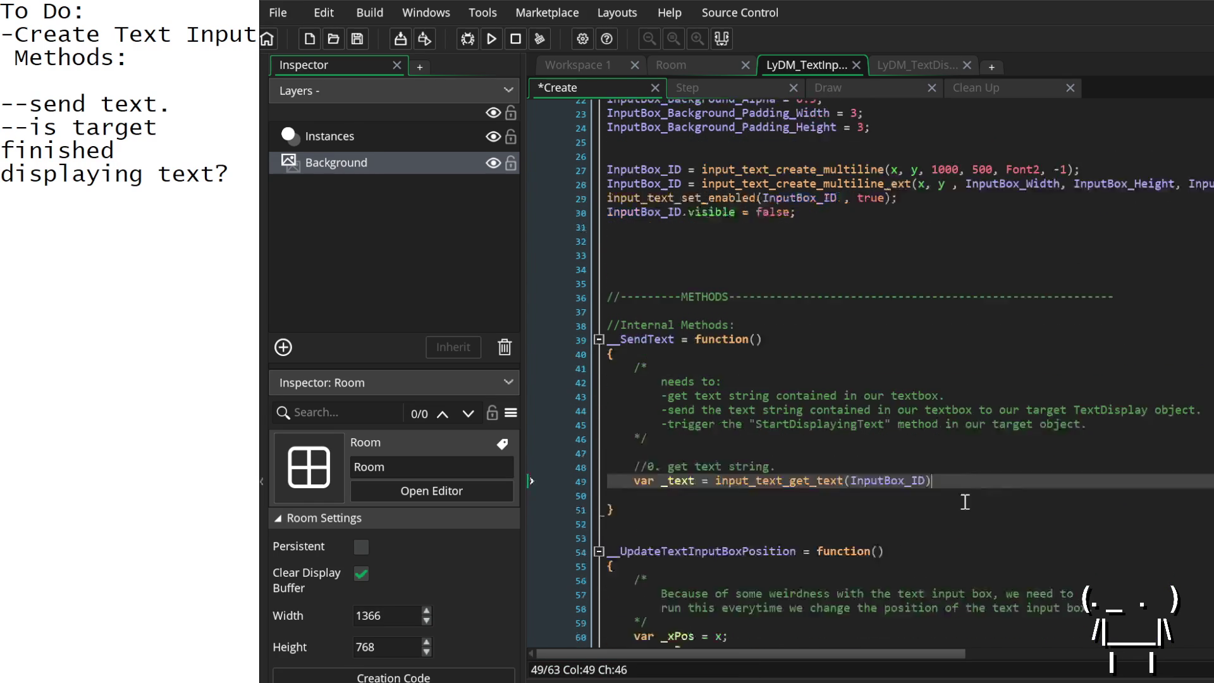
{"action": "key", "text": "Return"}
{"action": "key", "text": "Return"}
{"action": "key", "text": "Return"}
{"action": "type", "text": "///"}
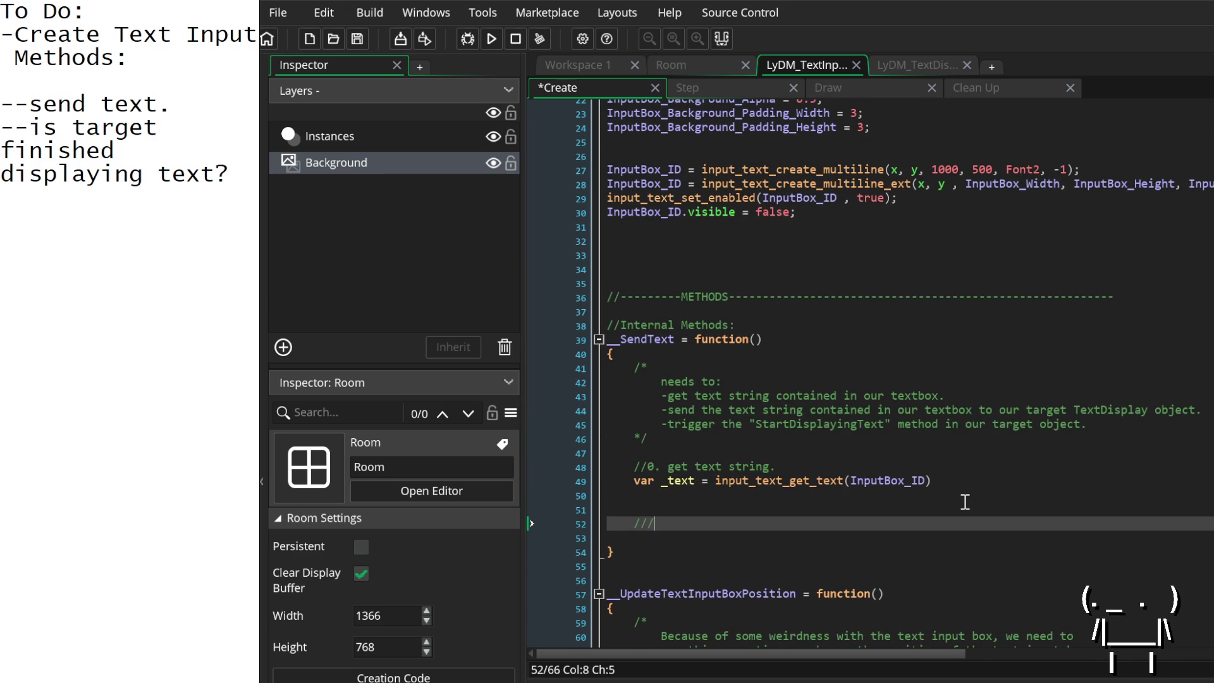
{"action": "key", "text": "BackSpace"}
{"action": "type", "text": "test."}
{"action": "key", "text": "Up"}
{"action": "key", "text": "Up"}
{"action": "key", "text": "Up"}
{"action": "key", "text": "Down"}
{"action": "key", "text": "Return"}
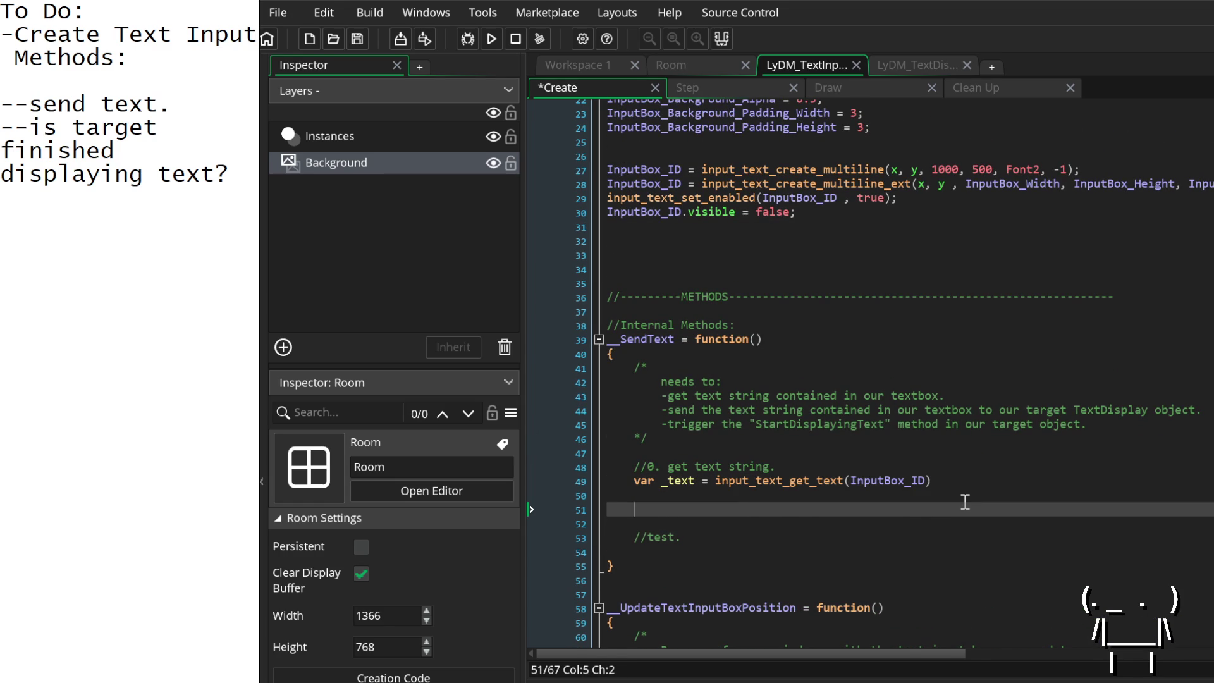
{"action": "left_click", "coordinate": [748, 86]}
Step: Add the condition if keyboard_check_pressed(ord("H")) below the existing Step code
{"action": "left_click", "coordinate": [873, 267]}
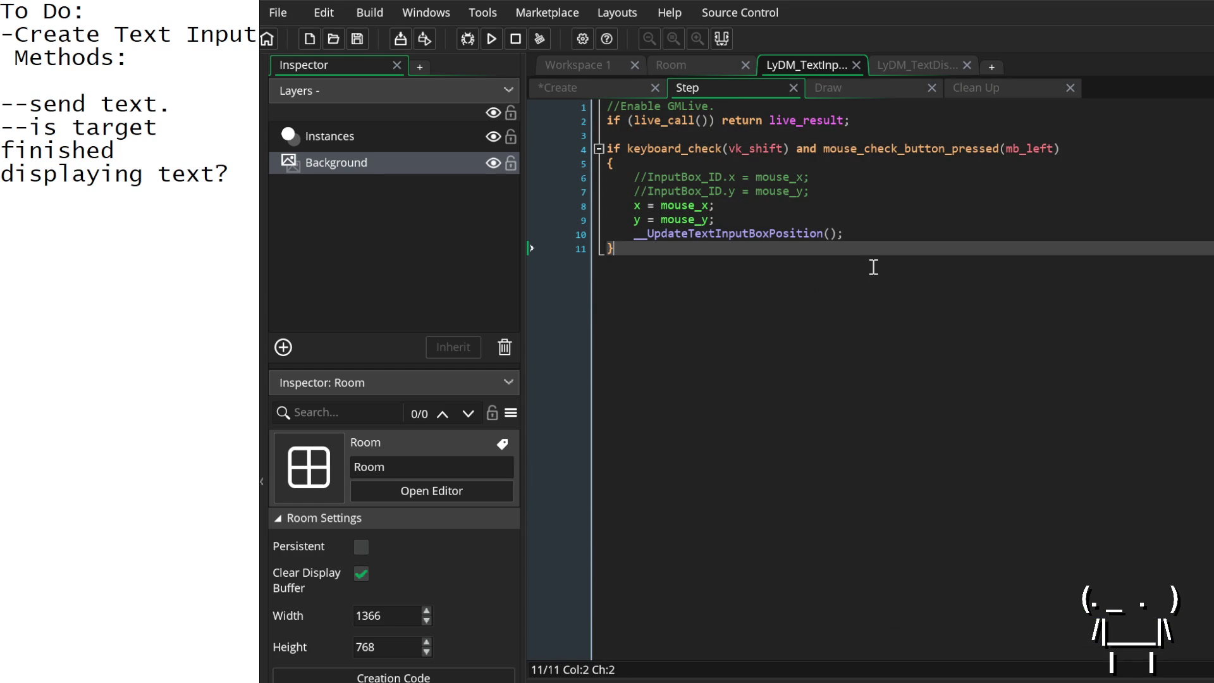
{"action": "key", "text": "Return"}
{"action": "key", "text": "Return"}
{"action": "type", "text": "if ke"}
{"action": "key", "text": "BackSpace"}
{"action": "key", "text": "BackSpace"}
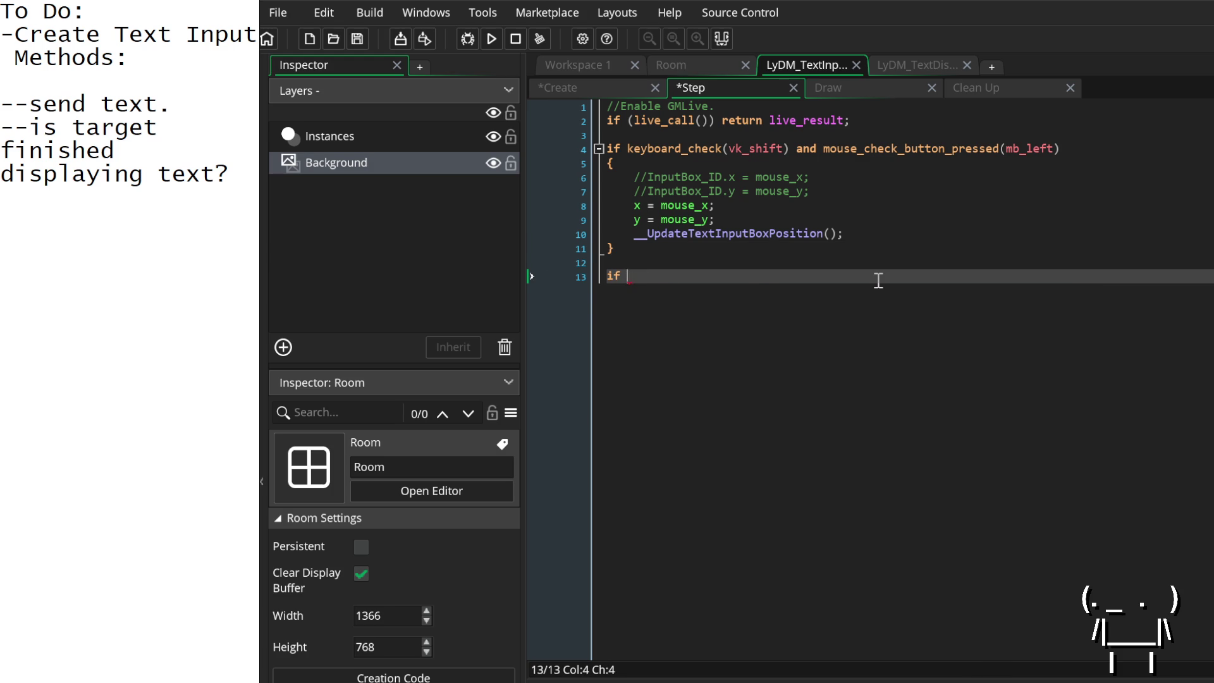
{"action": "type", "text": "mouse_"}
{"action": "key", "text": "BackSpace"}
{"action": "key", "text": "BackSpace"}
{"action": "key", "text": "BackSpace"}
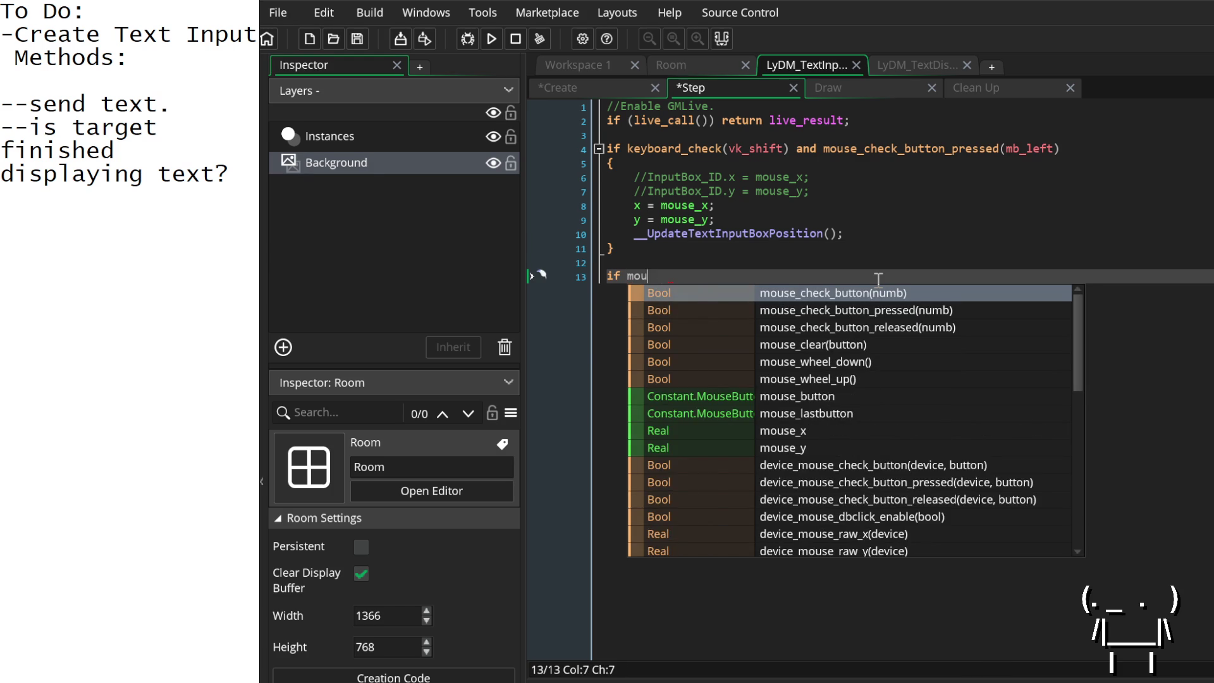
{"action": "type", "text": "keyboard_check_r"}
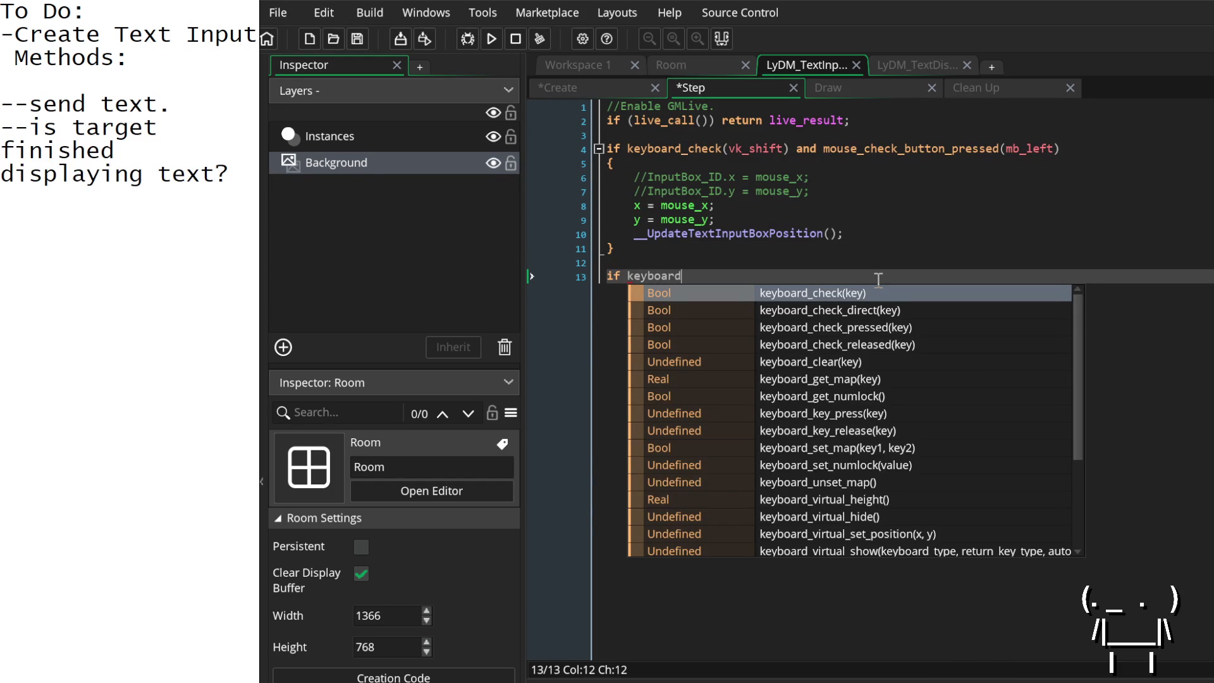
{"action": "key", "text": "BackSpace"}
{"action": "type", "text": "pres"}
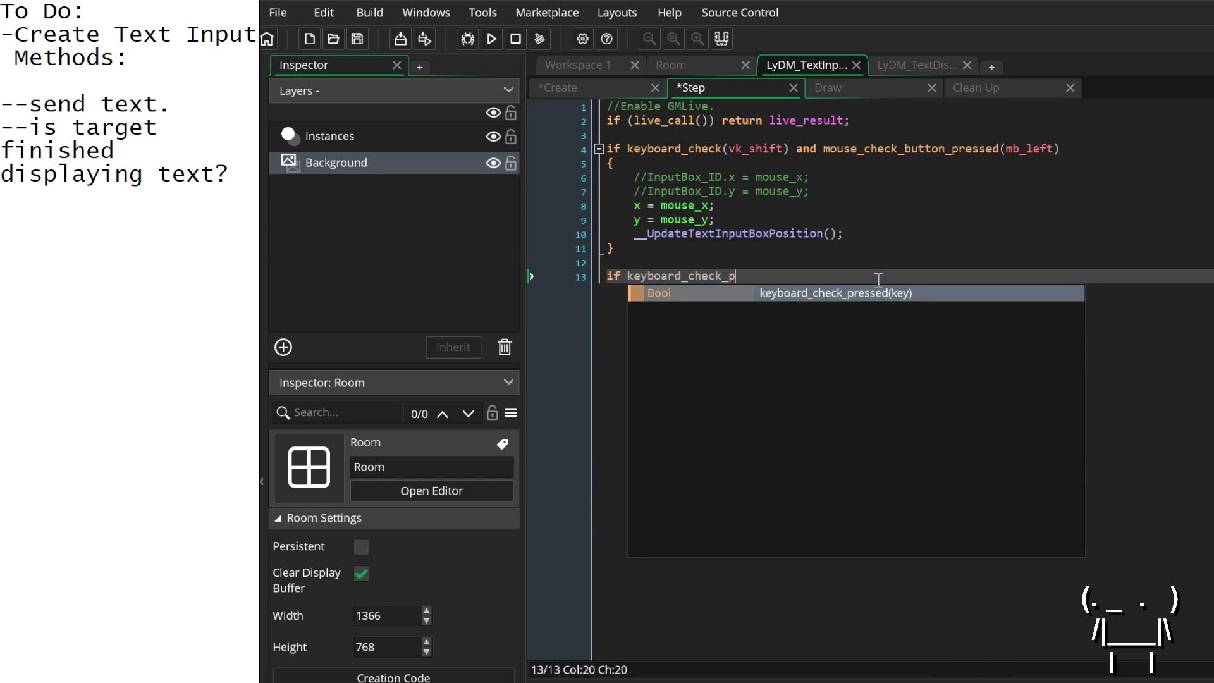
{"action": "key", "text": "Return"}
{"action": "type", "text": "ord(\""}
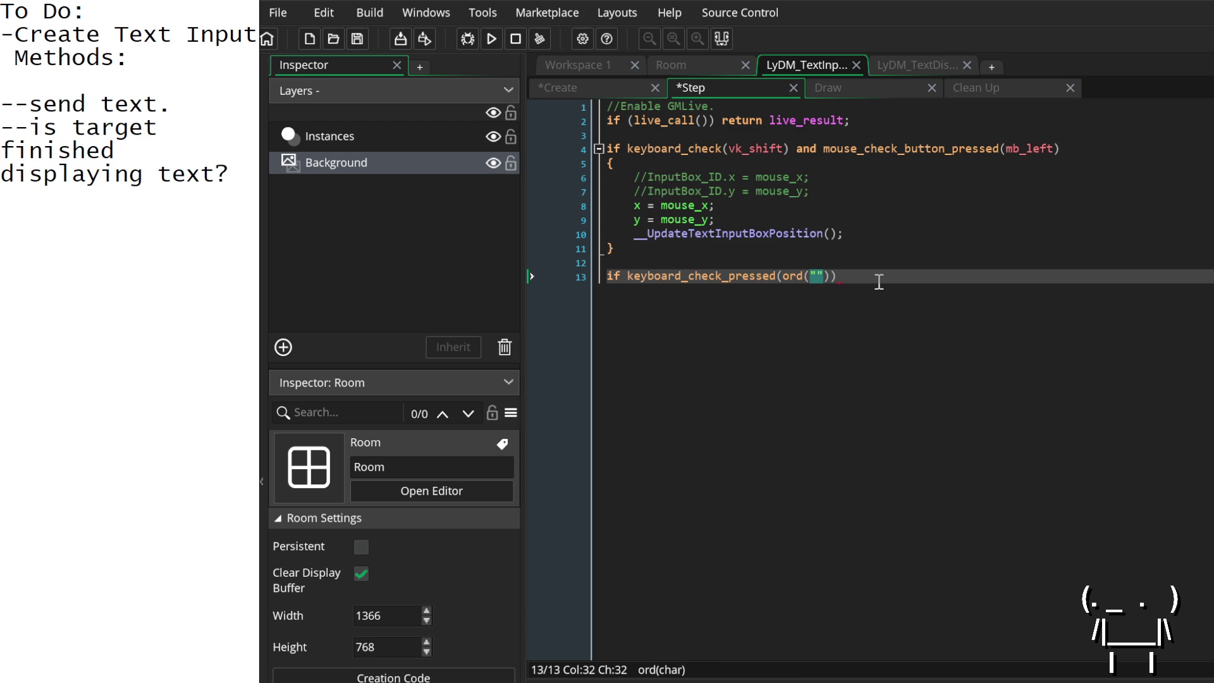
{"action": "type", "text": "H\")"}
{"action": "type", "text": ");"}
Step: Give the H-key condition an empty braced block with an indented line
{"action": "key", "text": "BackSpace"}
{"action": "key", "text": "Return"}
{"action": "type", "text": "{"}
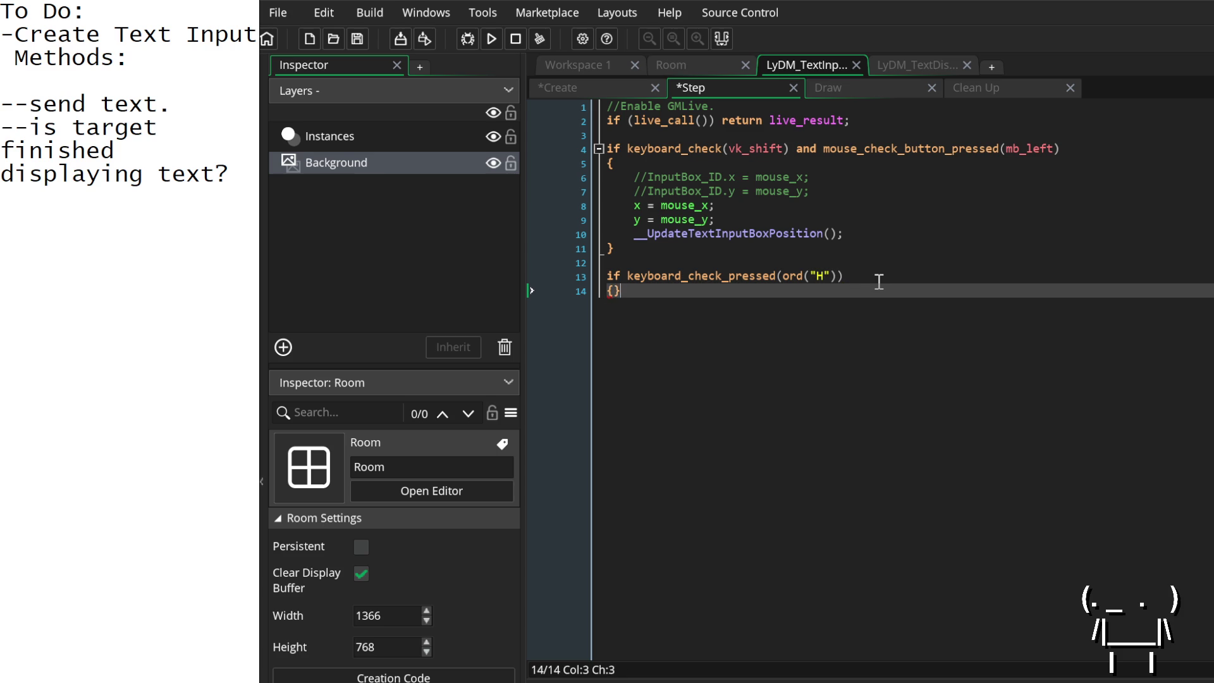
{"action": "key", "text": "Return"}
{"action": "type", "text": "}"}
{"action": "key", "text": "Left"}
{"action": "key", "text": "Return"}
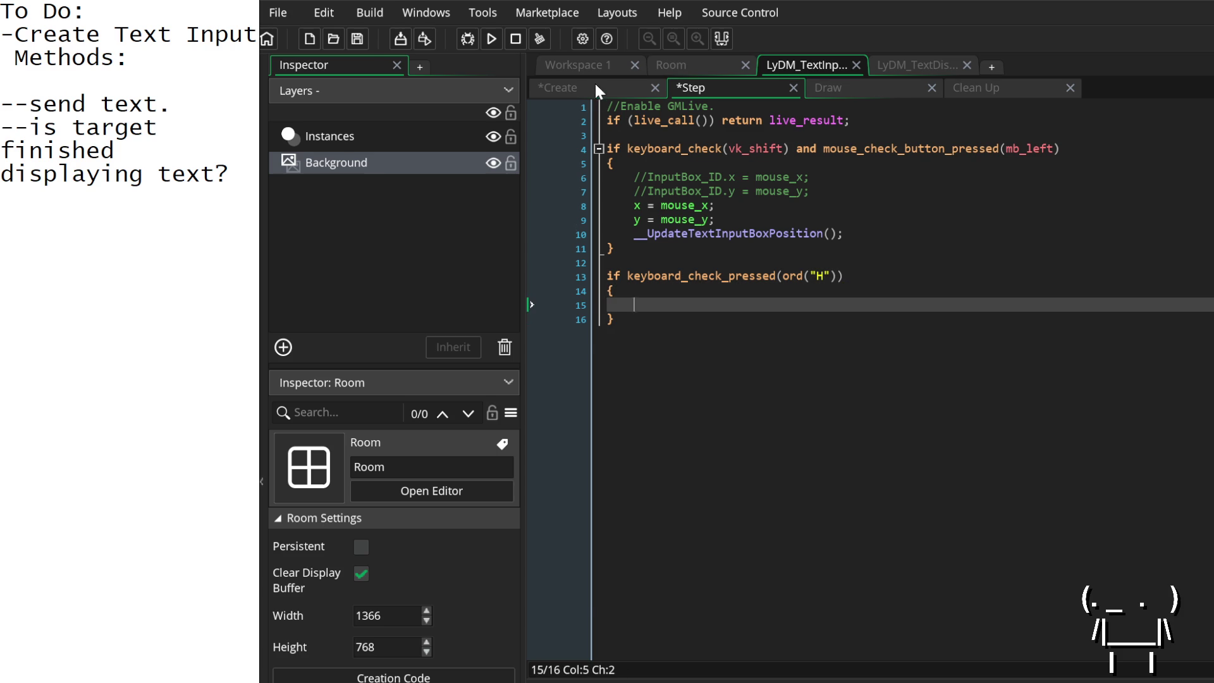
Step: Call __SendText(); inside the block, run the game, then jump to the __SendText definition
{"action": "left_click", "coordinate": [596, 85]}
{"action": "double_click", "coordinate": [647, 340]}
{"action": "key", "text": "ctrl+c"}
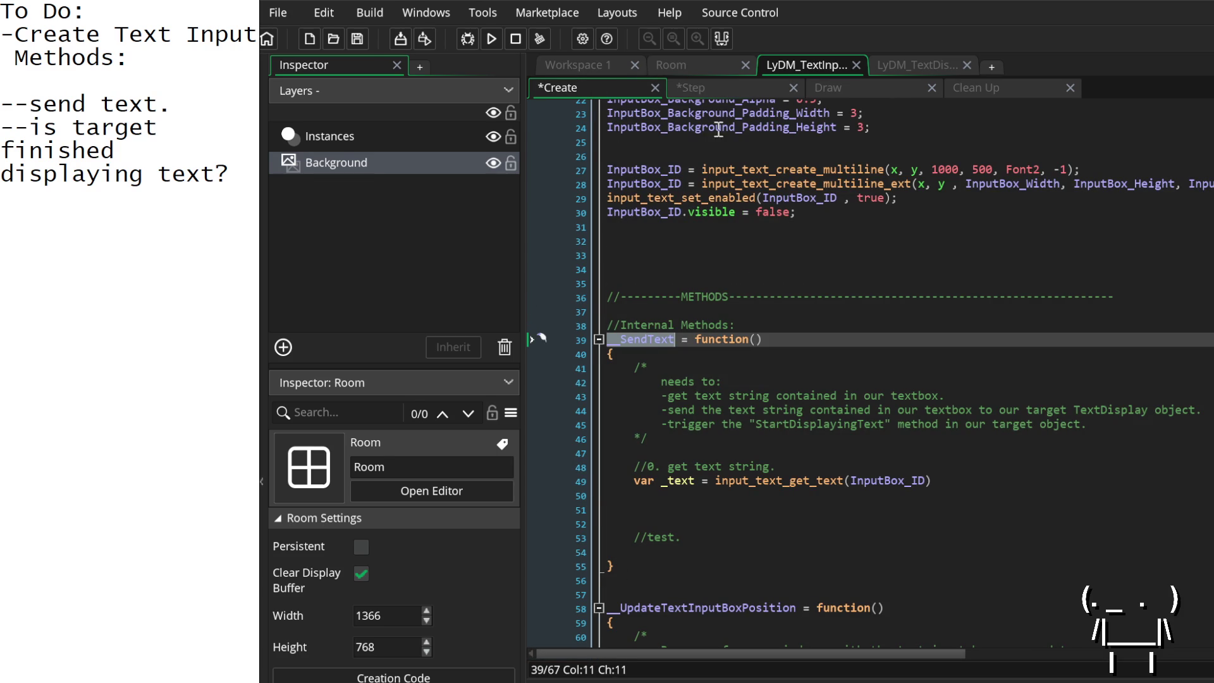
{"action": "left_click", "coordinate": [723, 88]}
{"action": "key", "text": "ctrl+v"}
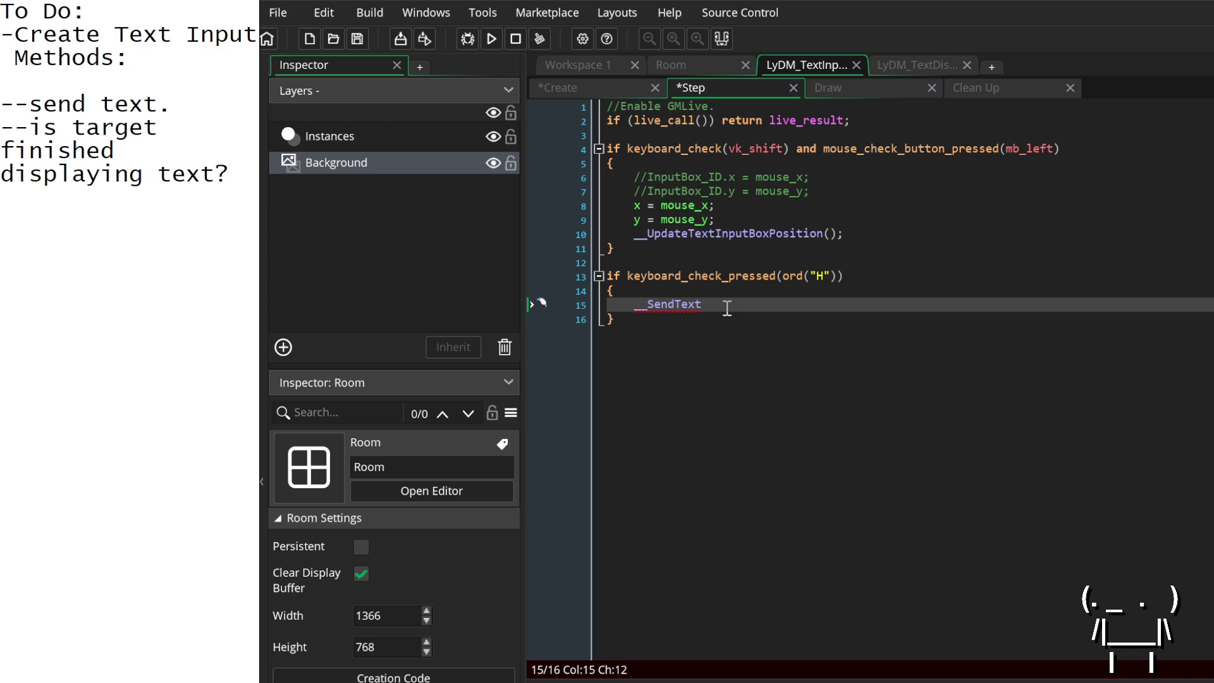
{"action": "type", "text": "();"}
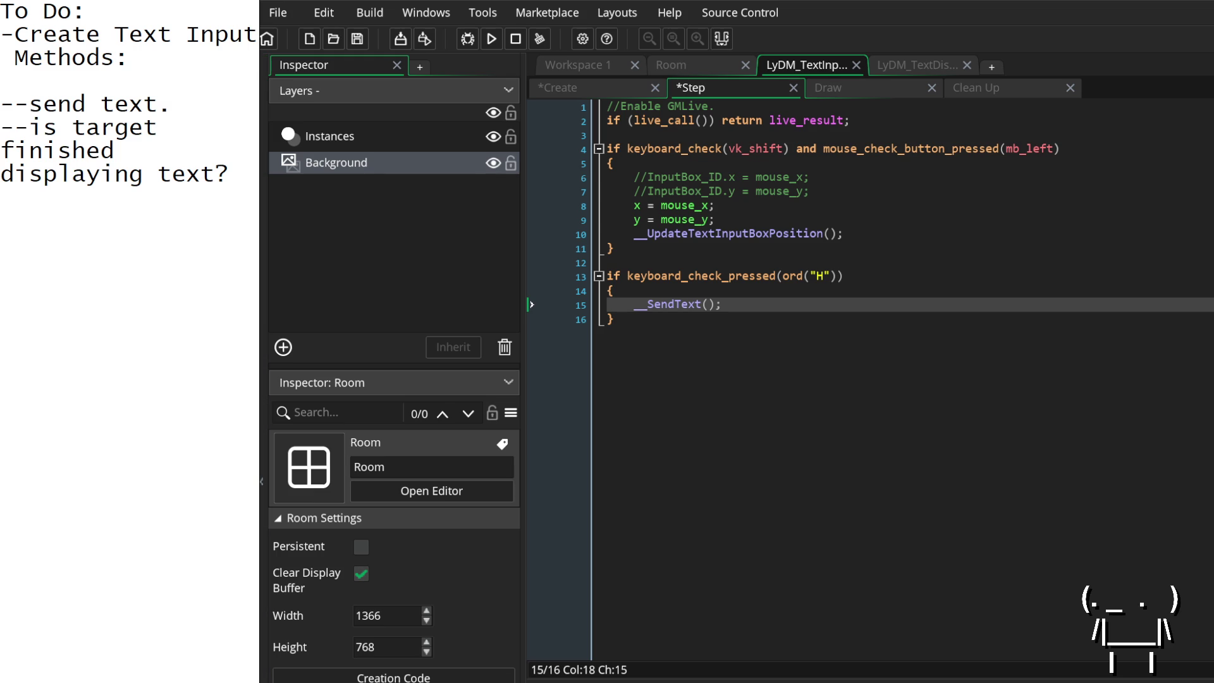
{"action": "key", "text": "Left"}
{"action": "key", "text": "Left"}
{"action": "left_click", "coordinate": [767, 315]}
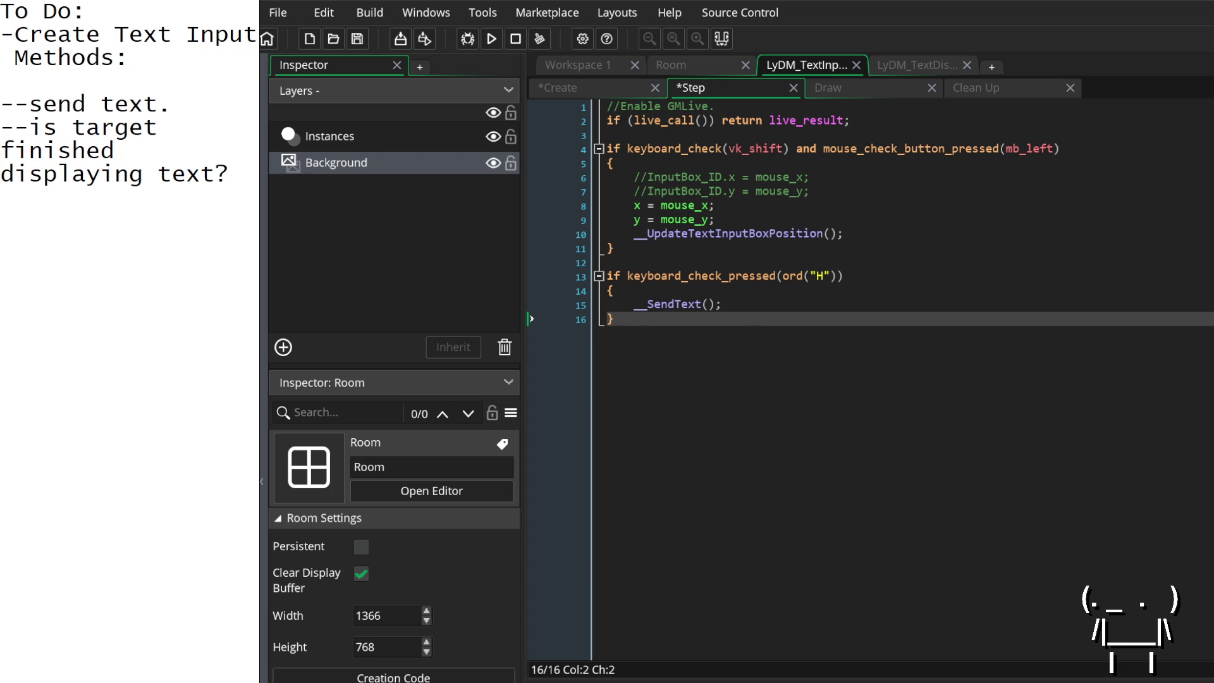
{"action": "left_click", "coordinate": [708, 305]}
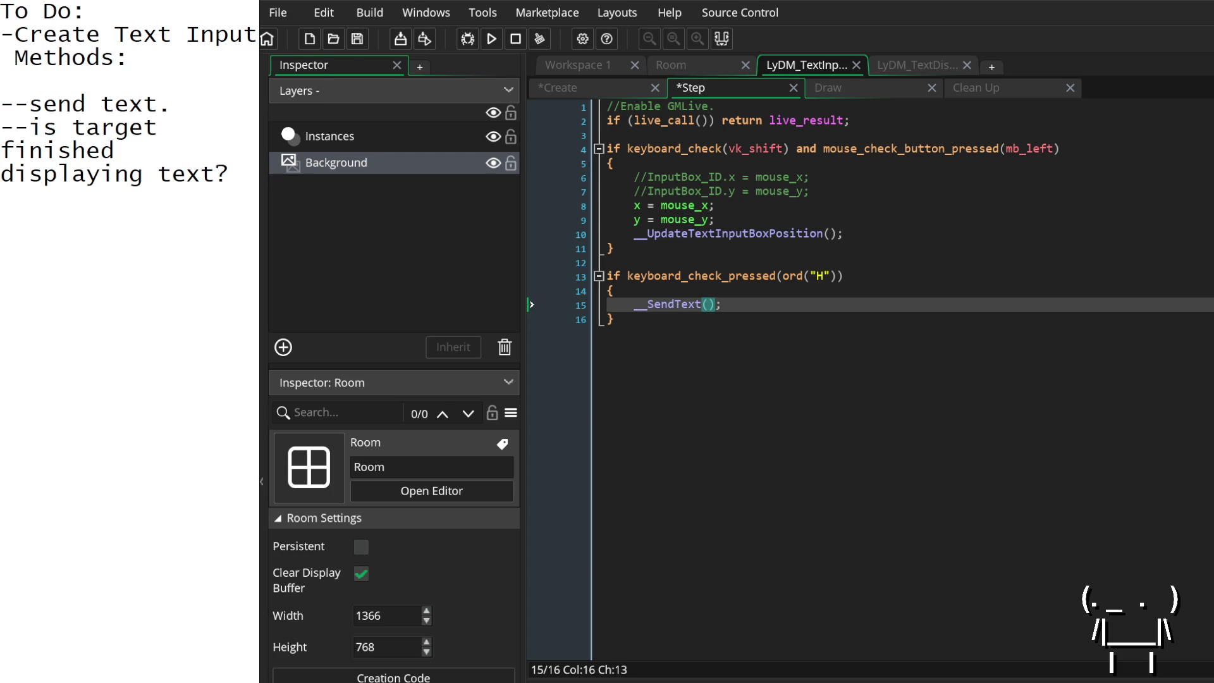
{"action": "left_click", "coordinate": [491, 38]}
{"action": "key", "text": "F12"}
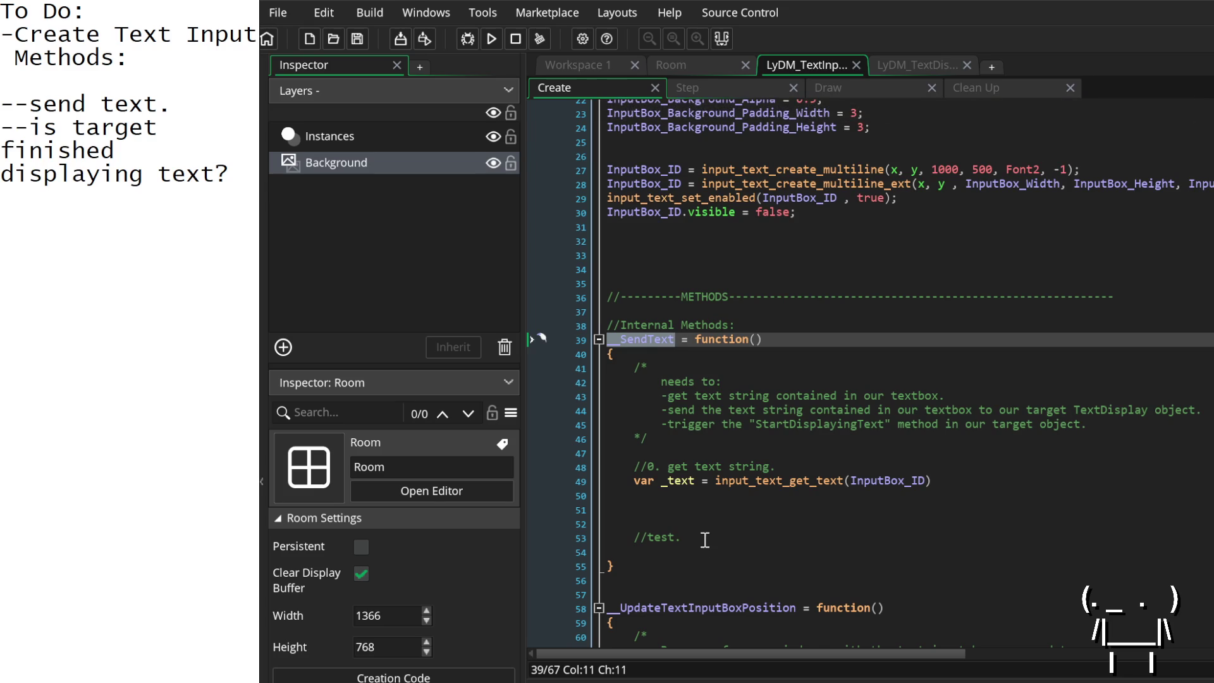
Step: Add show_debug_message(_text); on the line under the //test. comment in __SendText
{"action": "left_click", "coordinate": [706, 540]}
{"action": "key", "text": "Down"}
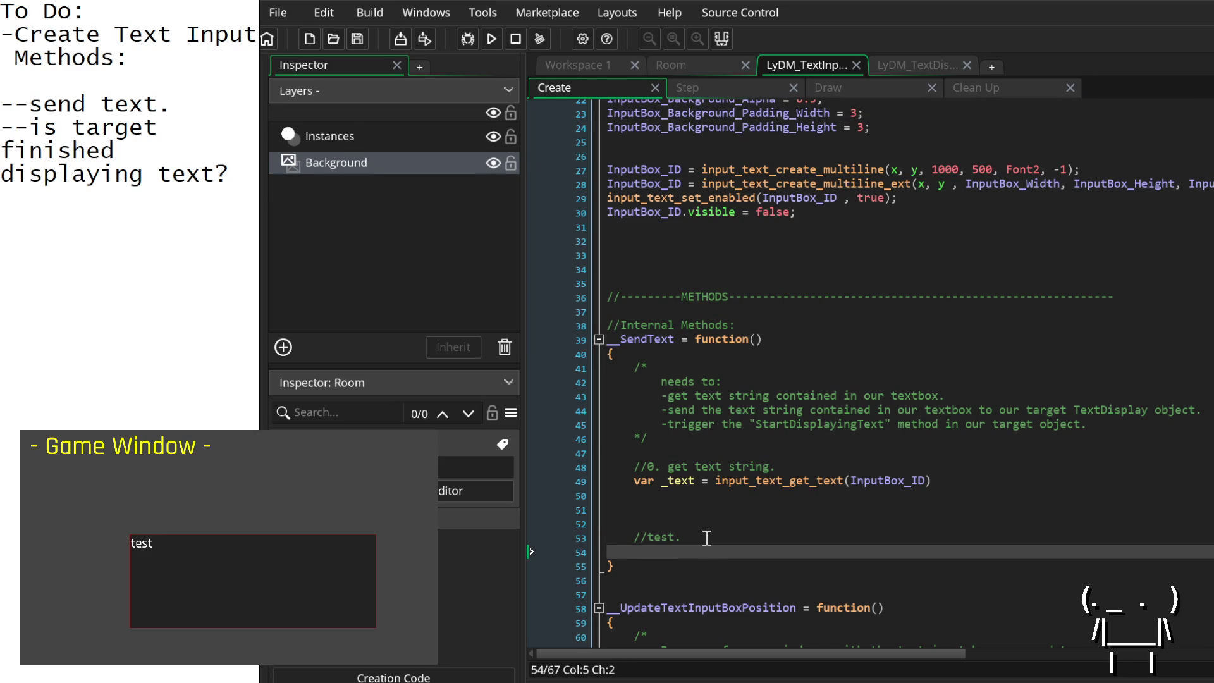
{"action": "type", "text": "show_debug"}
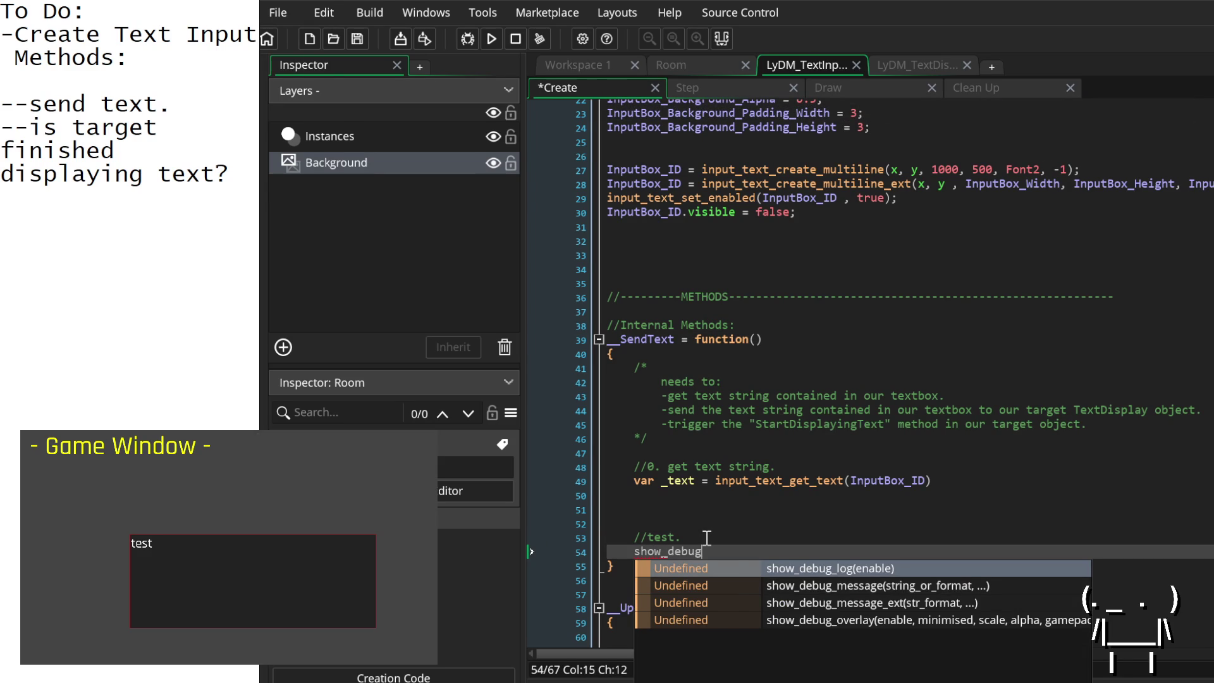
{"action": "key", "text": "Down"}
{"action": "key", "text": "Return"}
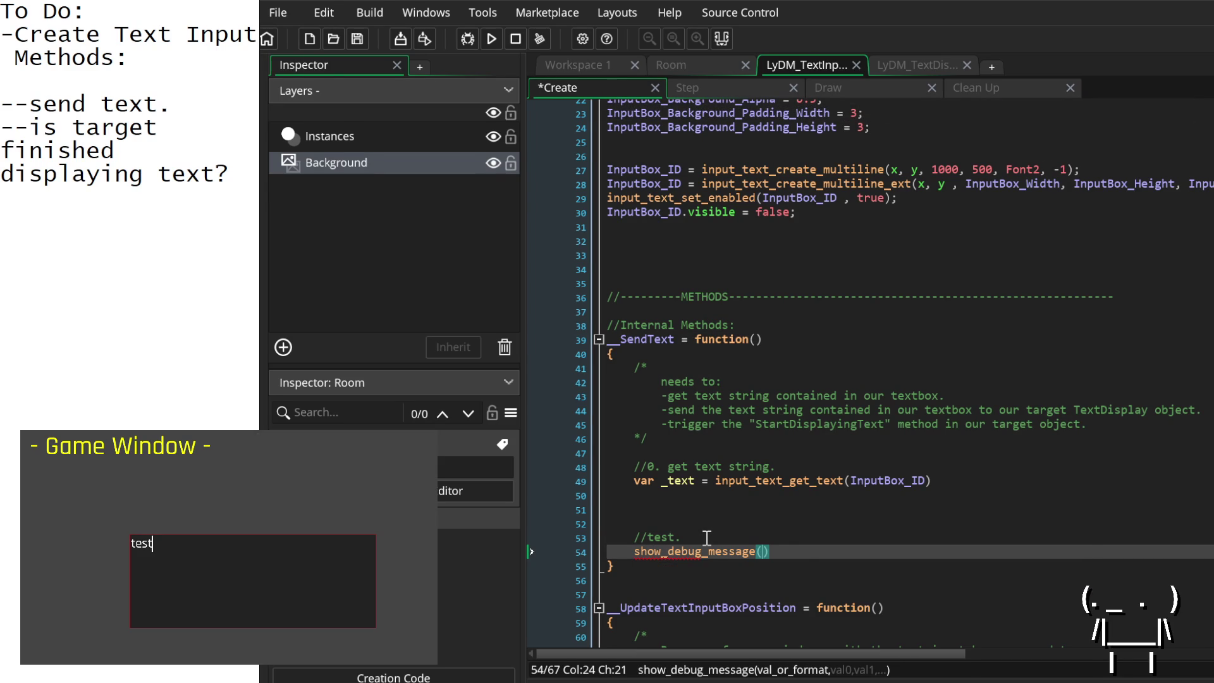
{"action": "type", "text": "_text"}
{"action": "type", "text": ");"}
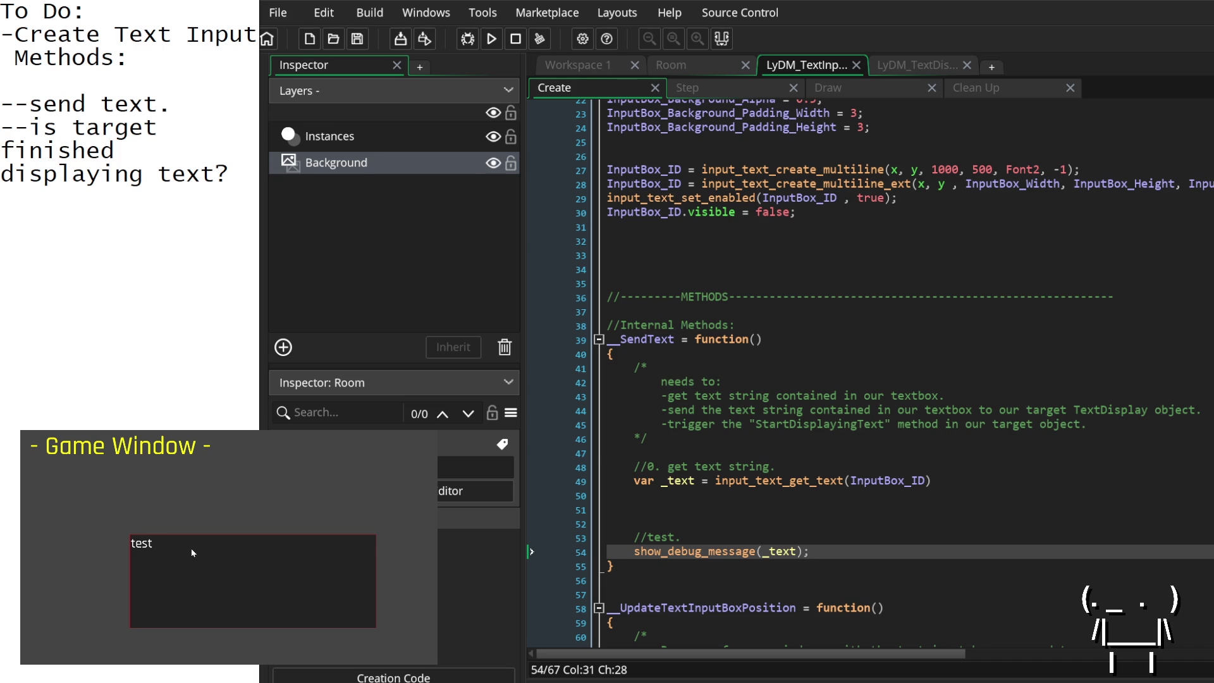
{"action": "left_click", "coordinate": [1047, 341]}
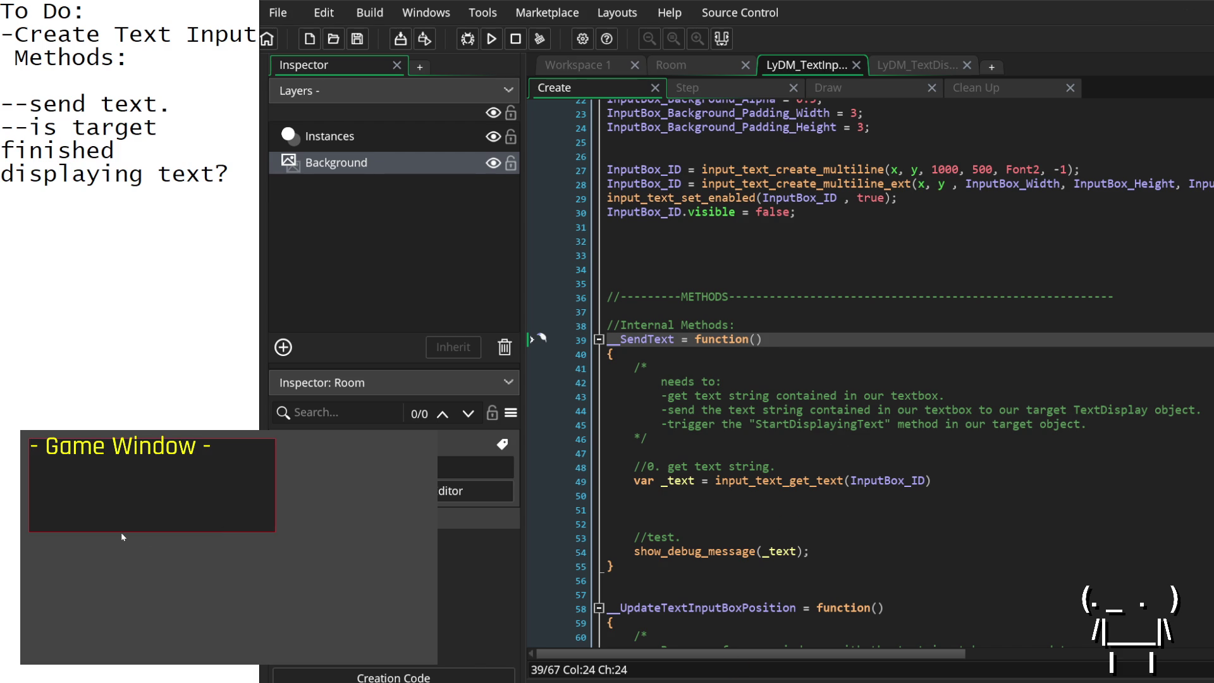
{"action": "left_click", "coordinate": [121, 533]}
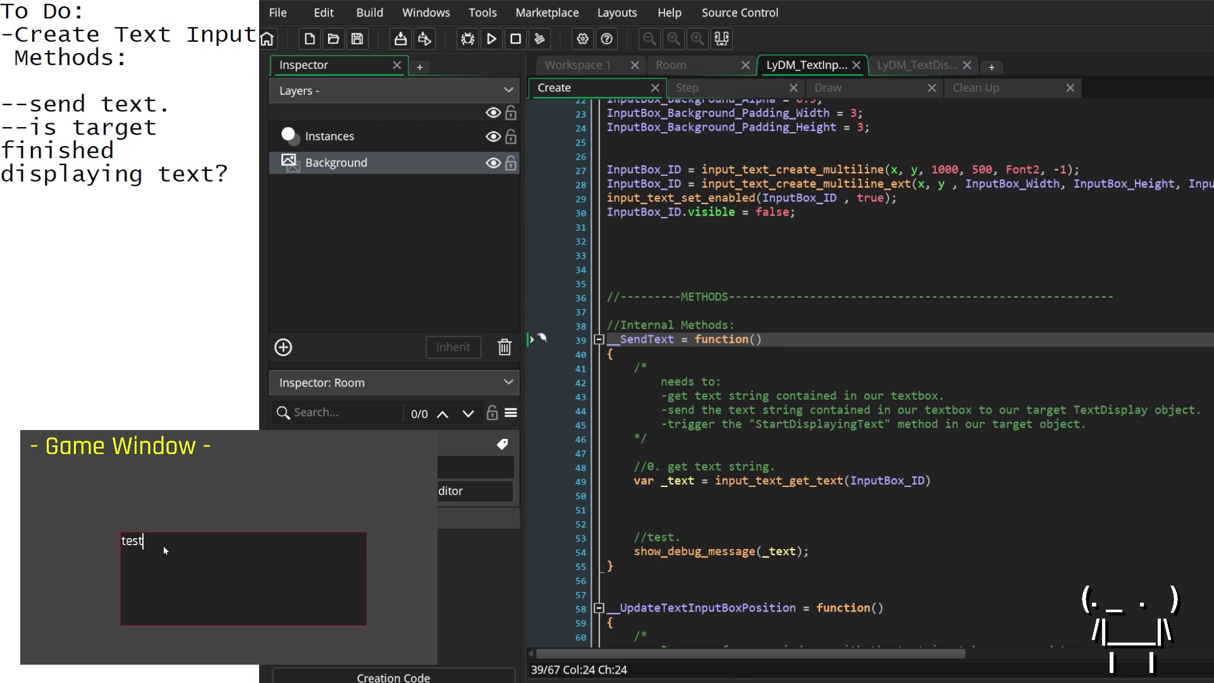
{"action": "left_click", "coordinate": [1167, 439]}
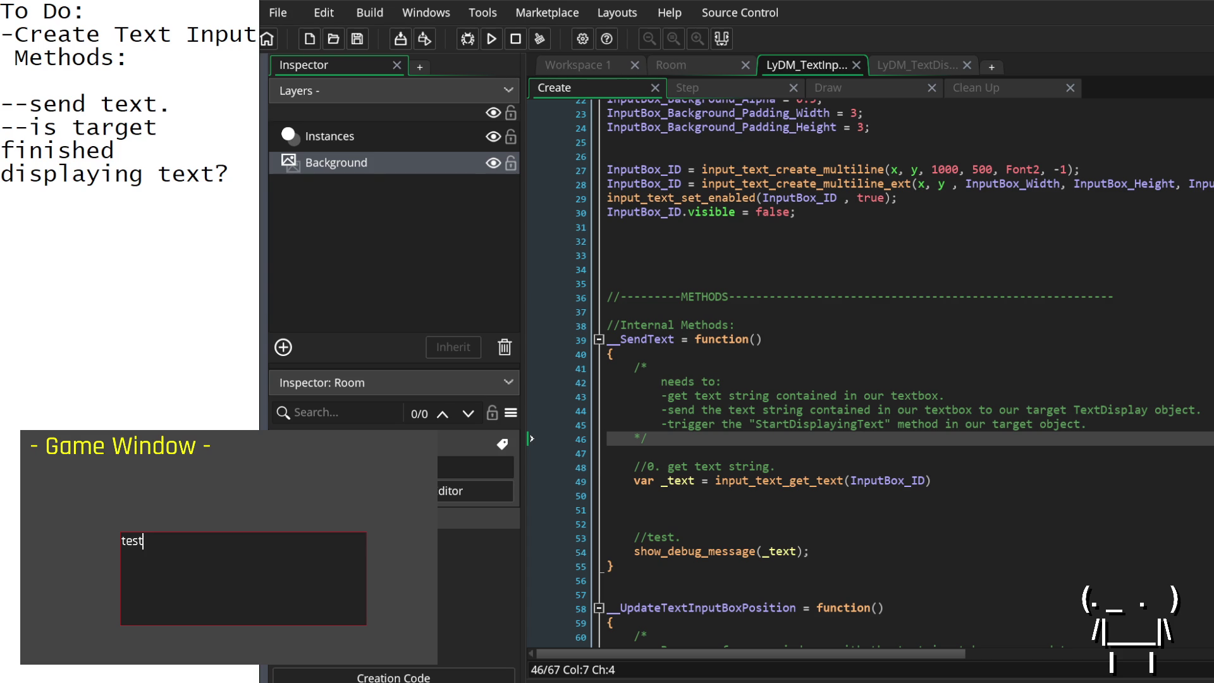
Step: Delete the extra blank lines before //test. in __SendText and show the Draw event code
{"action": "left_click", "coordinate": [634, 454]}
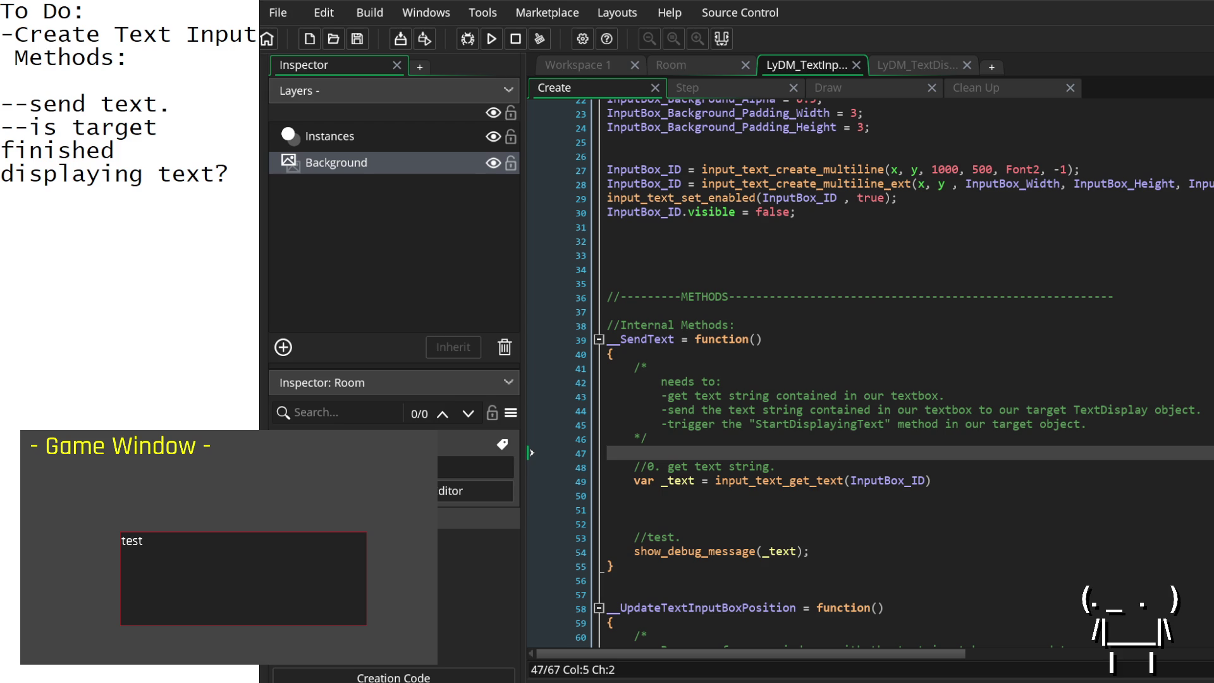
{"action": "left_click", "coordinate": [635, 510]}
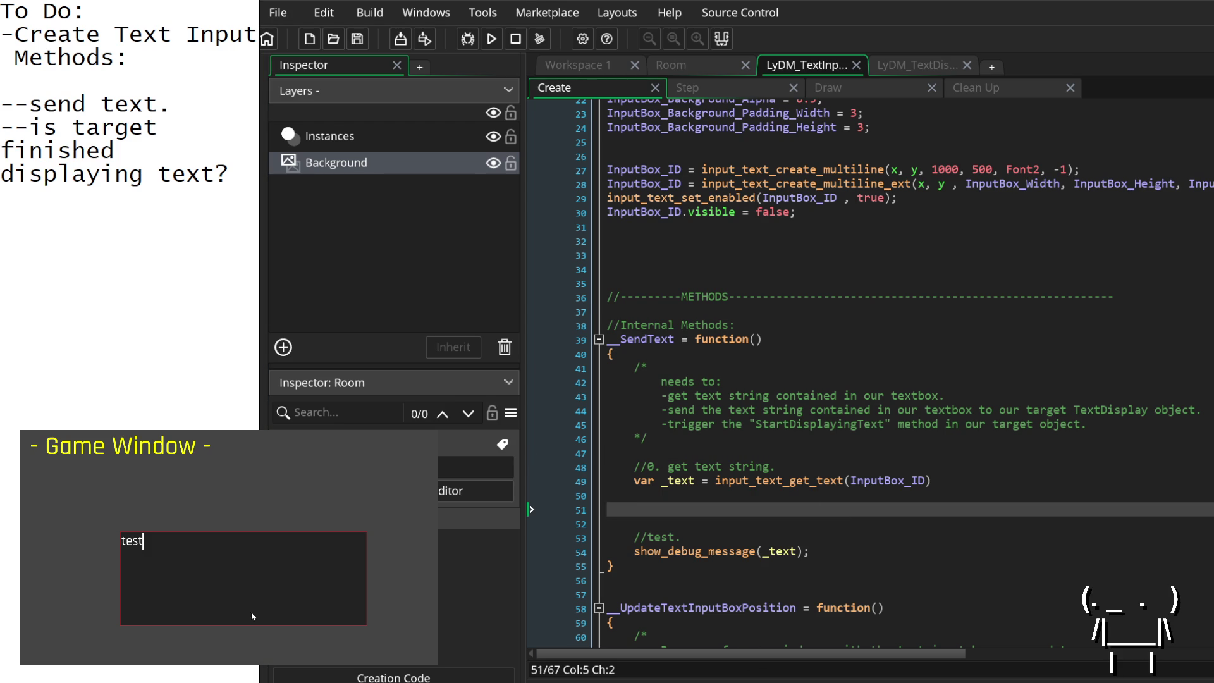
{"action": "key", "text": "Up"}
{"action": "key", "text": "Up"}
{"action": "key", "text": "Up"}
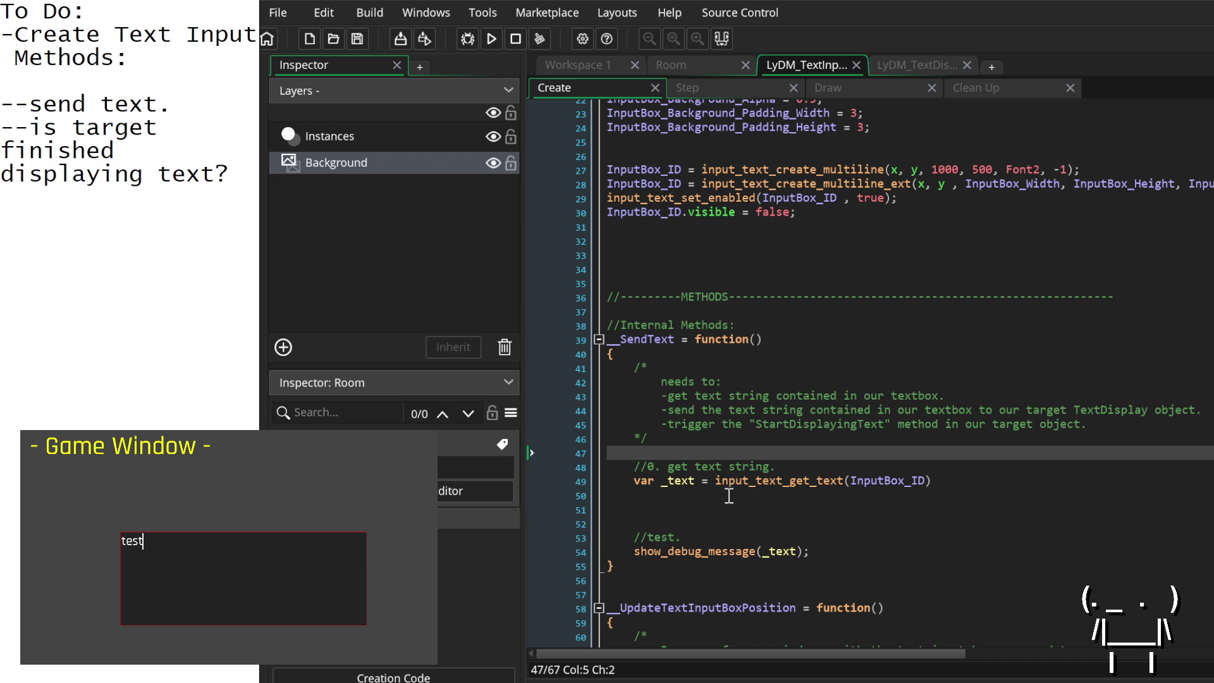
{"action": "key", "text": "Down"}
{"action": "key", "text": "Down"}
{"action": "key", "text": "Down"}
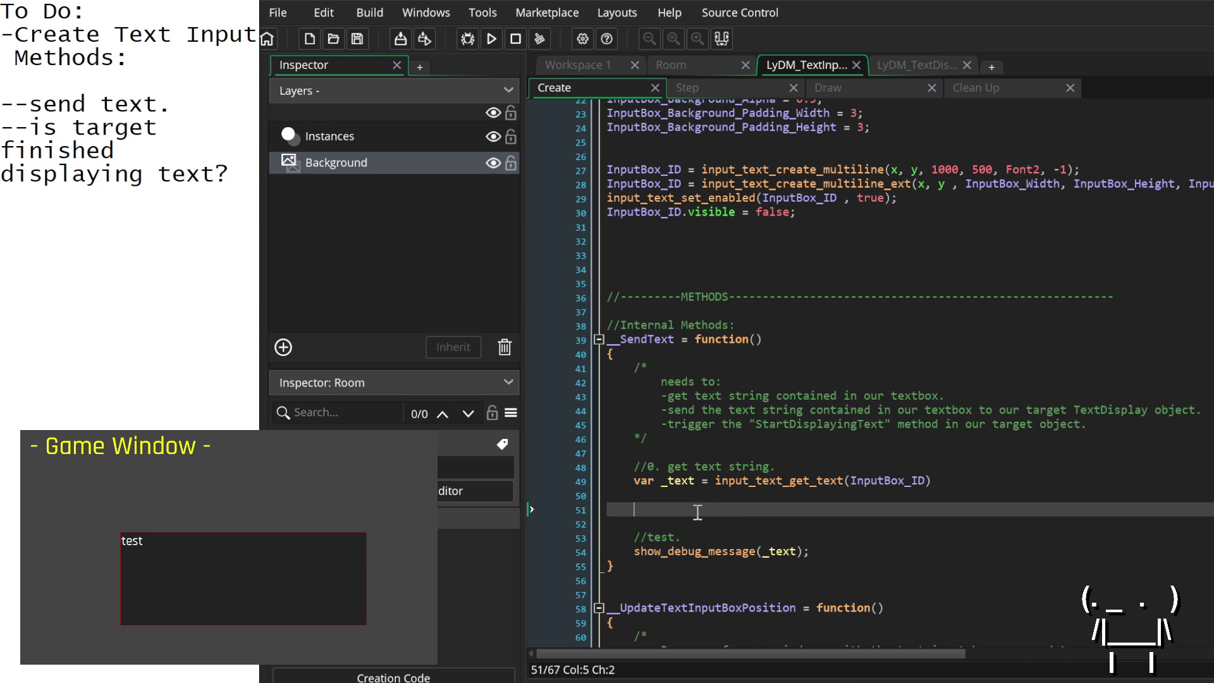
{"action": "key", "text": "BackSpace"}
{"action": "key", "text": "BackSpace"}
{"action": "key", "text": "BackSpace"}
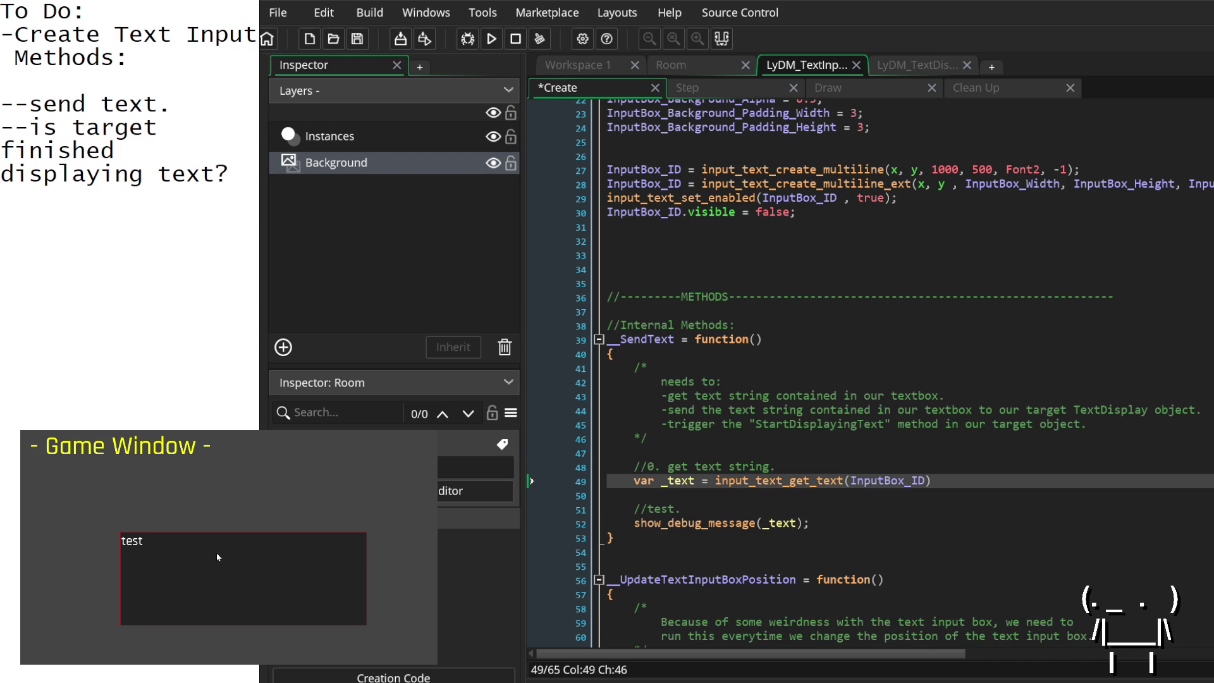
{"action": "type", "text": "te"}
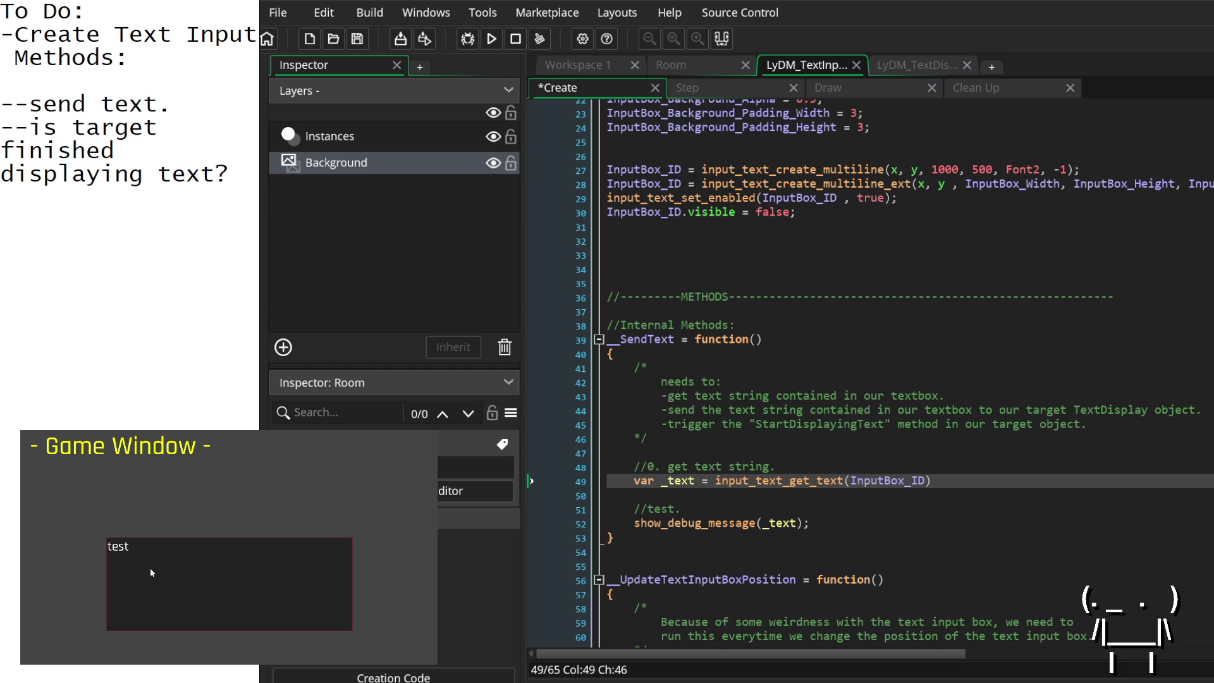
{"action": "left_click", "coordinate": [829, 88]}
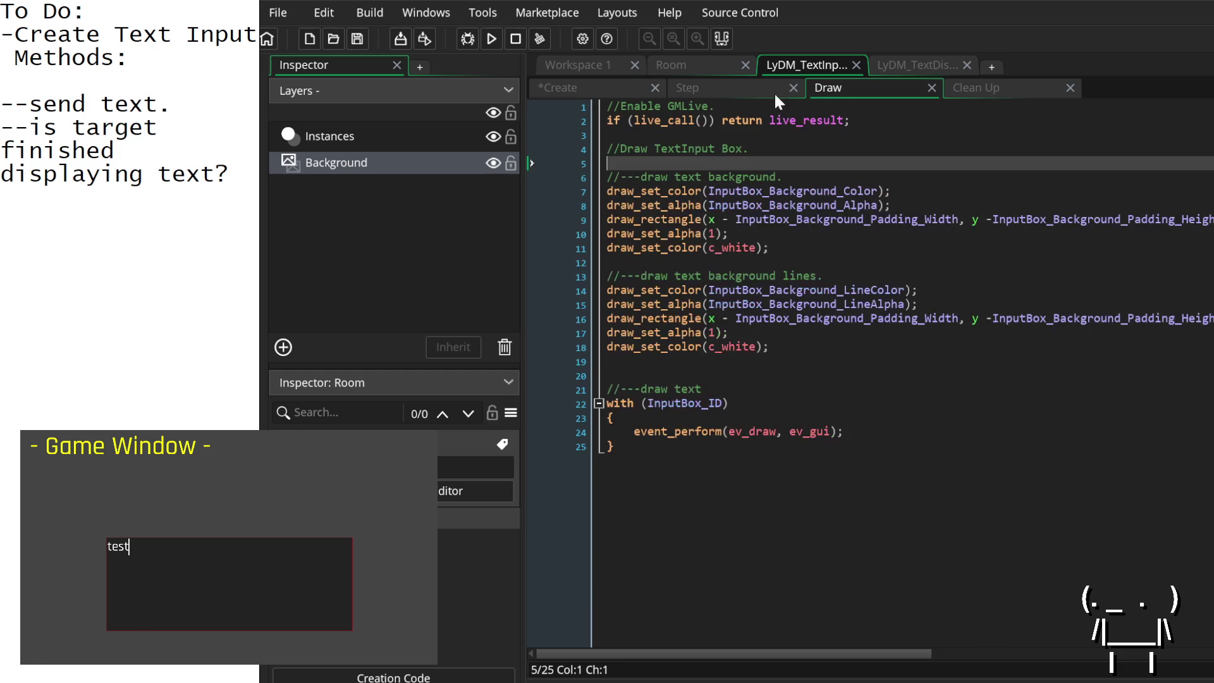
Step: Review the Step call, inspect input_text_get_text's definition, then add a line under //test. in Create
{"action": "left_click", "coordinate": [719, 91]}
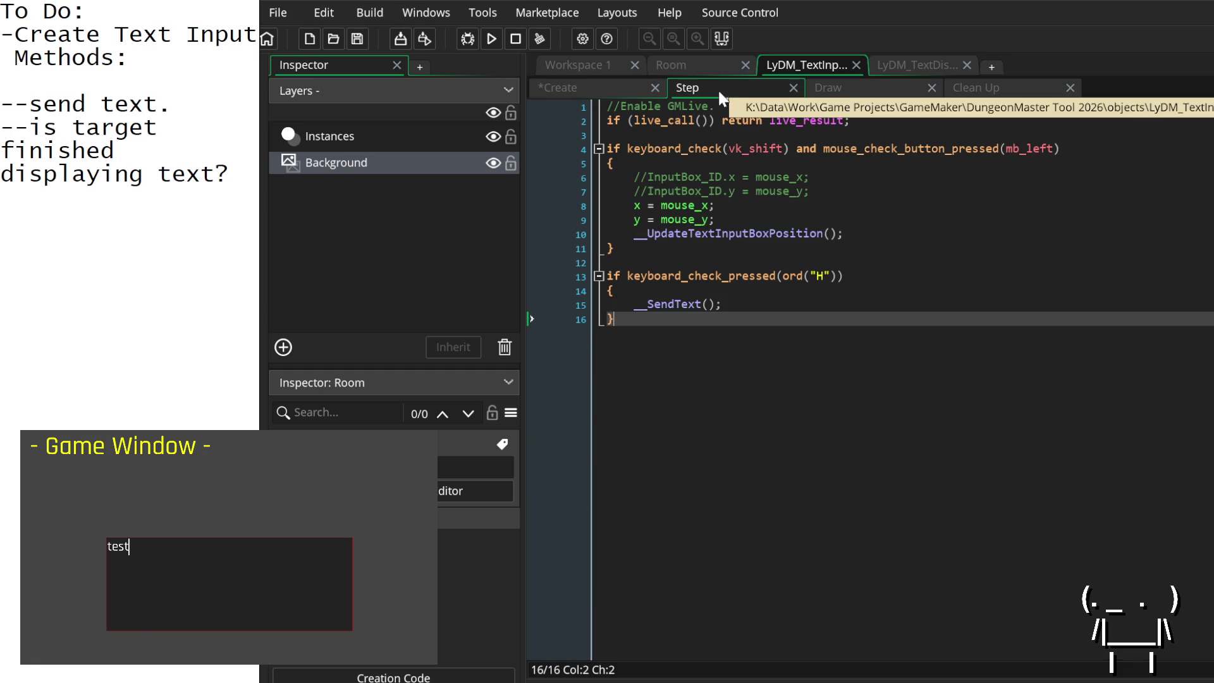
{"action": "left_click", "coordinate": [745, 306]}
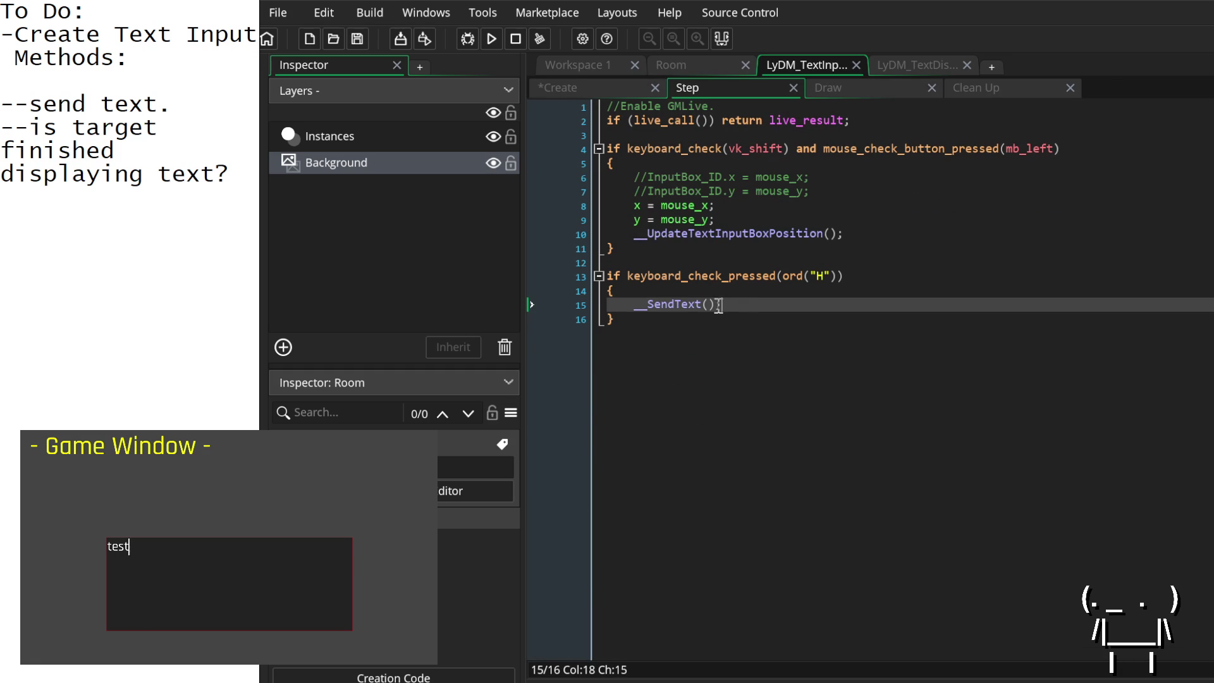
{"action": "left_click", "coordinate": [604, 85]}
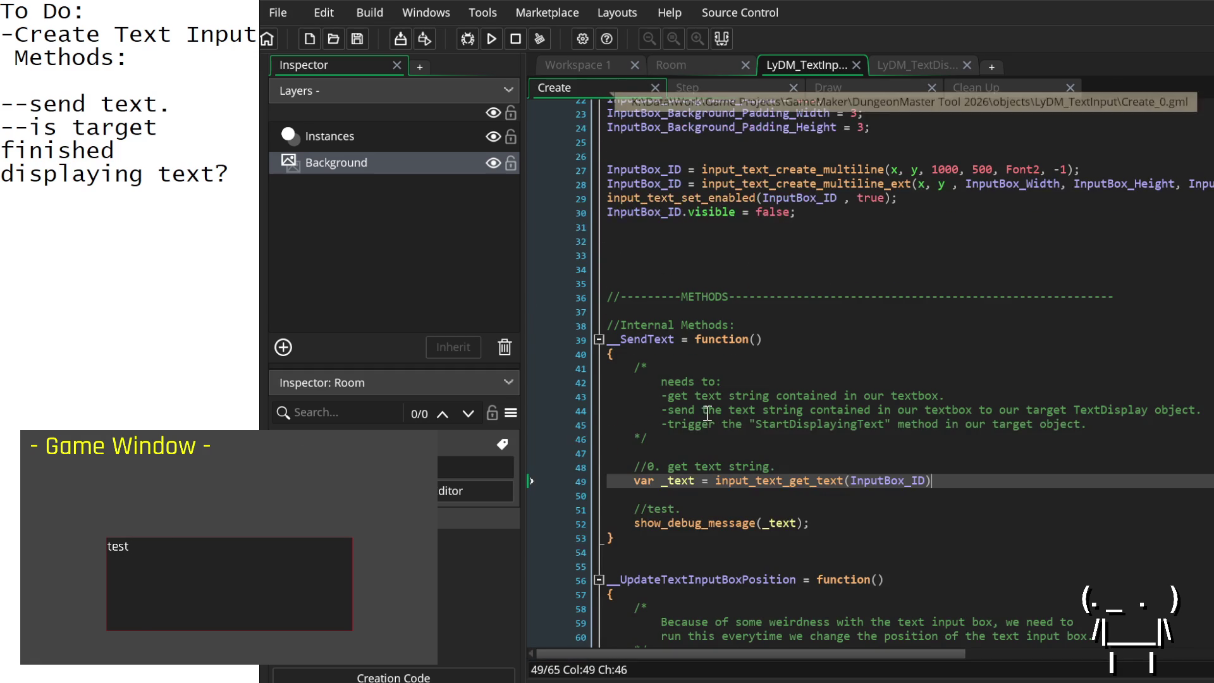
{"action": "middle_click", "coordinate": [782, 482]}
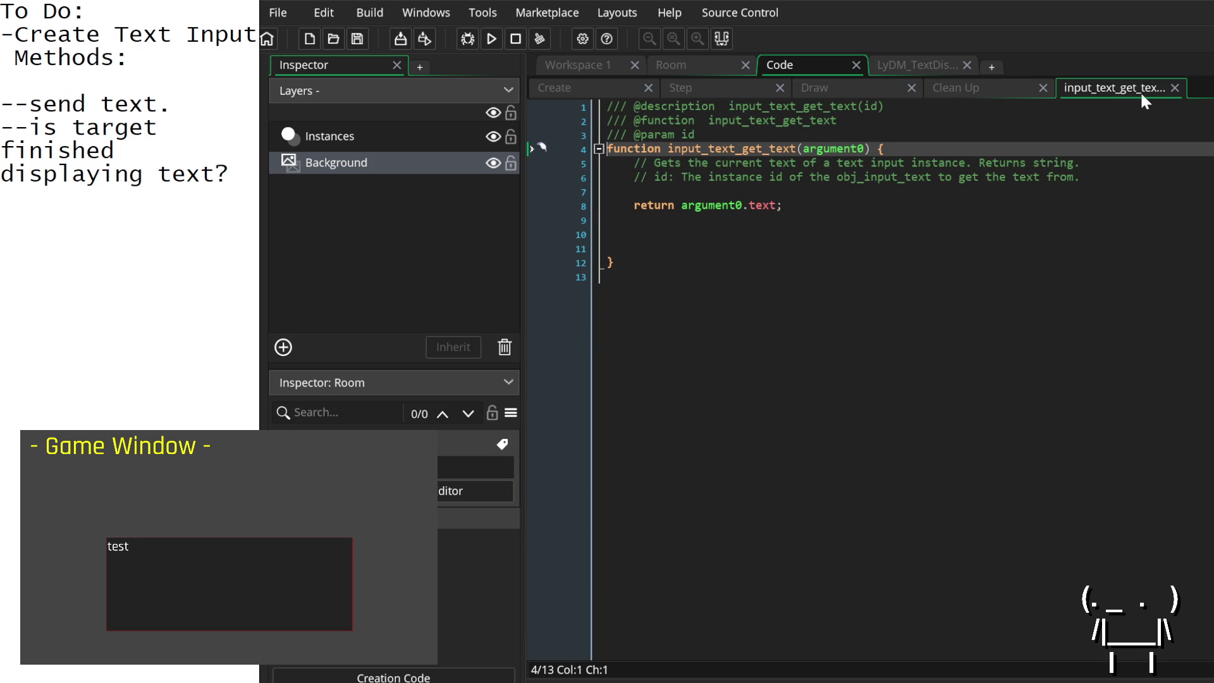
{"action": "left_click", "coordinate": [1175, 87]}
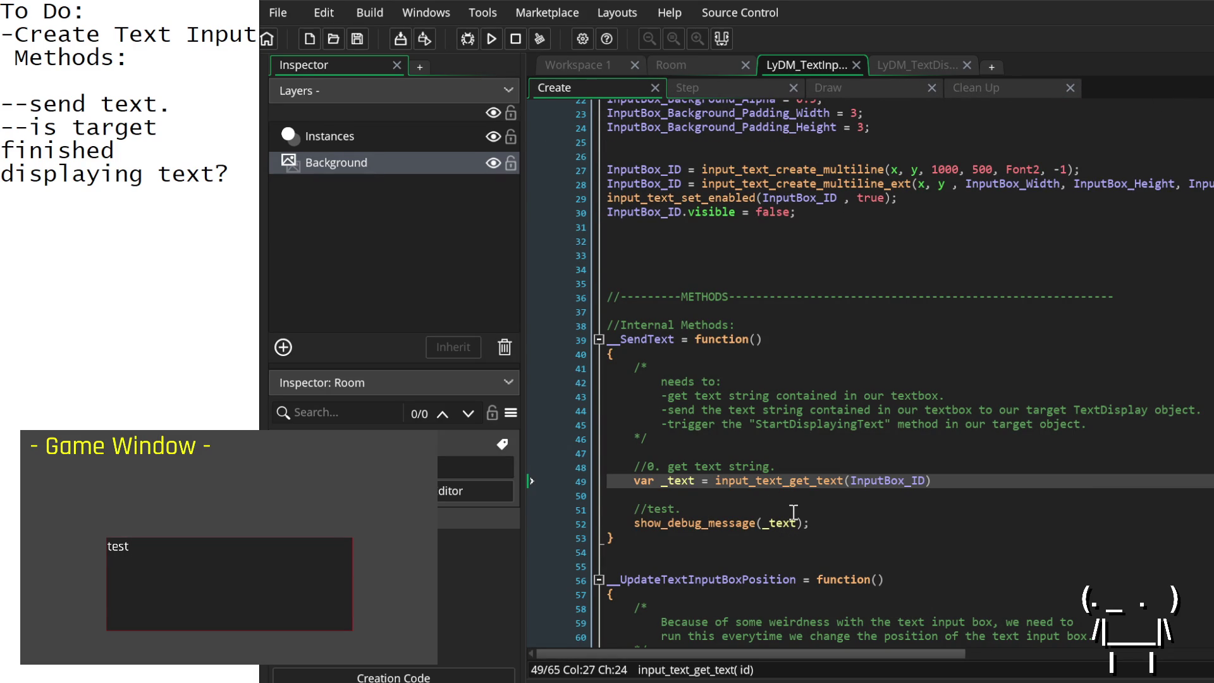
{"action": "left_click", "coordinate": [796, 511]}
{"action": "key", "text": "Return"}
Step: Add show_debug_message("this has been executed."); under //test. and save the Create event
{"action": "type", "text": "show_"}
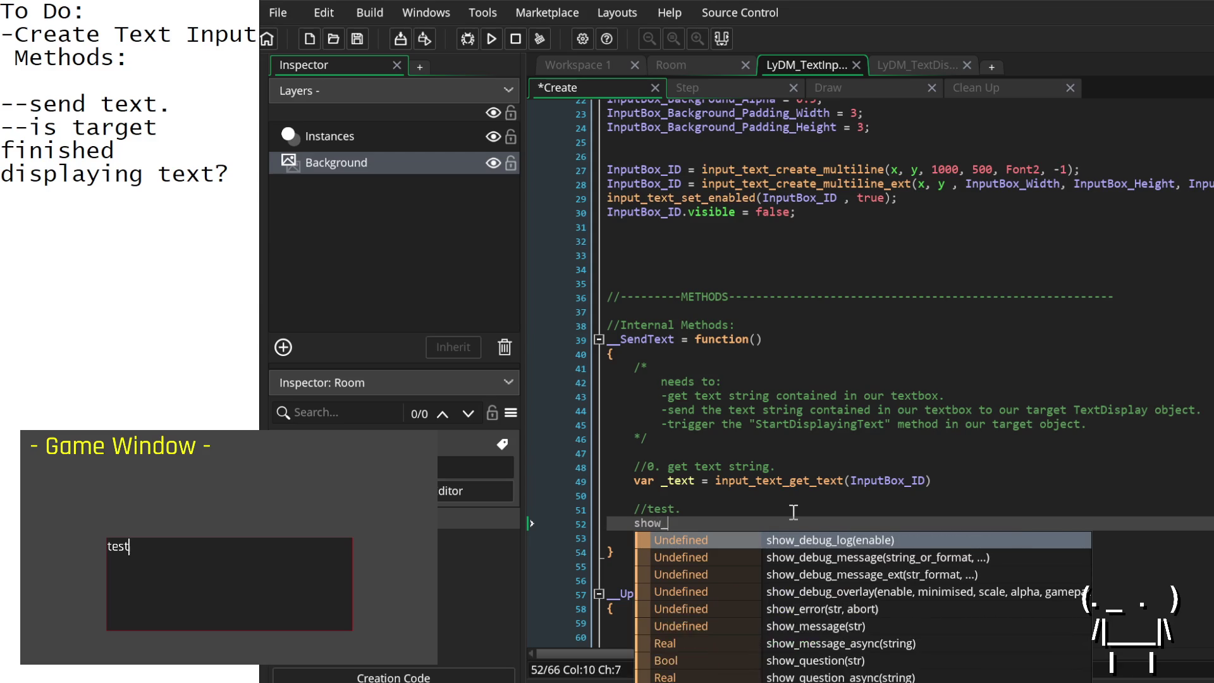
{"action": "type", "text": "debug_"}
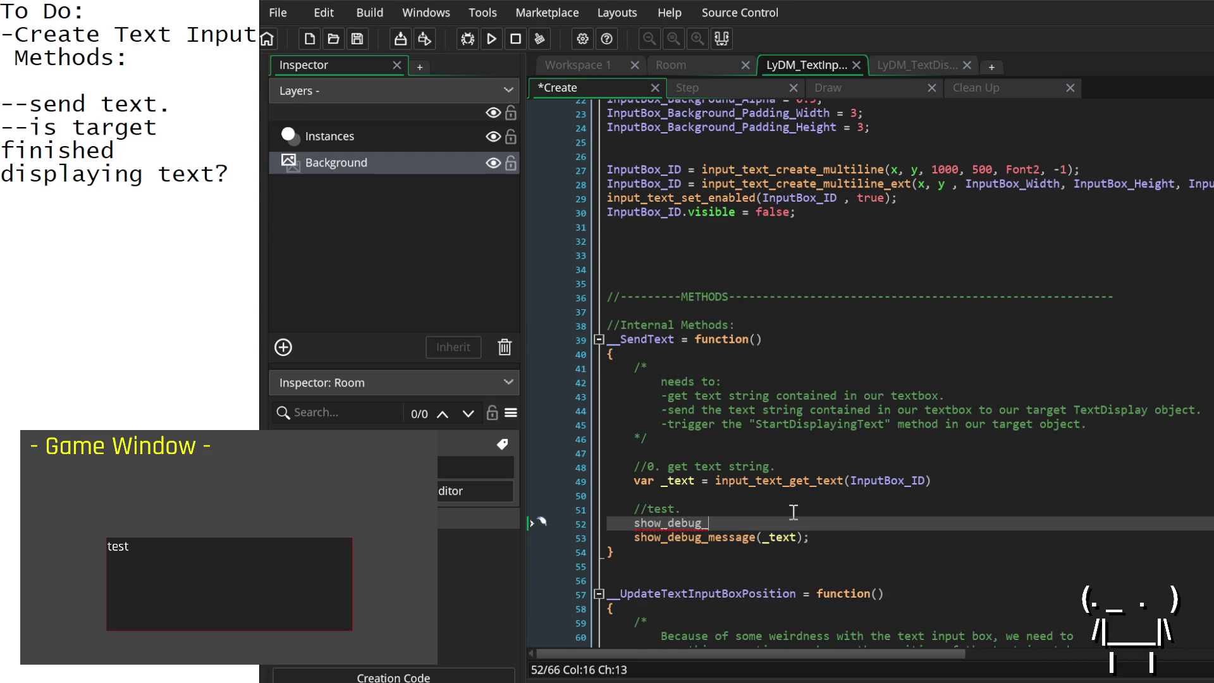
{"action": "type", "text": "message();"}
{"action": "key", "text": "Left"}
{"action": "key", "text": "Left"}
{"action": "type", "text": "\"this has been executed."}
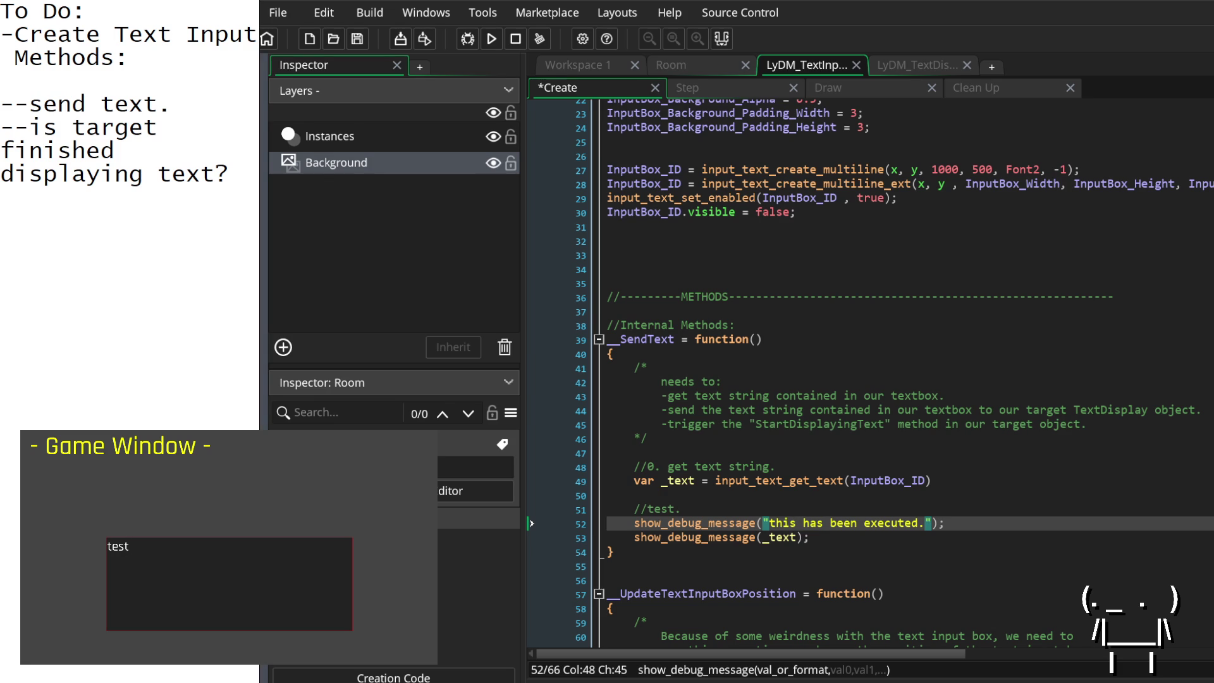
{"action": "key", "text": "Right"}
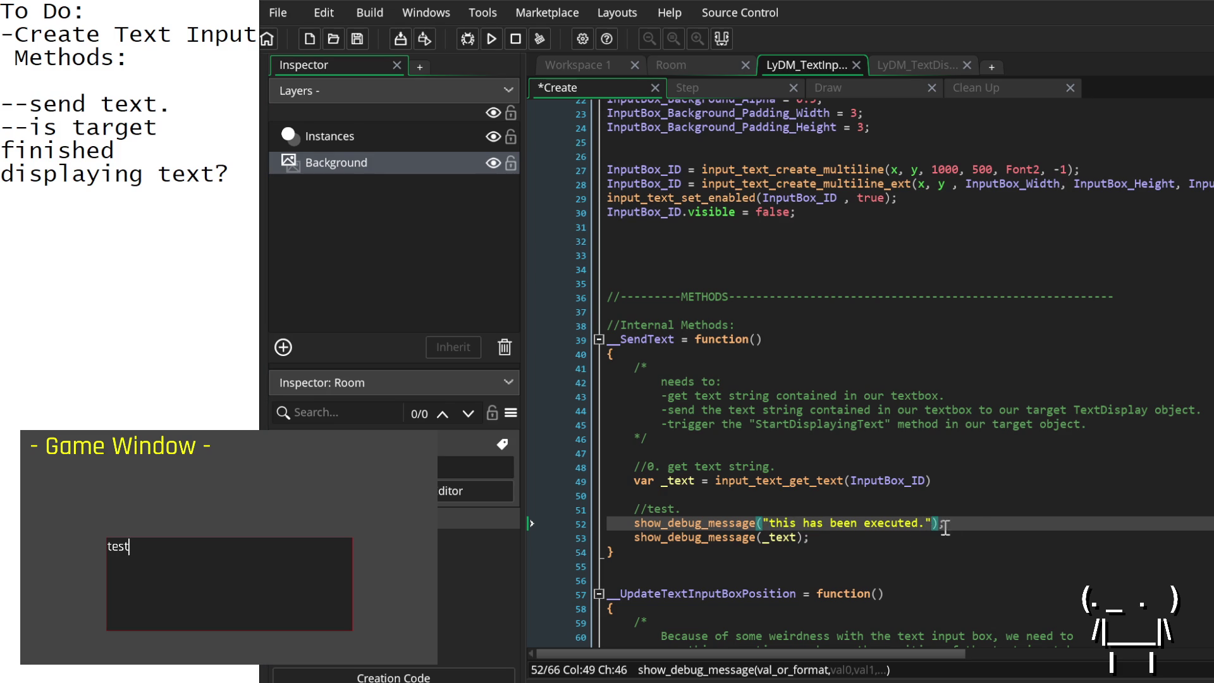
{"action": "key", "text": "End"}
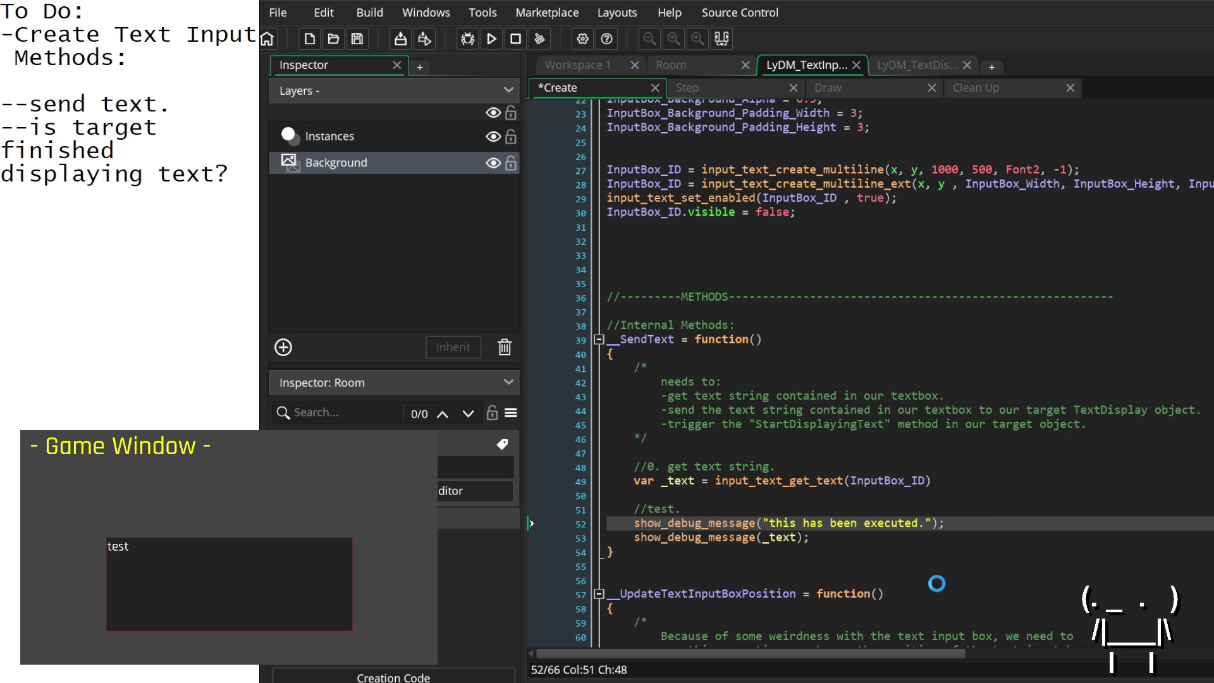
{"action": "key", "text": "ctrl+s"}
Step: Place the text input box in the running game and type 'test' into it
{"action": "left_click", "coordinate": [175, 550]}
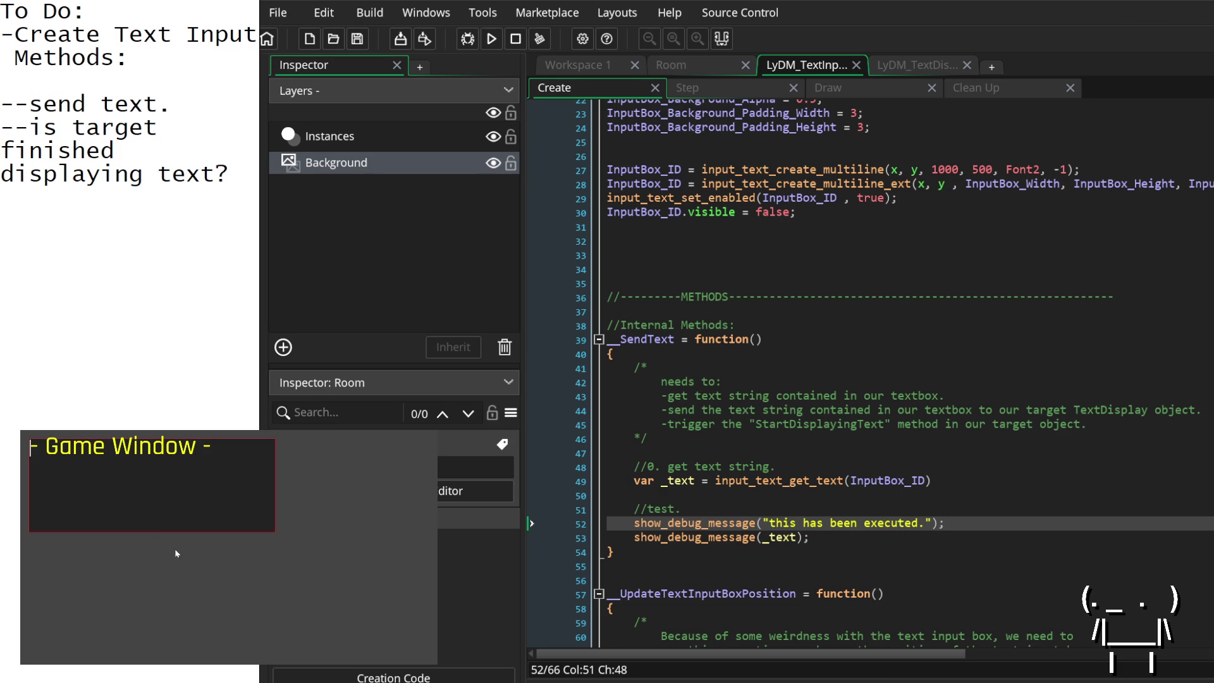
{"action": "left_click", "coordinate": [154, 537]}
{"action": "type", "text": "test"}
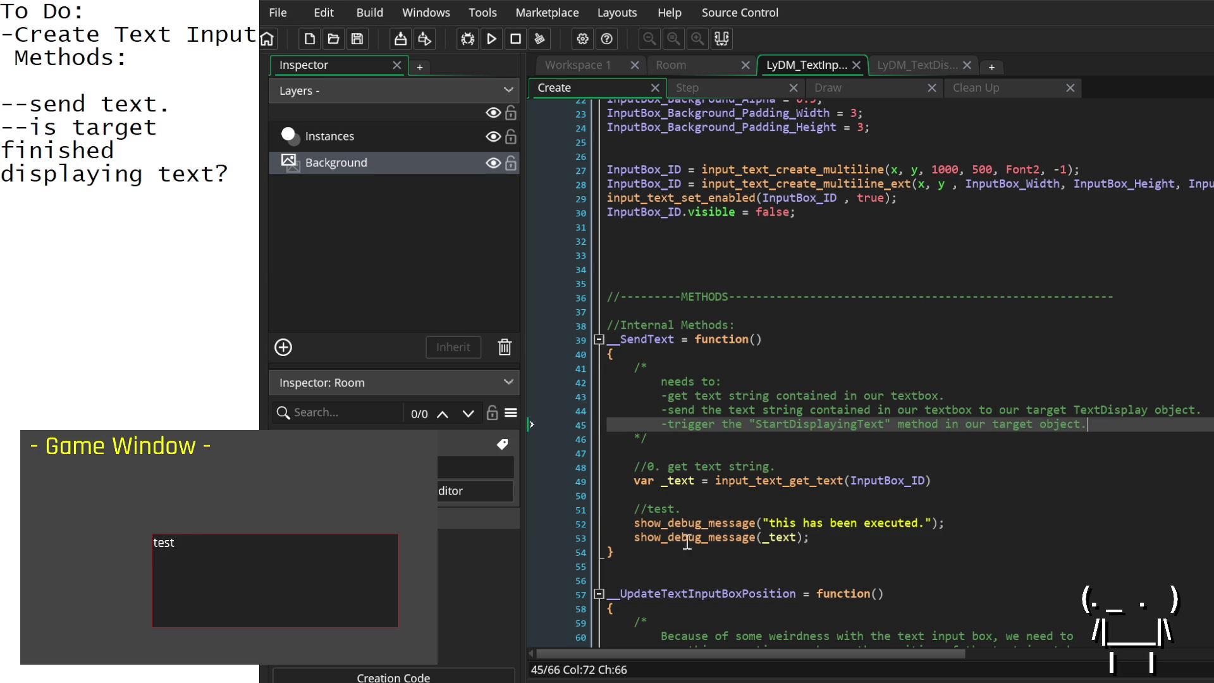
{"action": "left_click", "coordinate": [775, 92]}
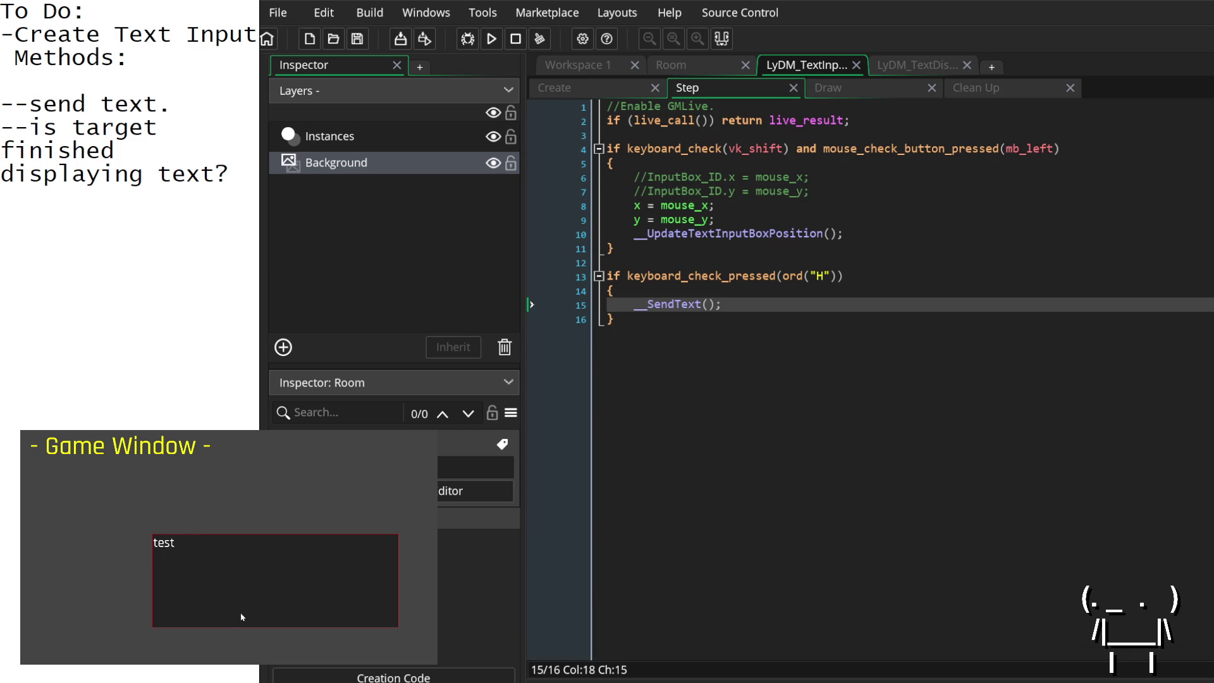
Step: Replace line 13's H-key check with the mouse_check_button_pressed(mb_left) call from line 4
{"action": "type", "text": "hhhh"}
{"action": "left_click", "coordinate": [810, 277]}
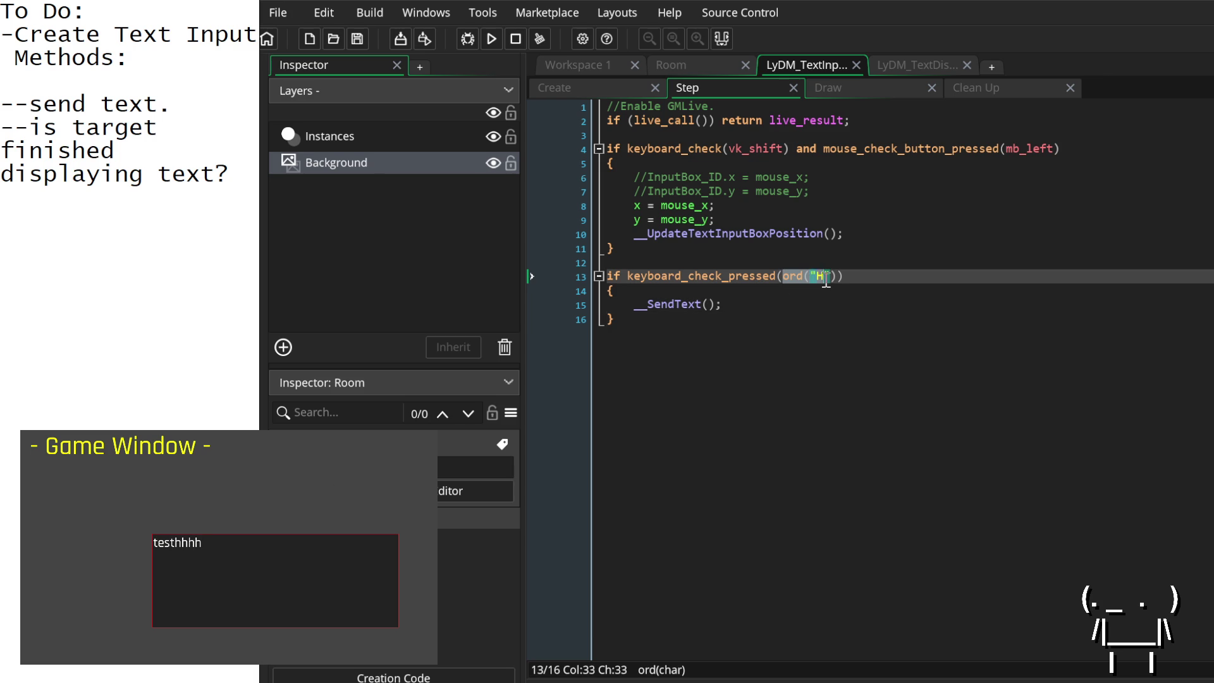
{"action": "left_click", "coordinate": [864, 277]}
{"action": "left_click", "coordinate": [1081, 148]}
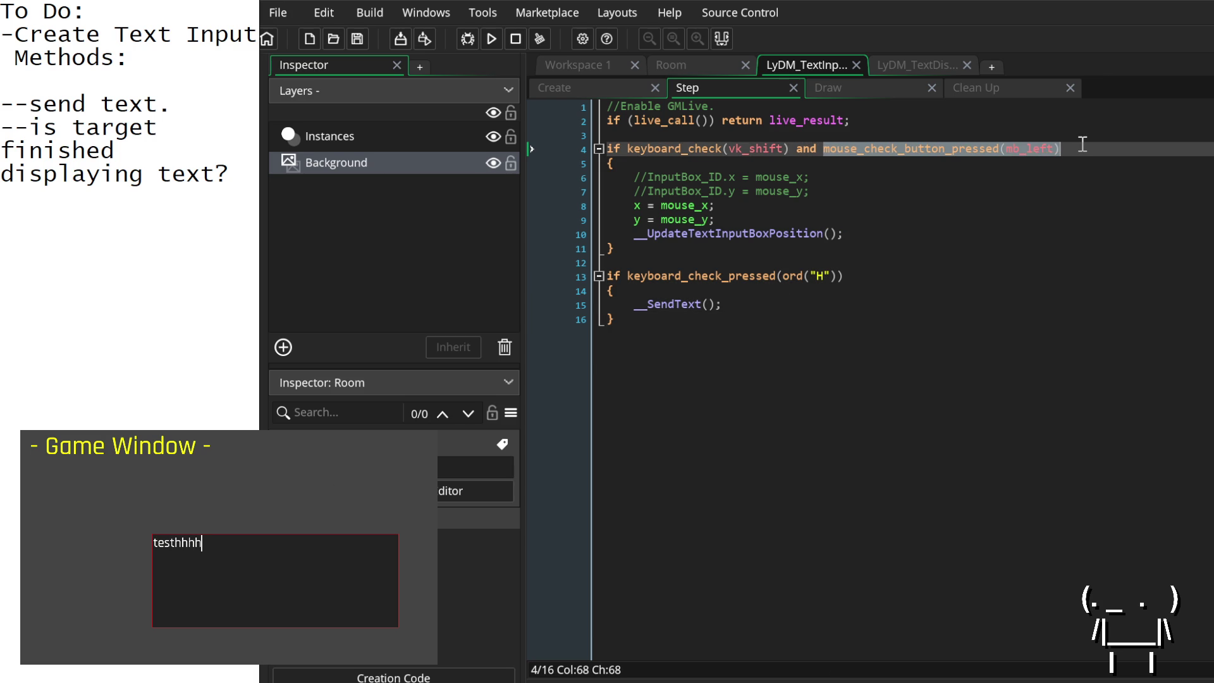
{"action": "left_click", "coordinate": [859, 274]}
{"action": "mouse_move", "coordinate": [860, 275]}
{"action": "left_mouse_down"}
{"action": "mouse_move", "coordinate": [601, 287]}
{"action": "mouse_move", "coordinate": [624, 275]}
{"action": "left_mouse_up"}
{"action": "type", "text": "mouse_check_button_pressed(mb_left)"}
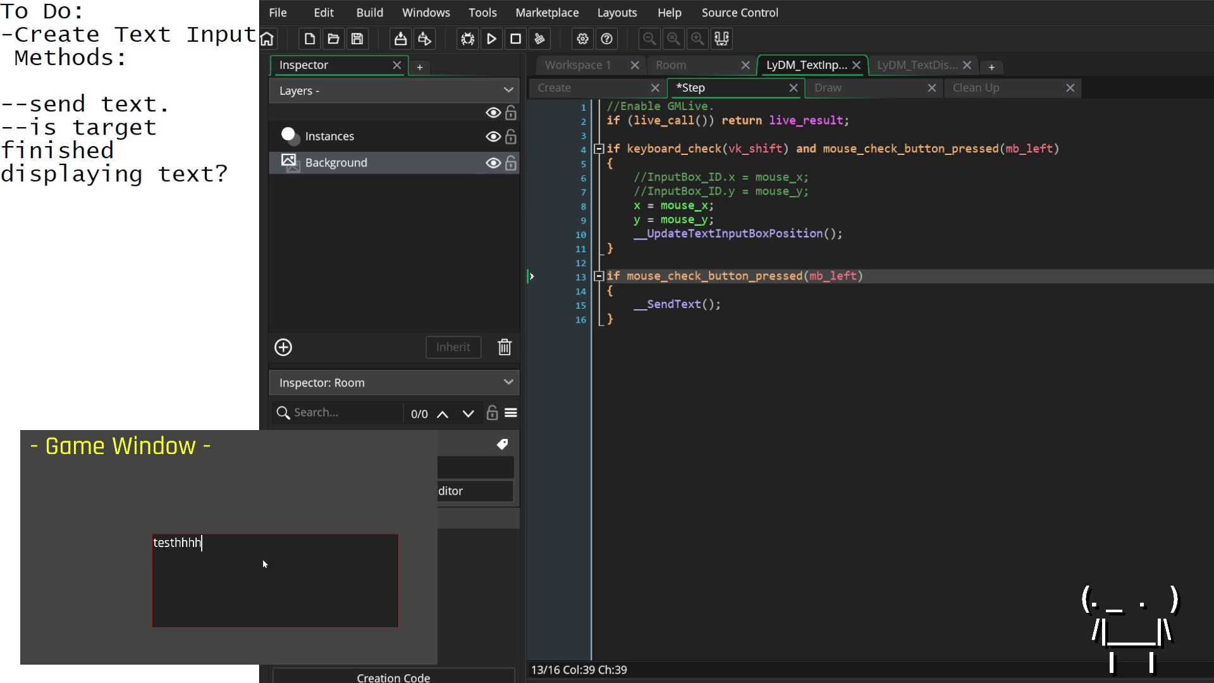
Step: Type 'test' in the game's input box, change mb_left to mb_right, and save
{"action": "left_click", "coordinate": [198, 510], "text": "shift"}
{"action": "left_click", "coordinate": [97, 513], "text": "shift"}
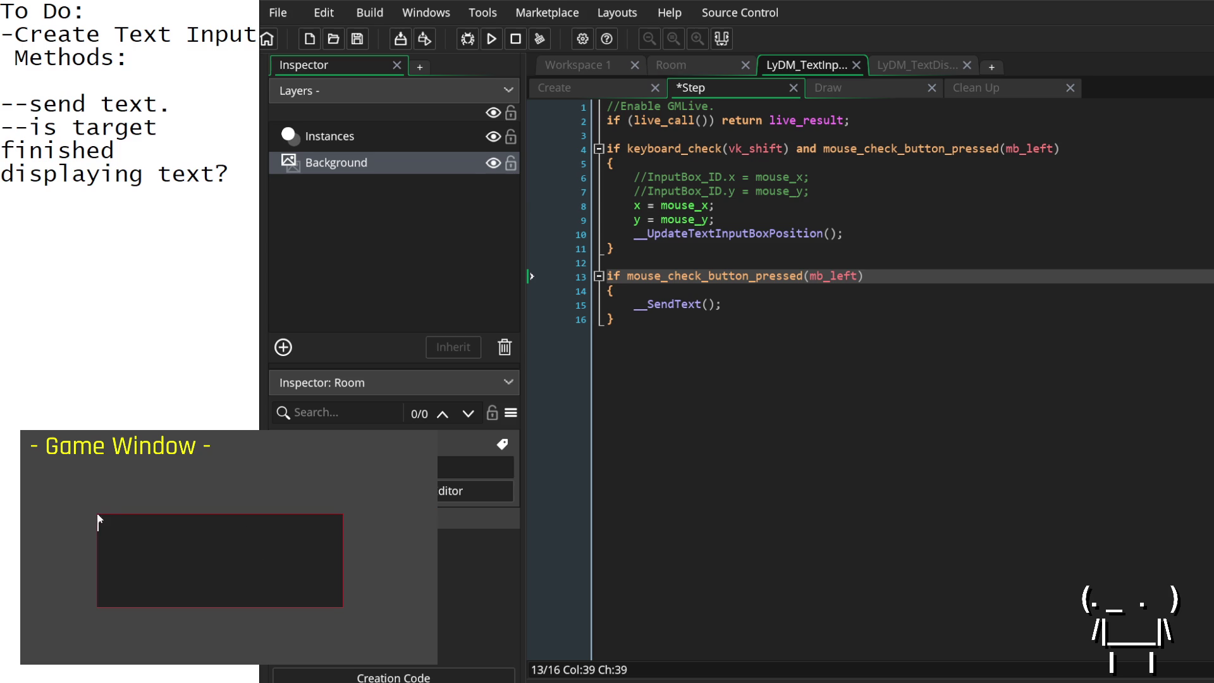
{"action": "type", "text": "test"}
{"action": "left_click", "coordinate": [1037, 191]}
{"action": "left_click_drag", "start_coordinate": [852, 275], "coordinate": [831, 275]}
{"action": "type", "text": "ri"}
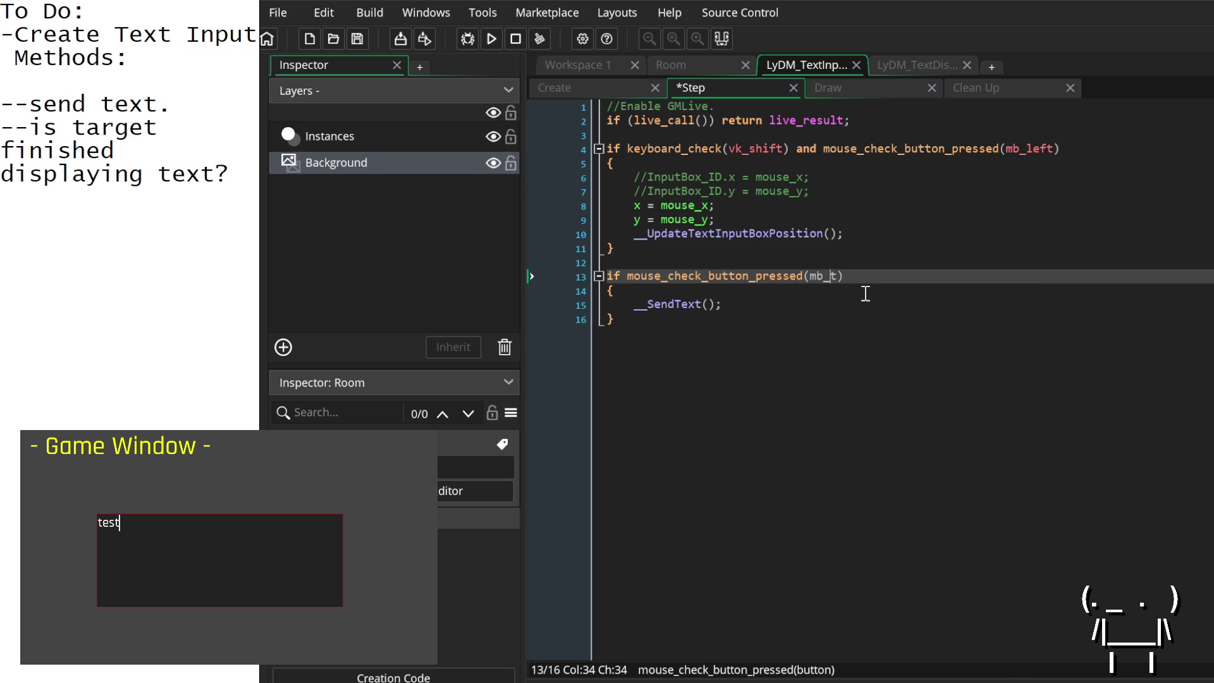
{"action": "type", "text": "gh"}
{"action": "key", "text": "ctrl+s"}
{"action": "left_click", "coordinate": [1068, 295]}
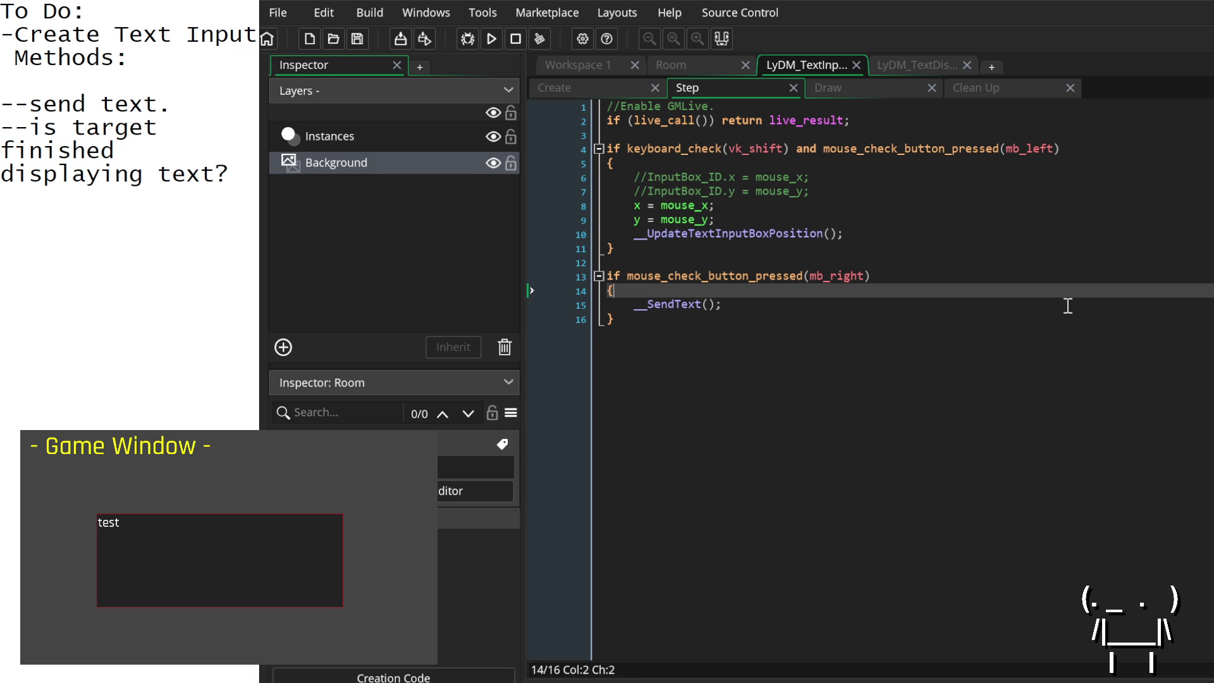
Step: Add show_debug_message("button was pressed."); after the __SendText() call and save
{"action": "left_click", "coordinate": [731, 307]}
{"action": "key", "text": "Return"}
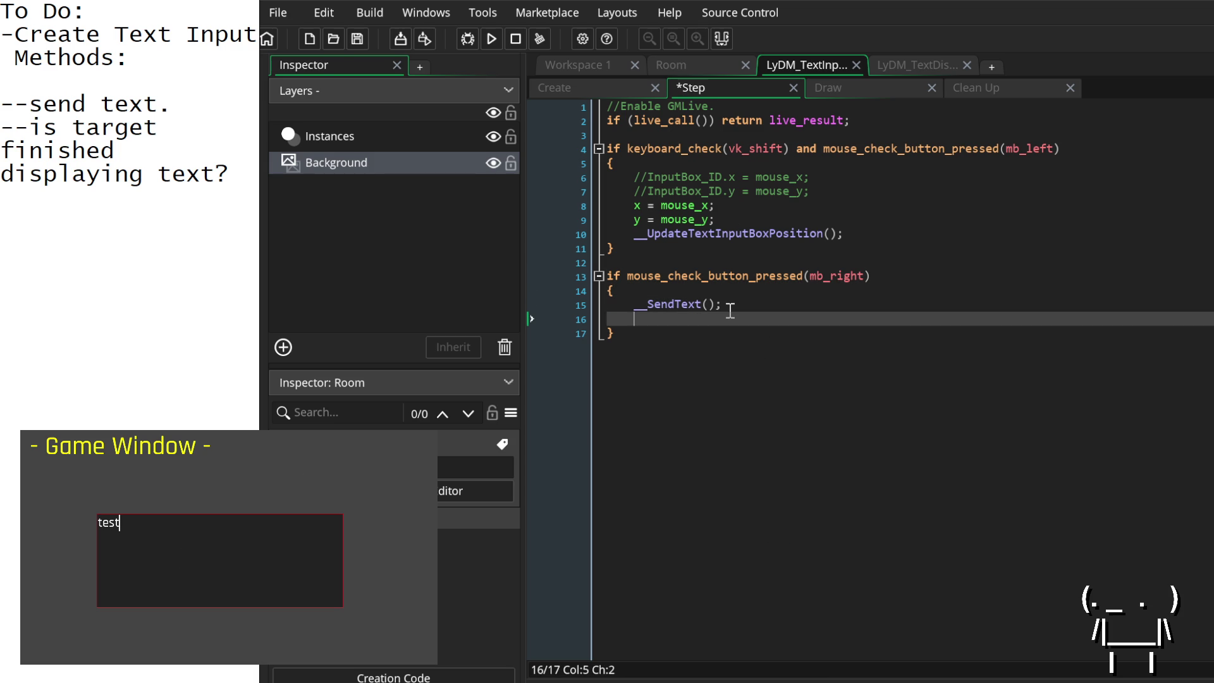
{"action": "type", "text": "show_deb"}
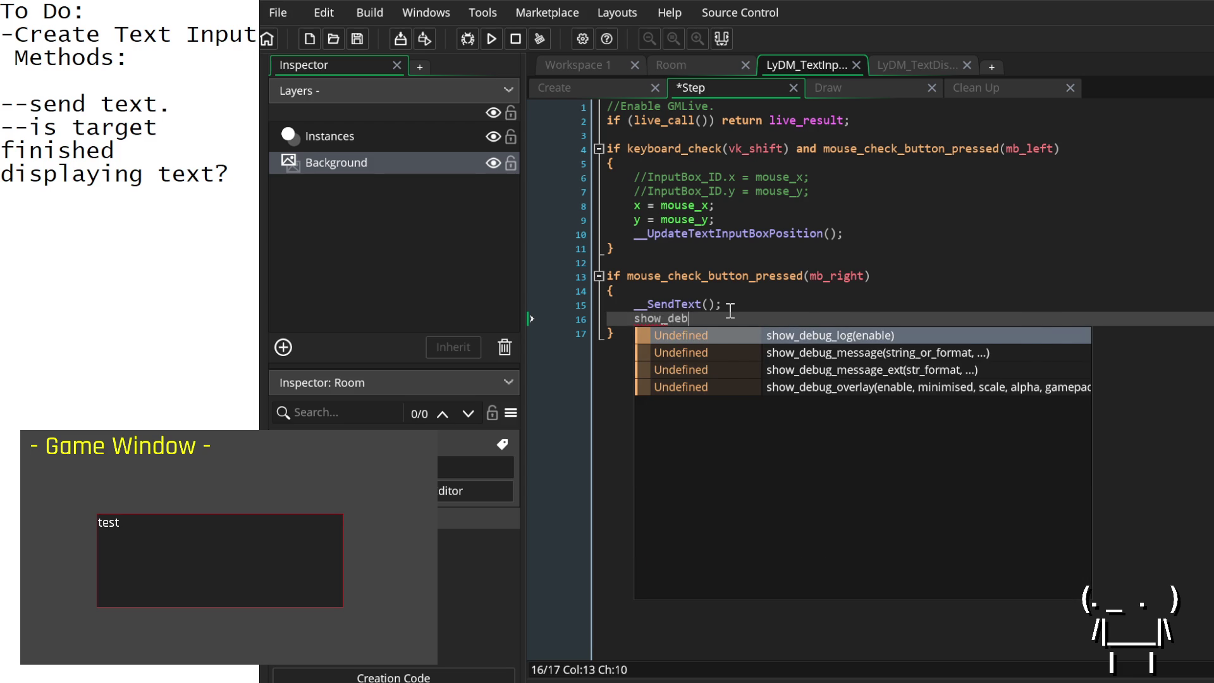
{"action": "type", "text": "ug_message()"}
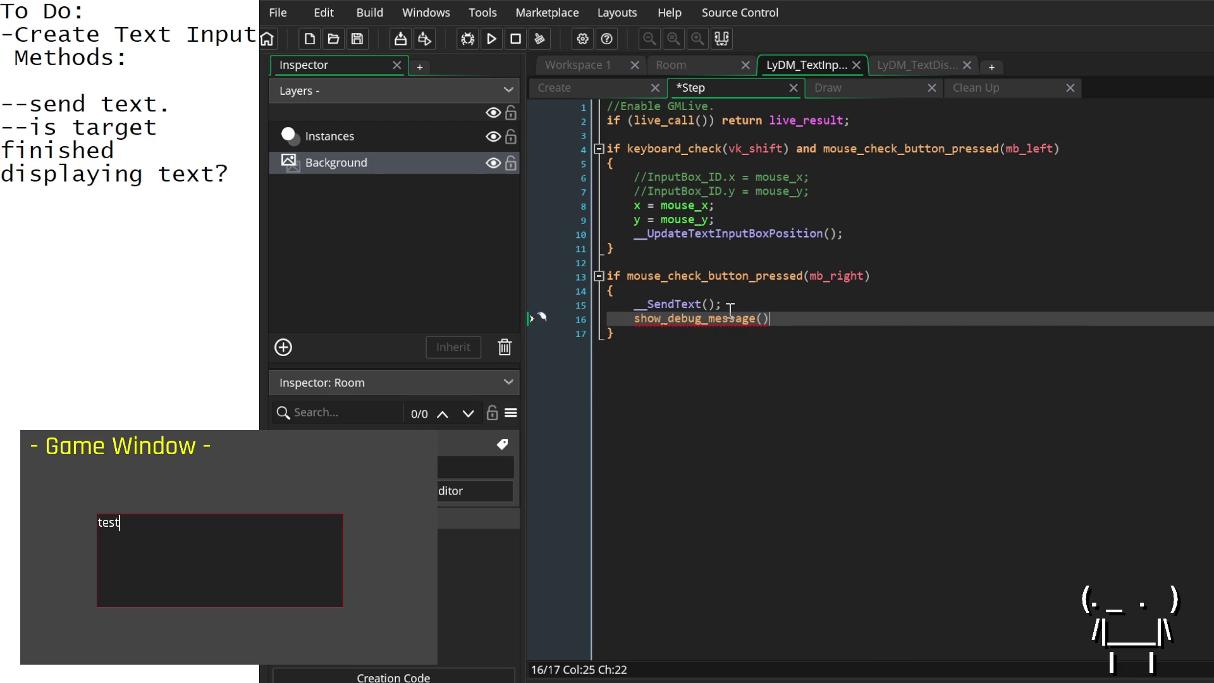
{"action": "key", "text": "Left"}
{"action": "type", "text": "\""}
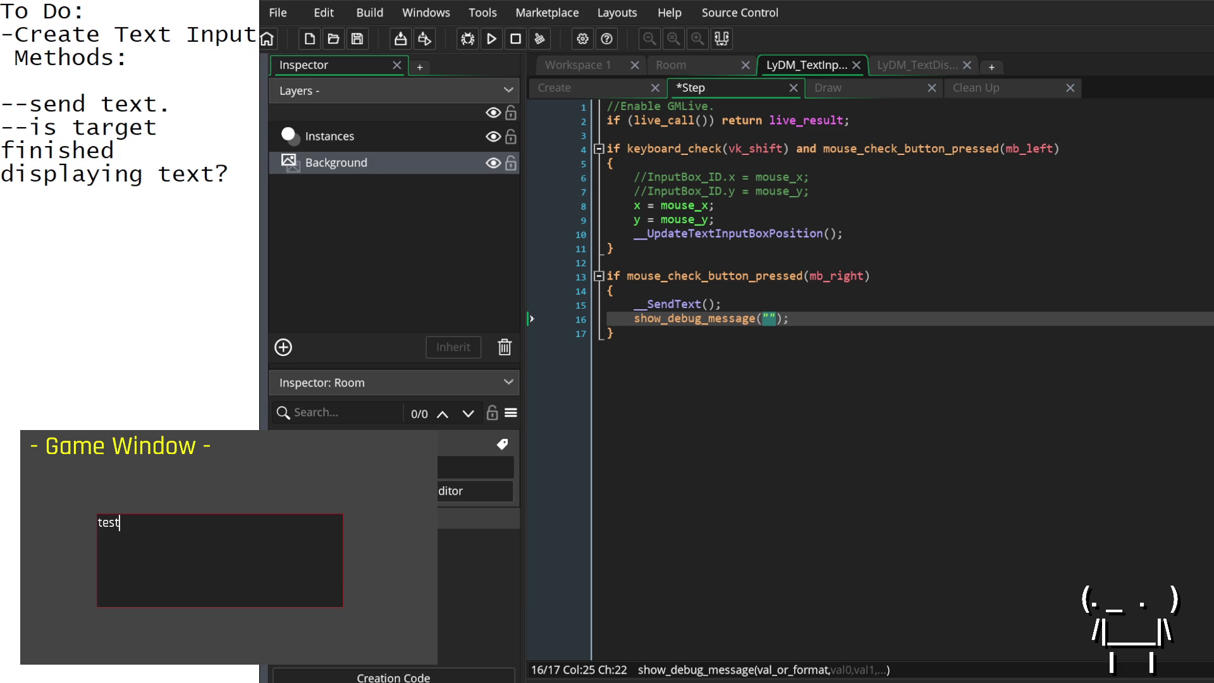
{"action": "left_click", "coordinate": [611, 334]}
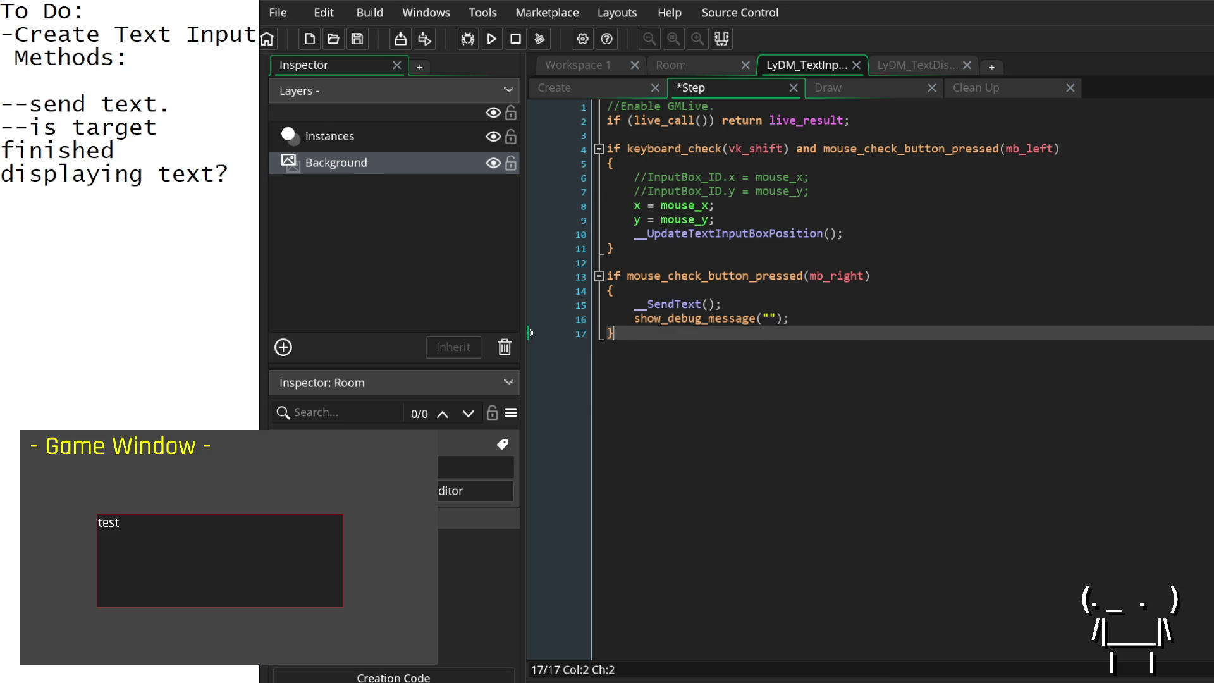
{"action": "left_click", "coordinate": [769, 306]}
{"action": "left_click", "coordinate": [765, 319]}
{"action": "left_click", "coordinate": [769, 318]}
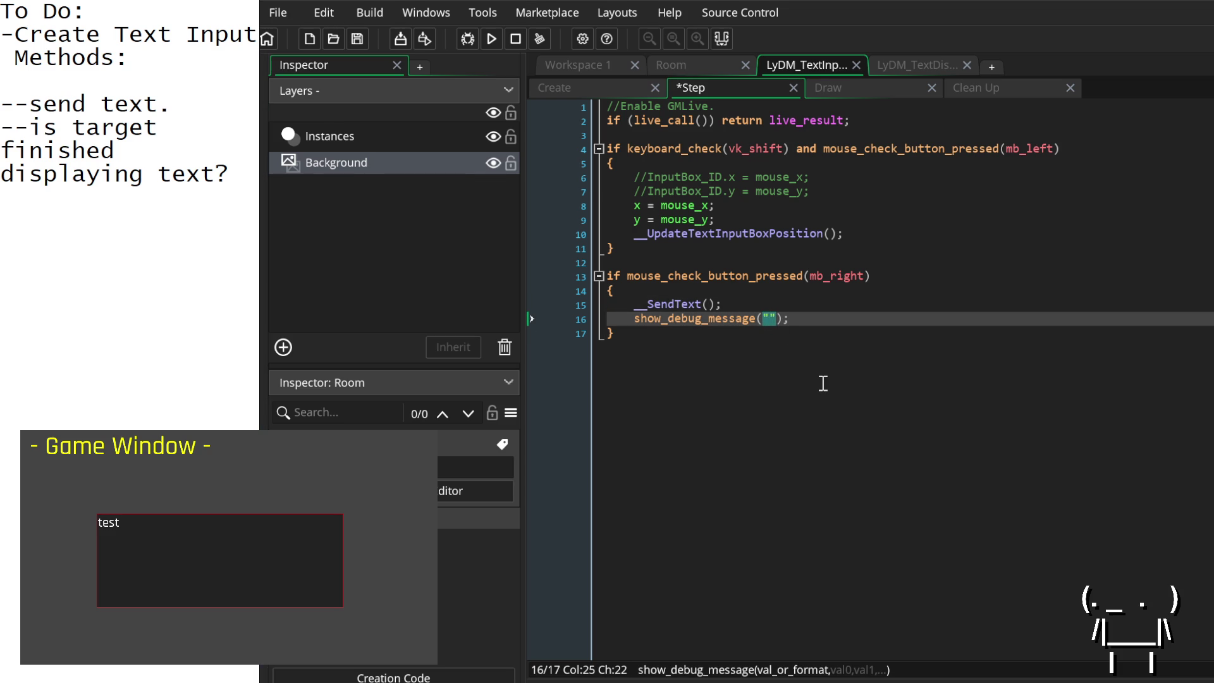
{"action": "type", "text": "button was "}
{"action": "type", "text": "pressed."}
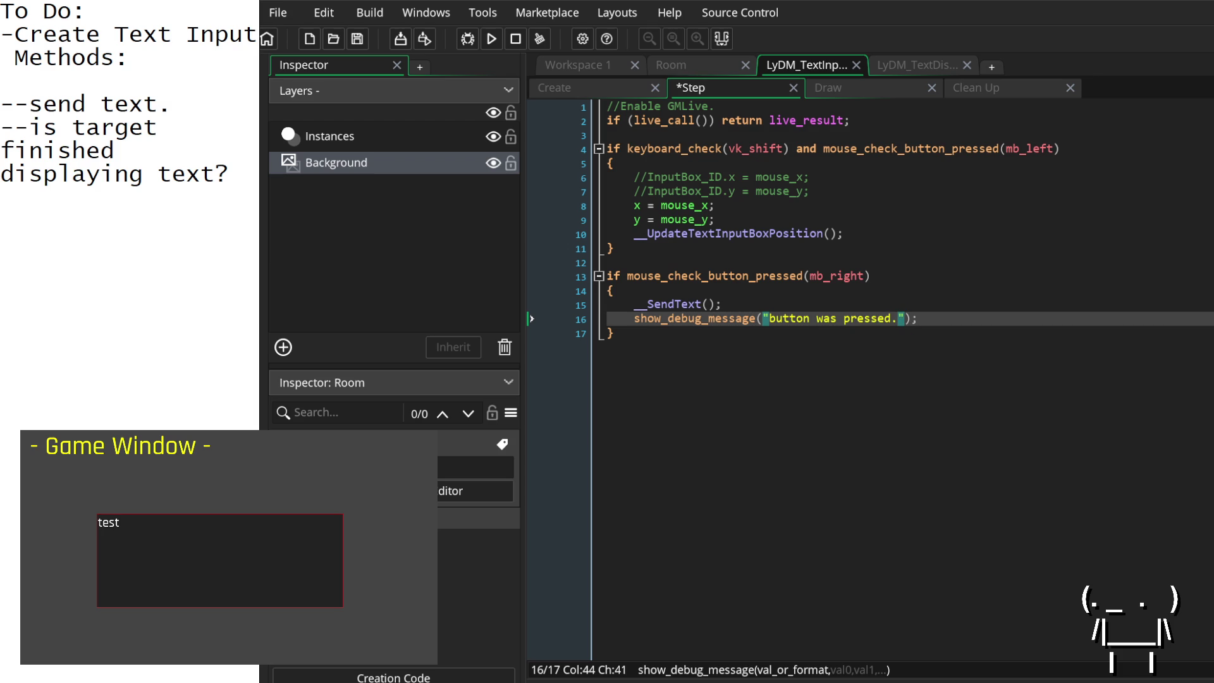
{"action": "key", "text": "ctrl+s"}
Step: Reposition and focus the text box in the running game to test it
{"action": "left_click", "coordinate": [219, 539], "text": "shift"}
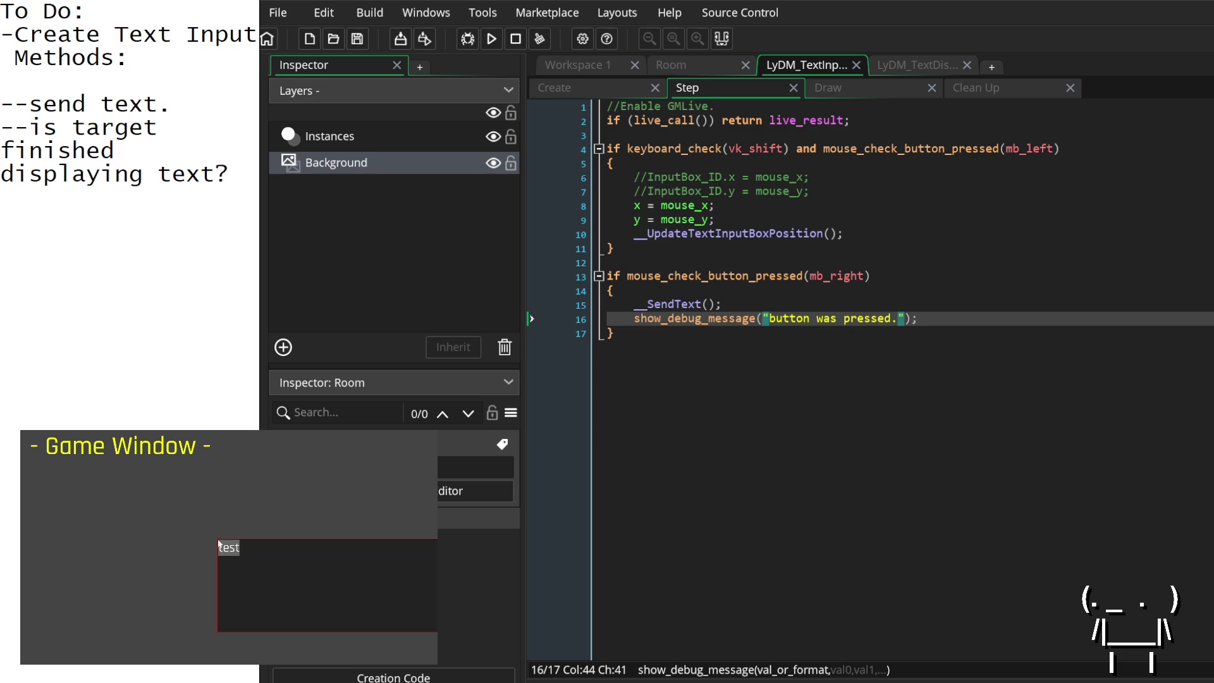
{"action": "left_click", "coordinate": [137, 521], "text": "shift"}
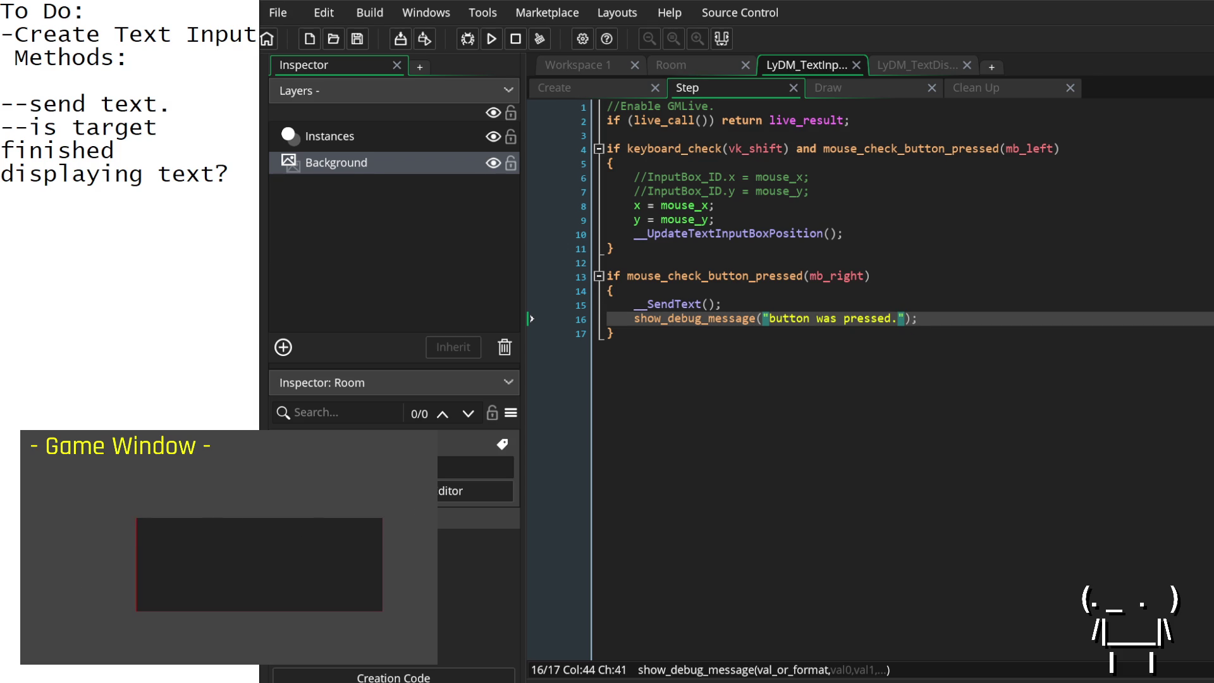
{"action": "left_click", "coordinate": [1007, 333]}
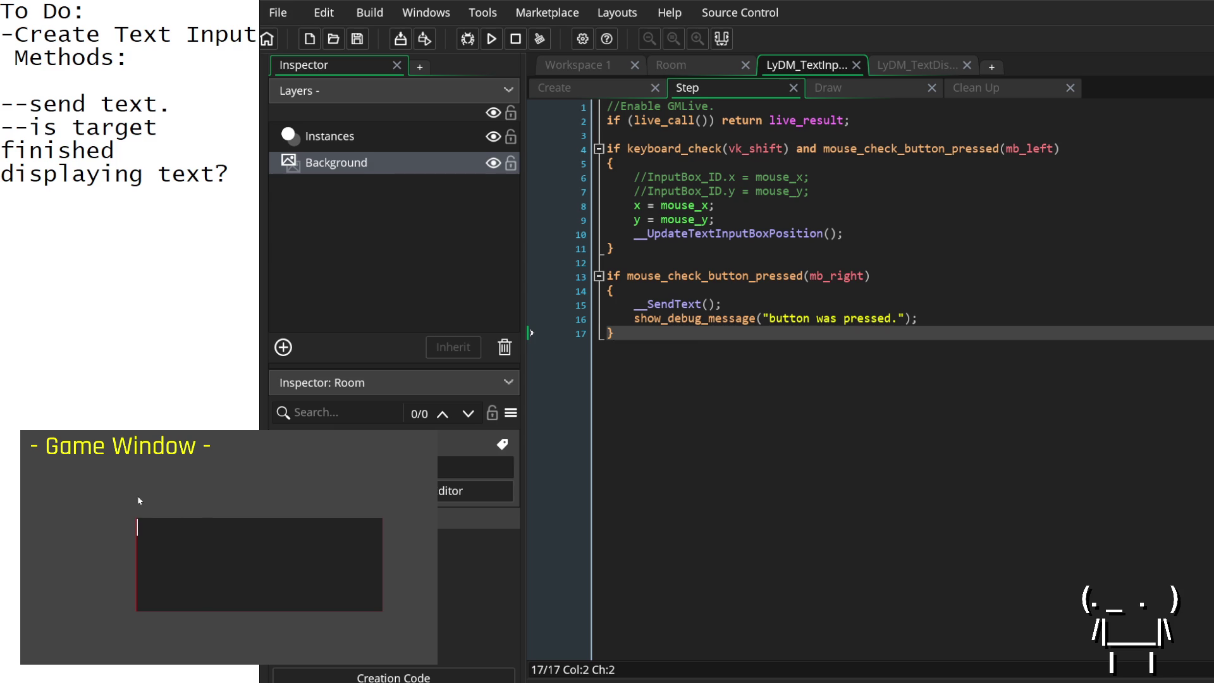
{"action": "left_click", "coordinate": [176, 534]}
Step: Move the debug message line above __SendText() and align its indentation
{"action": "left_click_drag", "start_coordinate": [988, 316], "coordinate": [582, 319]}
{"action": "key", "text": "ctrl+x"}
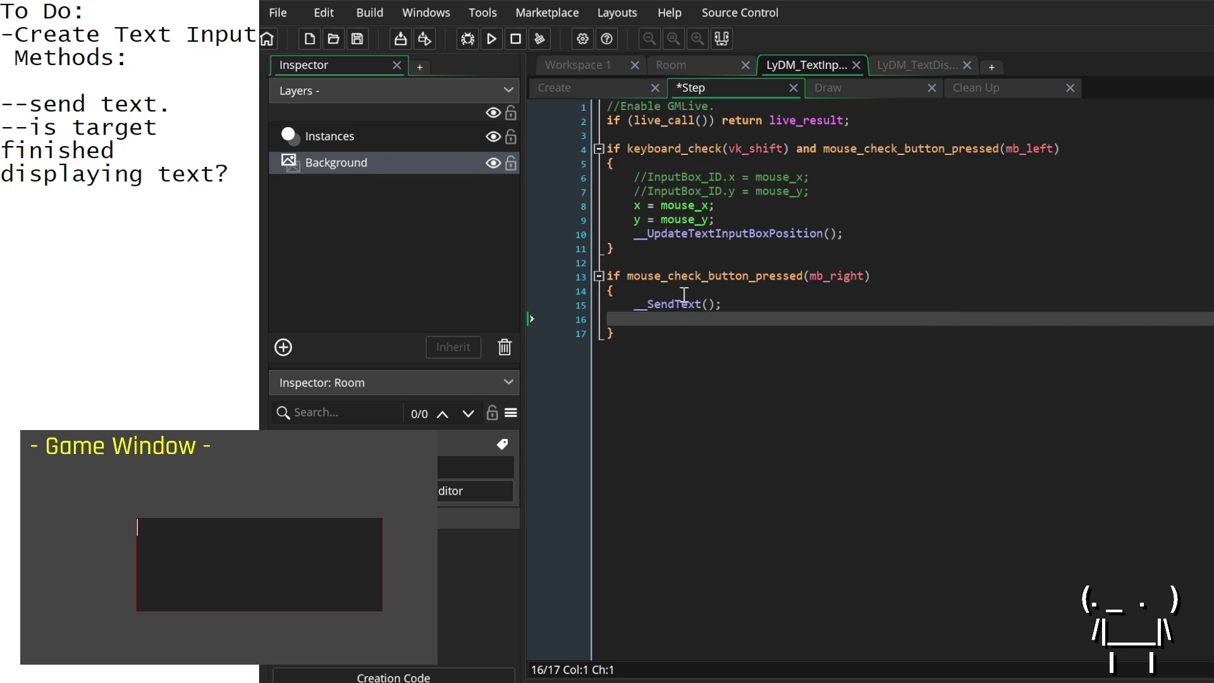
{"action": "left_click", "coordinate": [690, 286]}
{"action": "key", "text": "Return"}
{"action": "key", "text": "ctrl+v"}
{"action": "key", "text": "Home"}
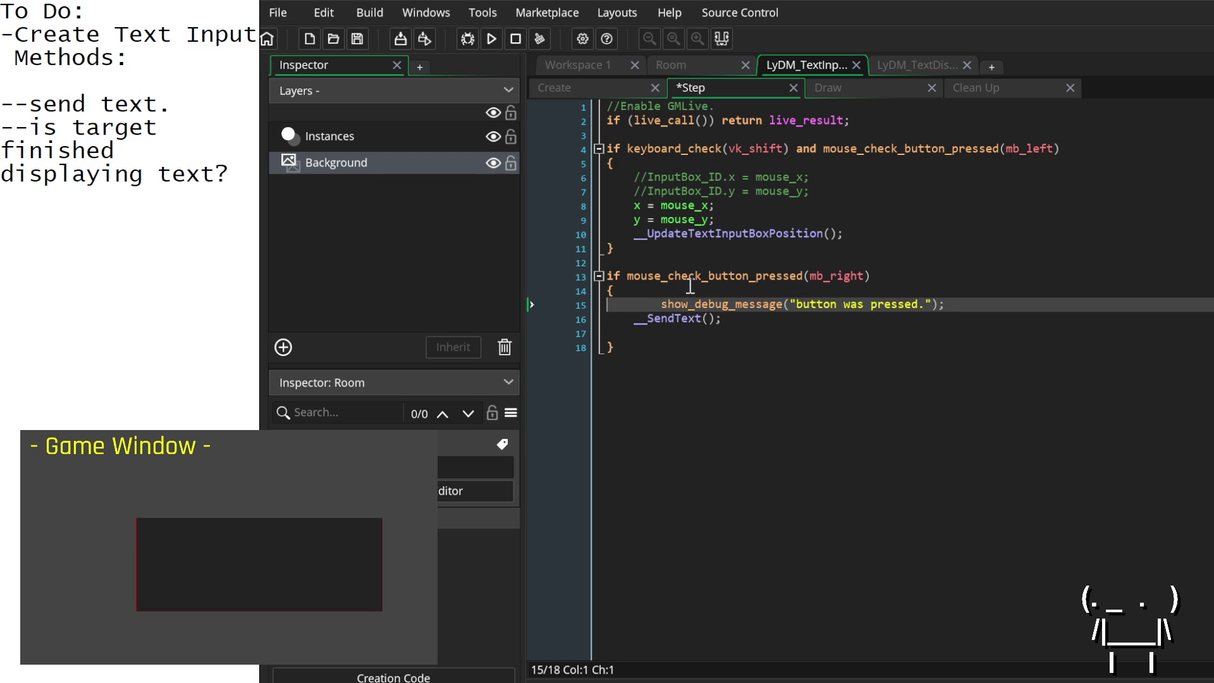
{"action": "key", "text": "shift+Tab"}
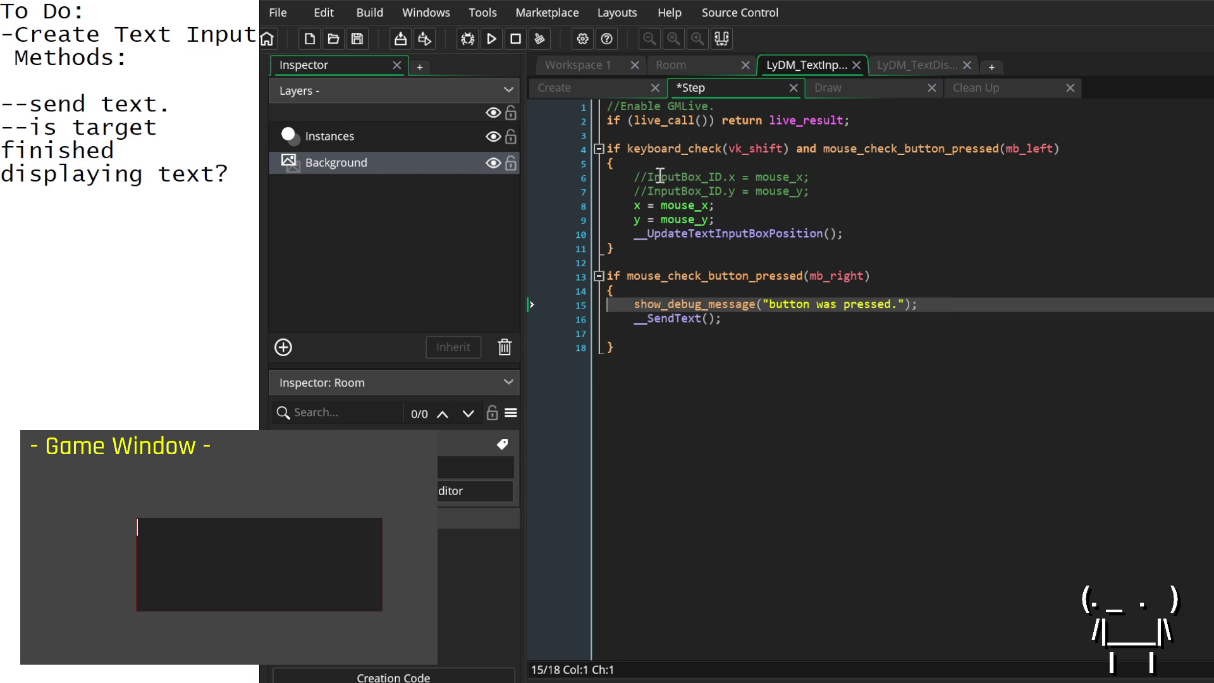
{"action": "left_click", "coordinate": [612, 85]}
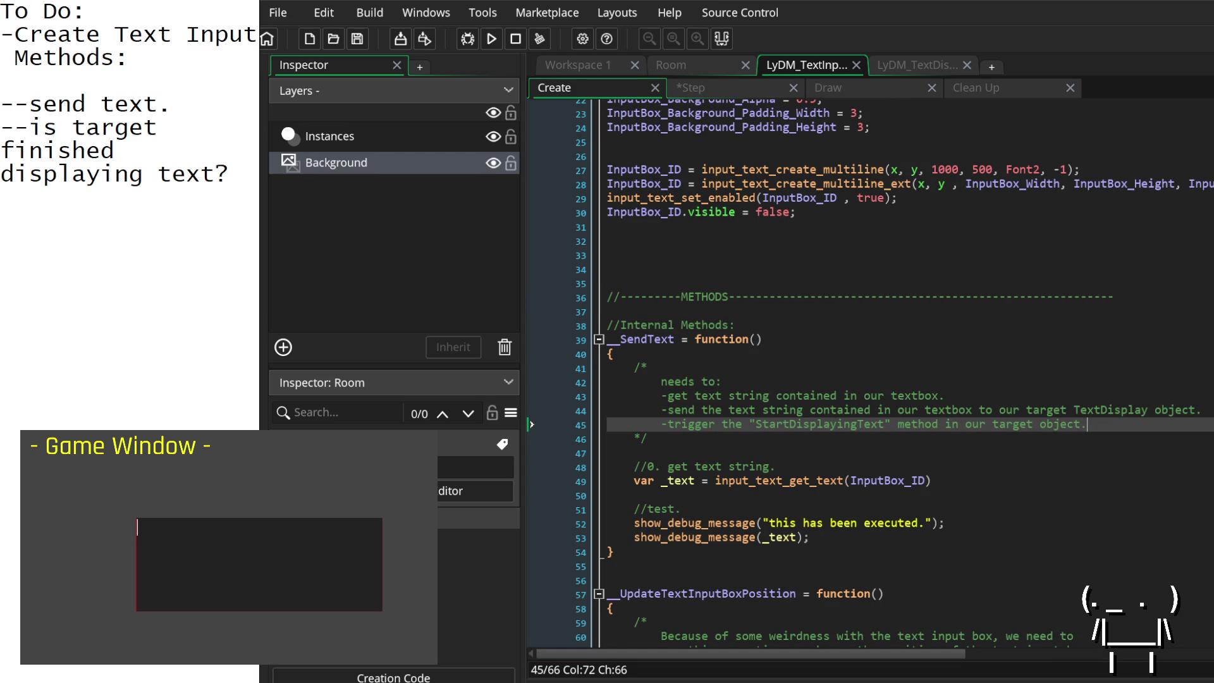
Step: Type 'hey text i love text that will display.' in the game's input box, then clear it
{"action": "type", "text": "hey text i lov"}
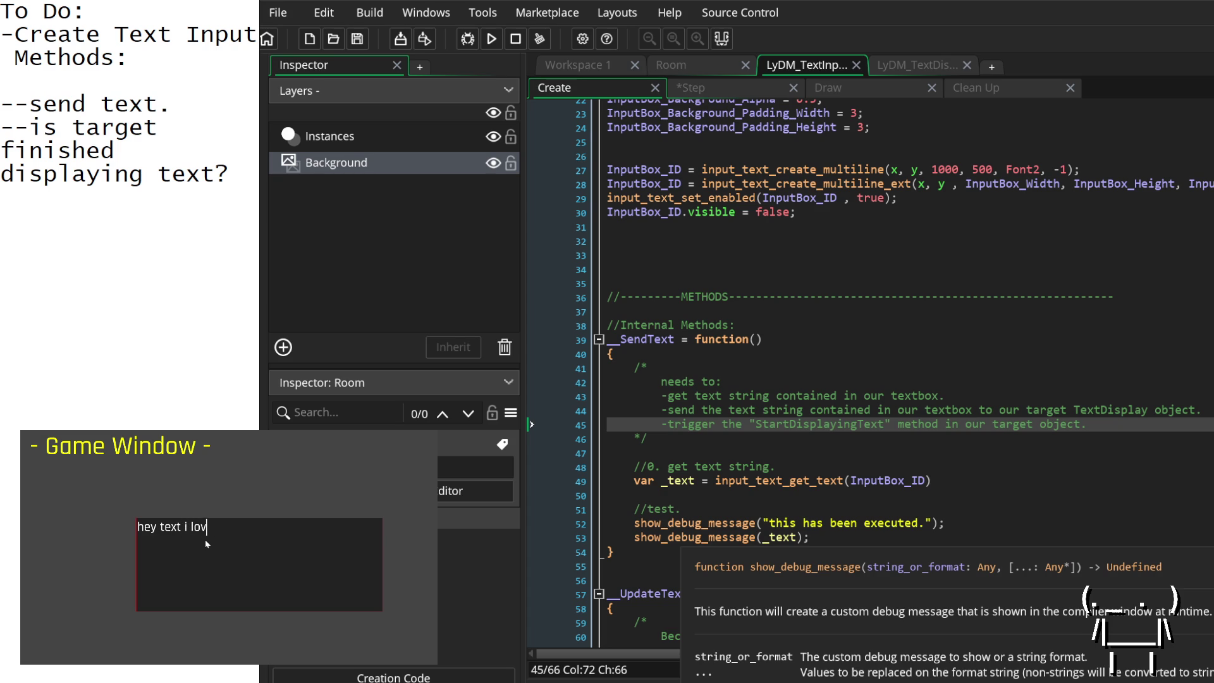
{"action": "type", "text": "e text that will disp"}
{"action": "type", "text": "lay."}
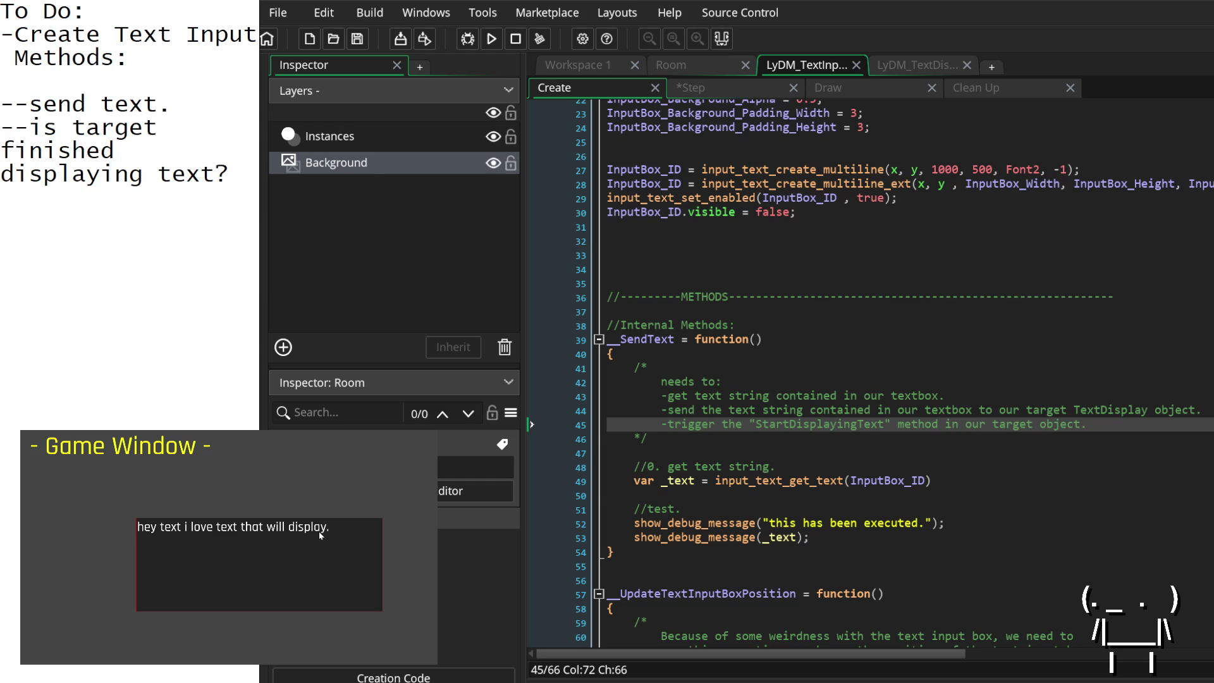
{"action": "key", "text": "ctrl+a"}
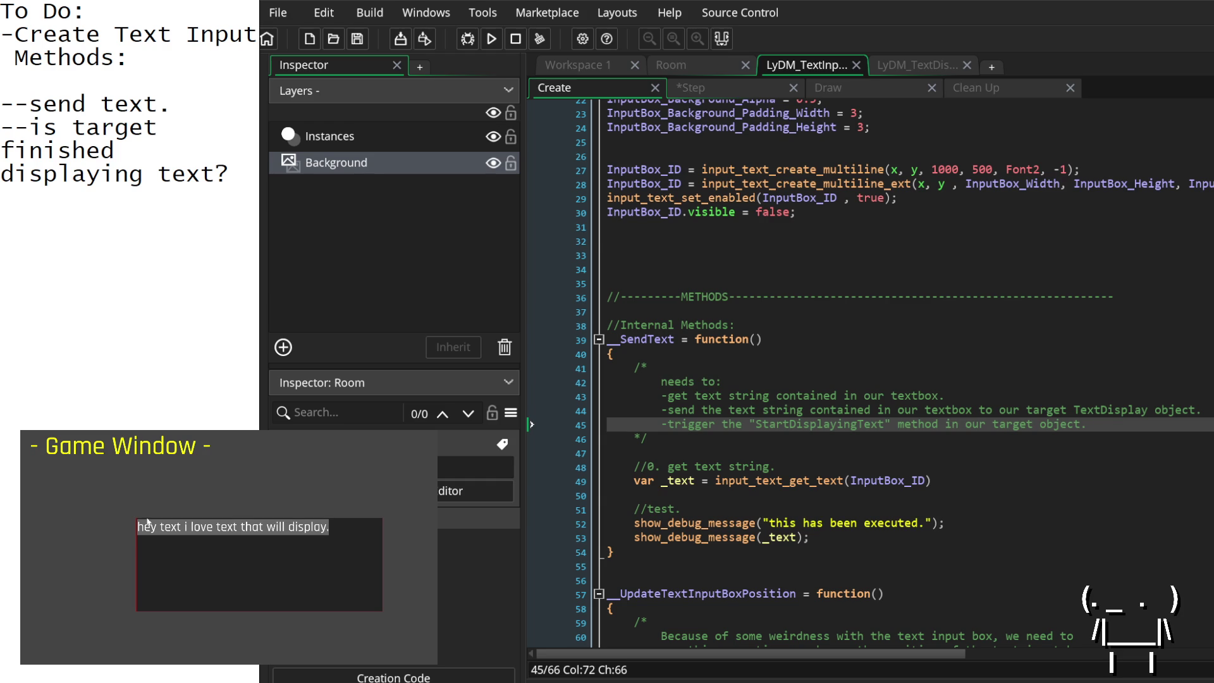
{"action": "key", "text": "BackSpace"}
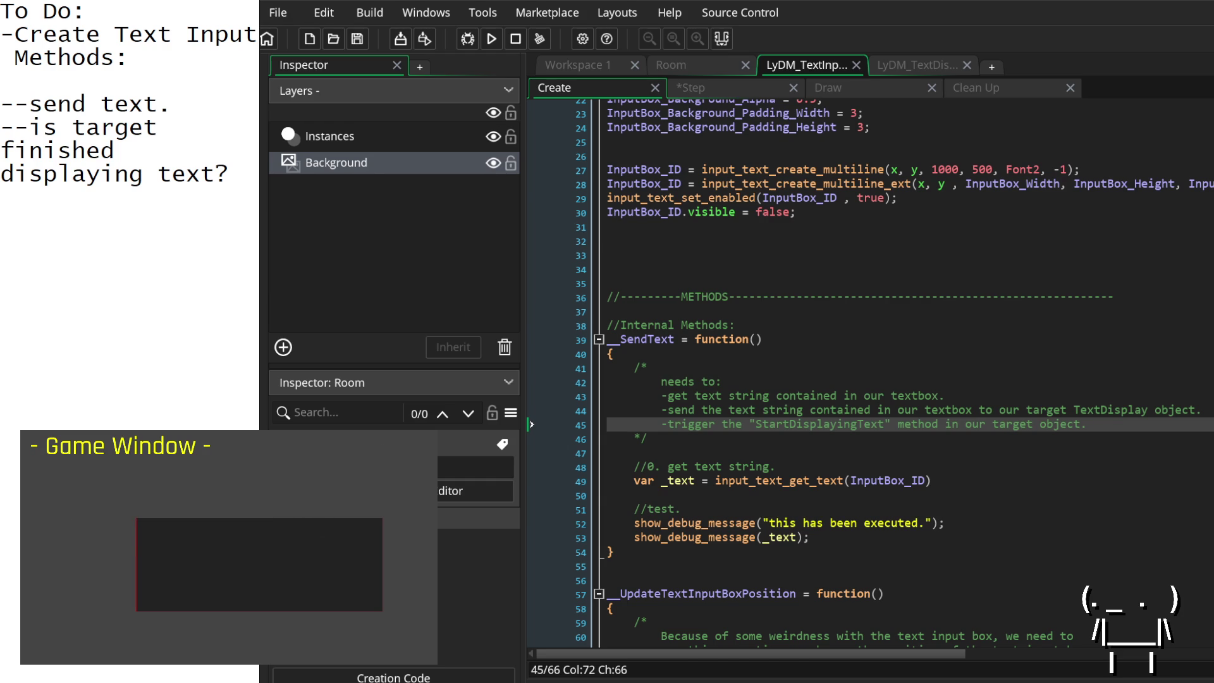
Step: Delete the //test. comment and both show_debug_message lines from __SendText
{"action": "left_click", "coordinate": [1048, 184]}
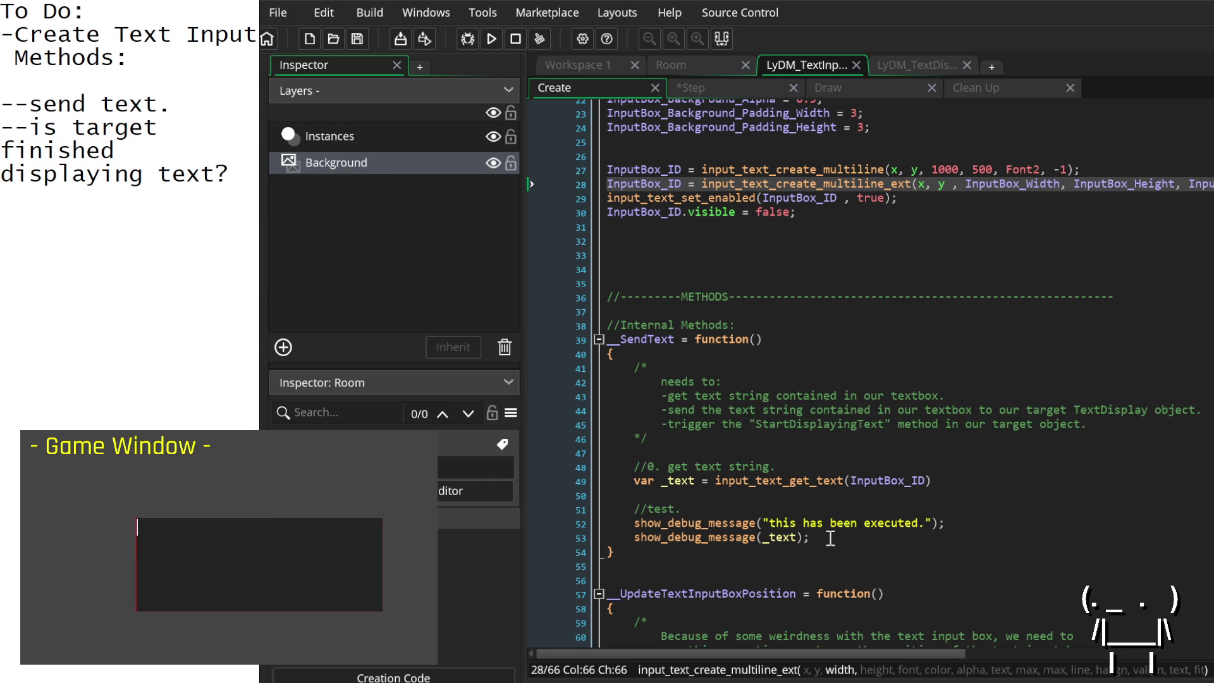
{"action": "mouse_move", "coordinate": [831, 538]}
{"action": "left_mouse_down"}
{"action": "mouse_move", "coordinate": [567, 537]}
{"action": "mouse_move", "coordinate": [510, 522]}
{"action": "left_mouse_up"}
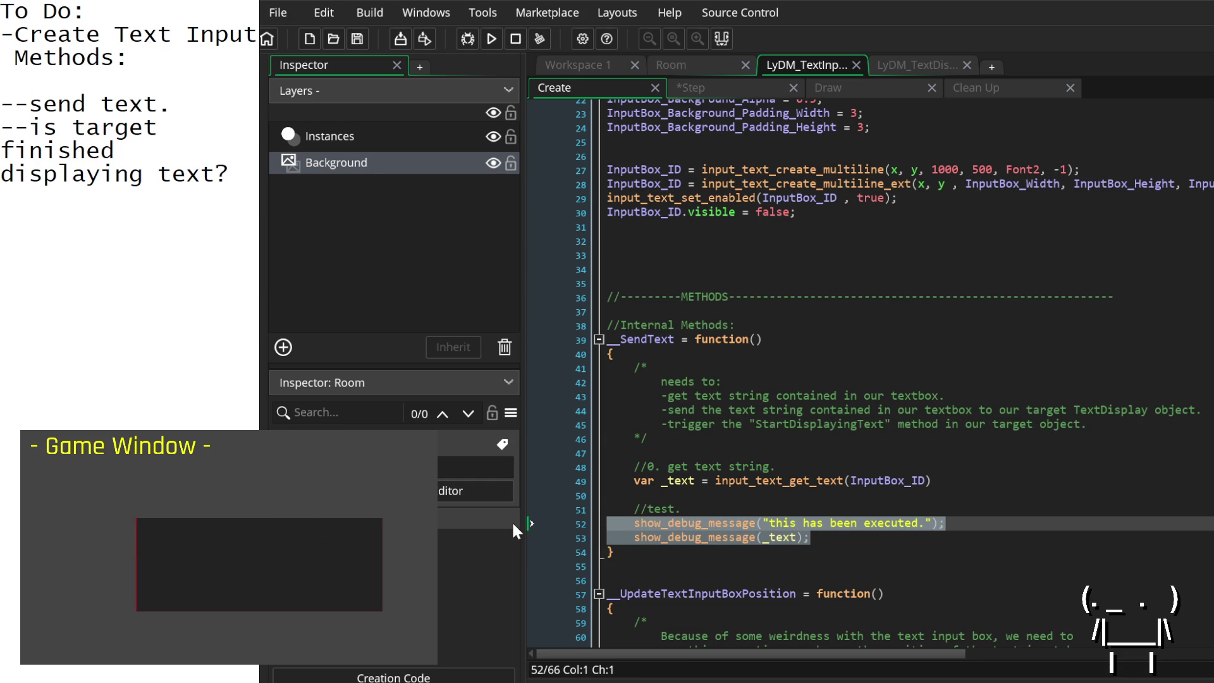
{"action": "left_click_drag", "start_coordinate": [836, 538], "coordinate": [562, 506]}
{"action": "key", "text": "BackSpace"}
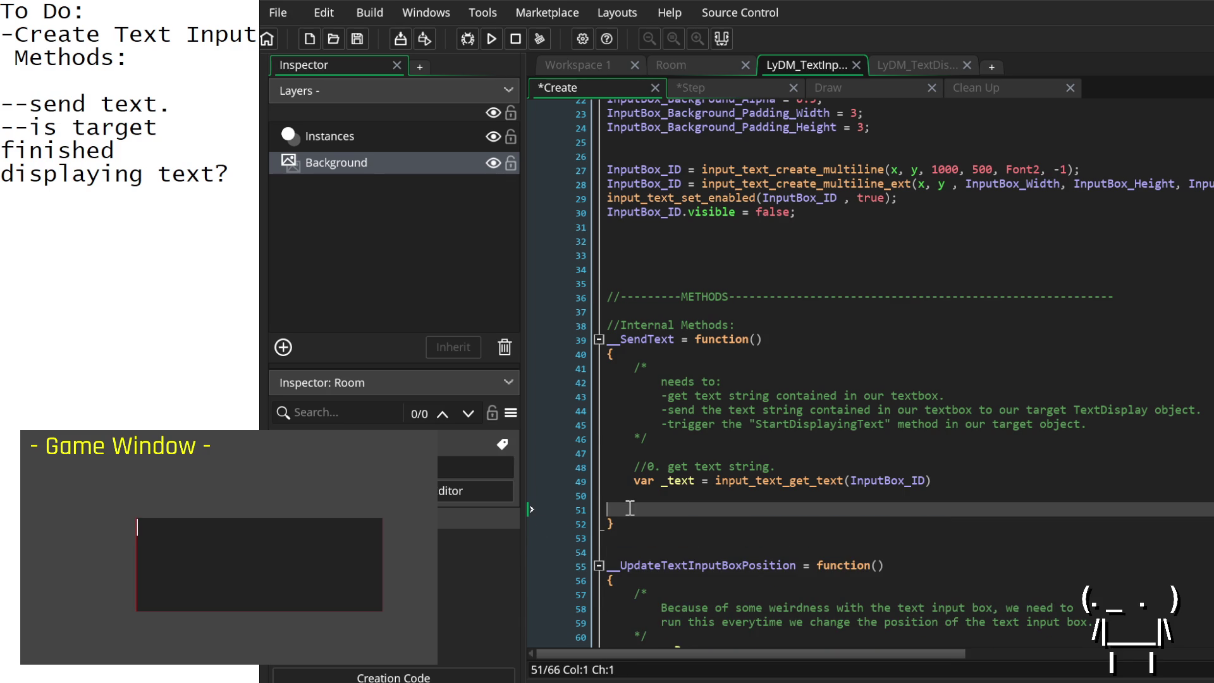
{"action": "key", "text": "BackSpace"}
{"action": "left_click", "coordinate": [732, 86]}
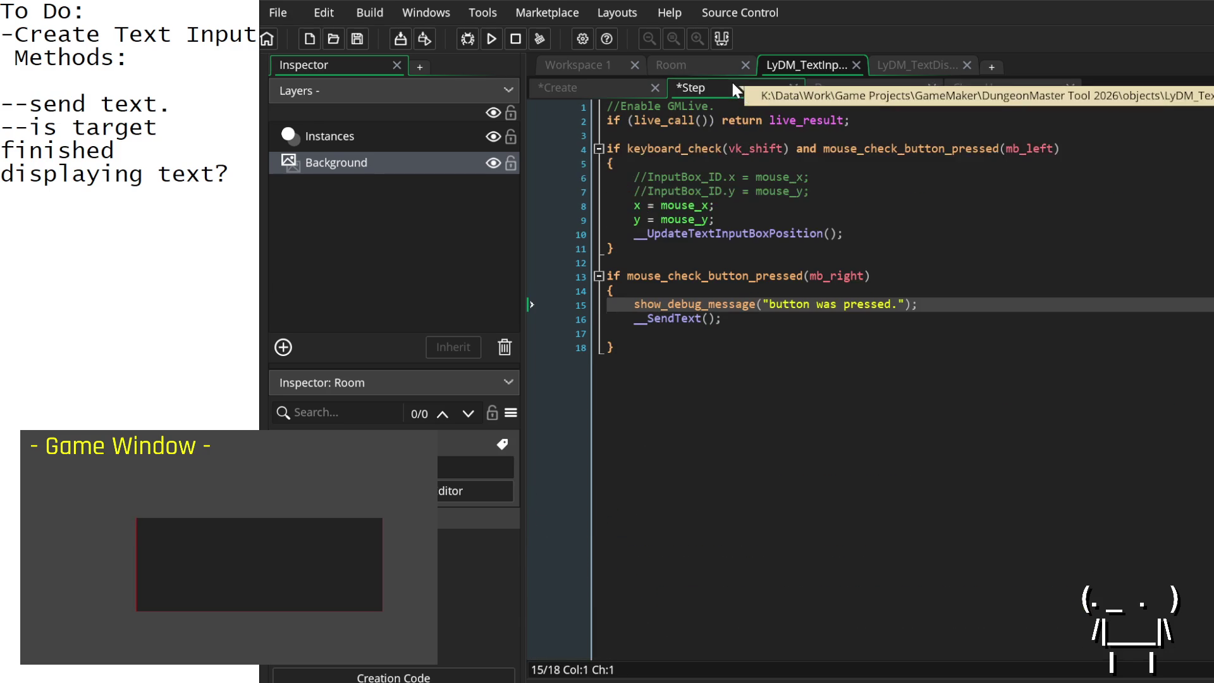
Step: Delete the "button was pressed." debug line and its leftover empty line
{"action": "left_click", "coordinate": [836, 320]}
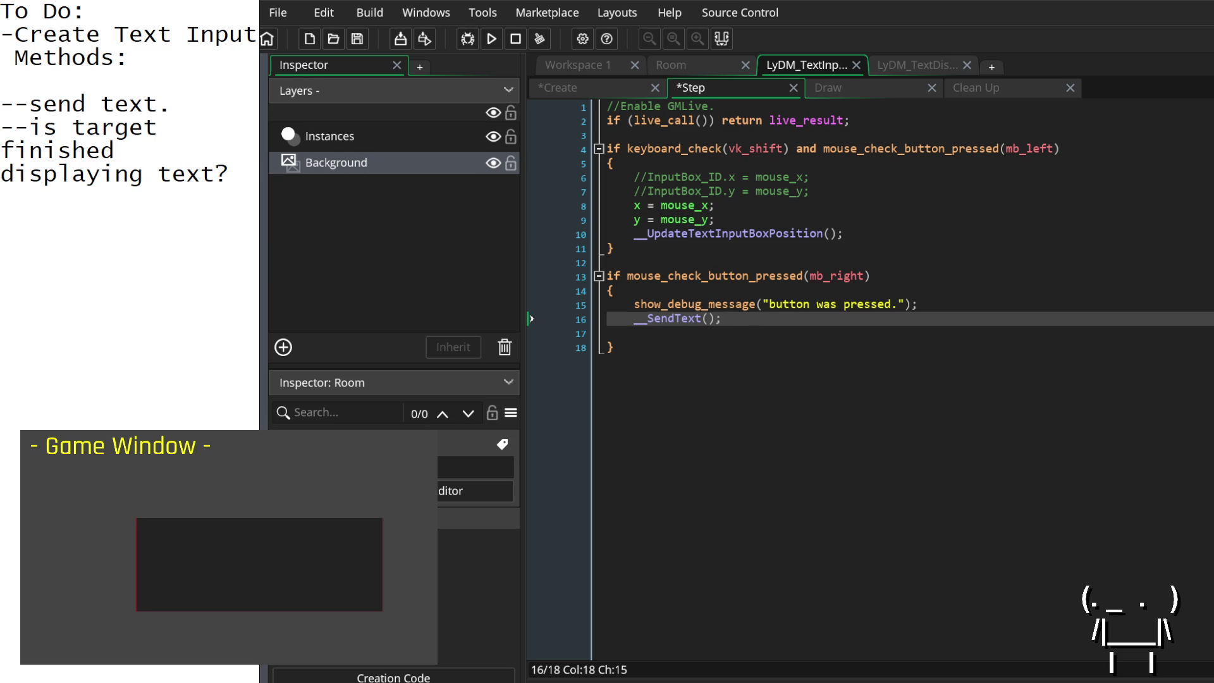
{"action": "left_click_drag", "start_coordinate": [769, 317], "coordinate": [633, 304]}
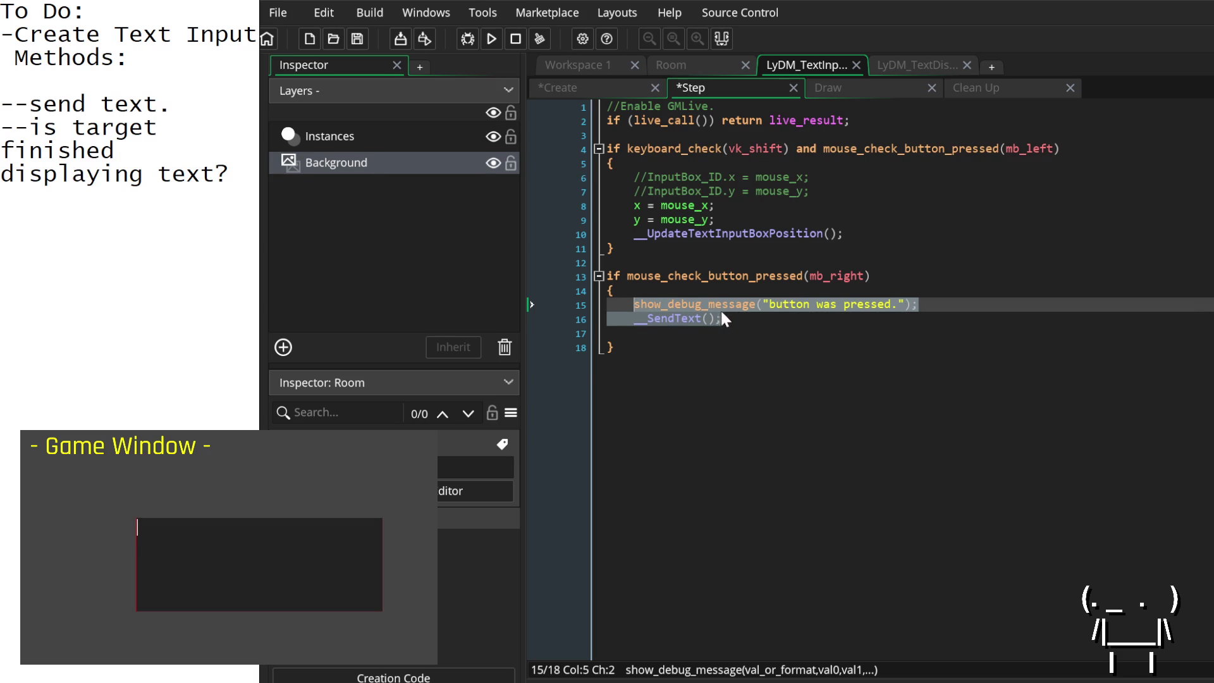
{"action": "left_click", "coordinate": [735, 318]}
{"action": "left_click", "coordinate": [563, 306]}
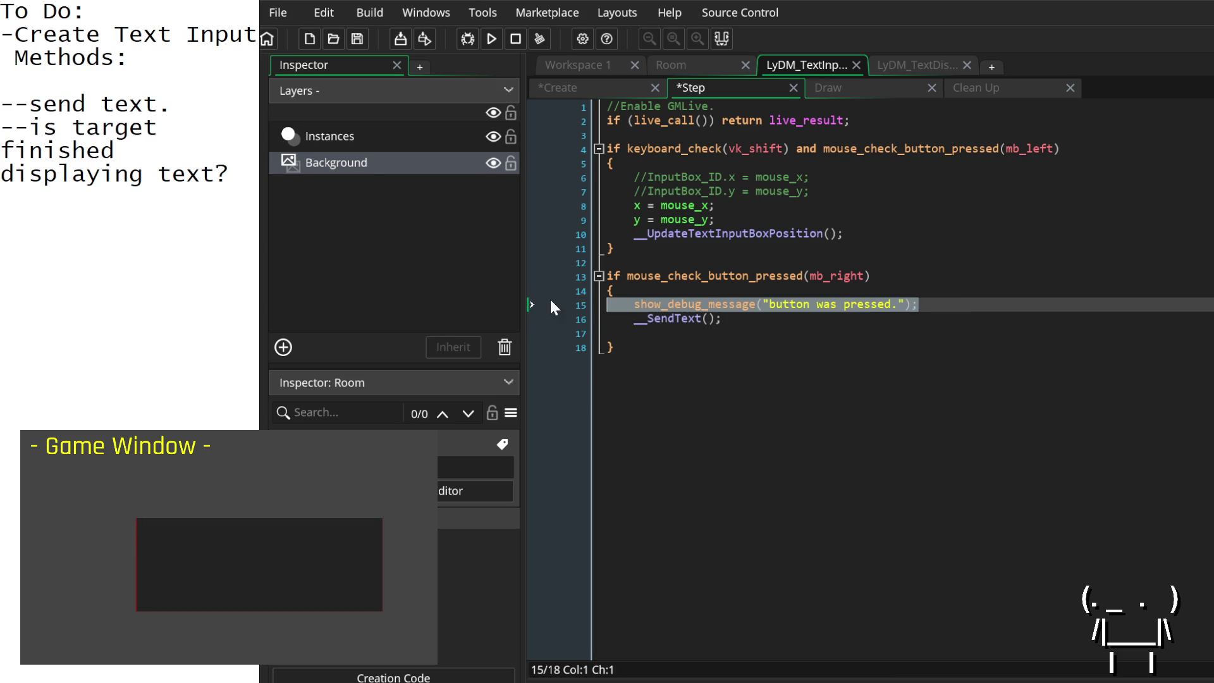
{"action": "key", "text": "BackSpace"}
{"action": "key", "text": "BackSpace"}
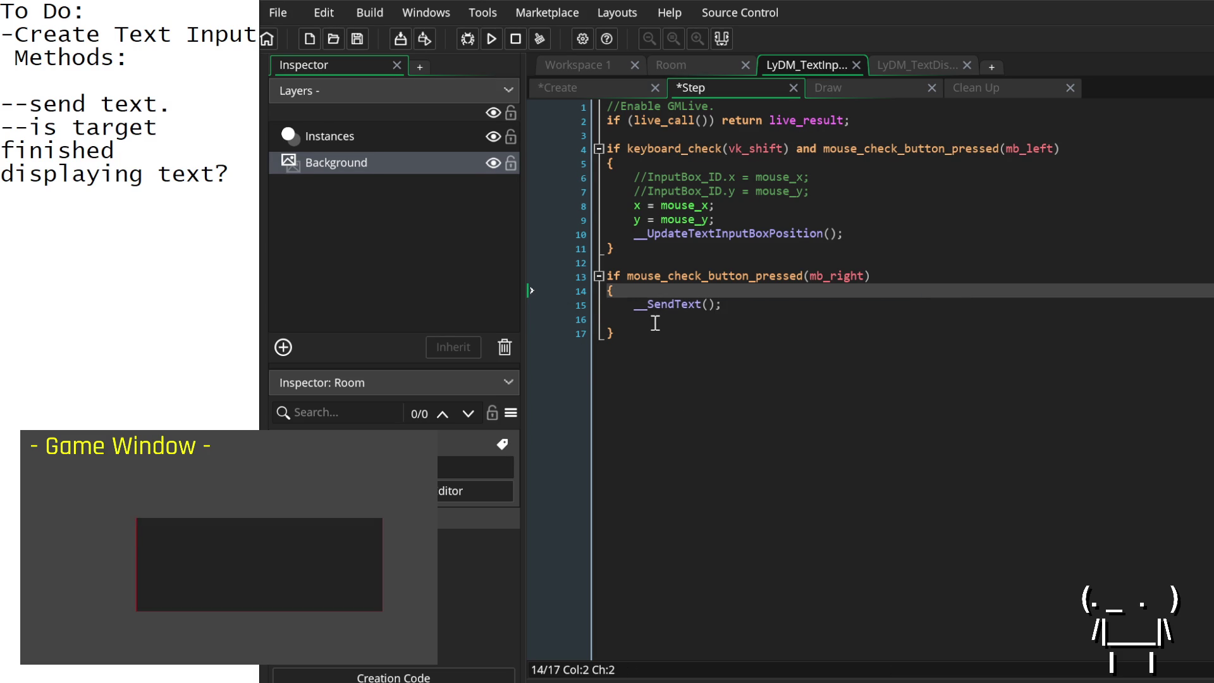
{"action": "left_click", "coordinate": [664, 319]}
{"action": "key", "text": "BackSpace"}
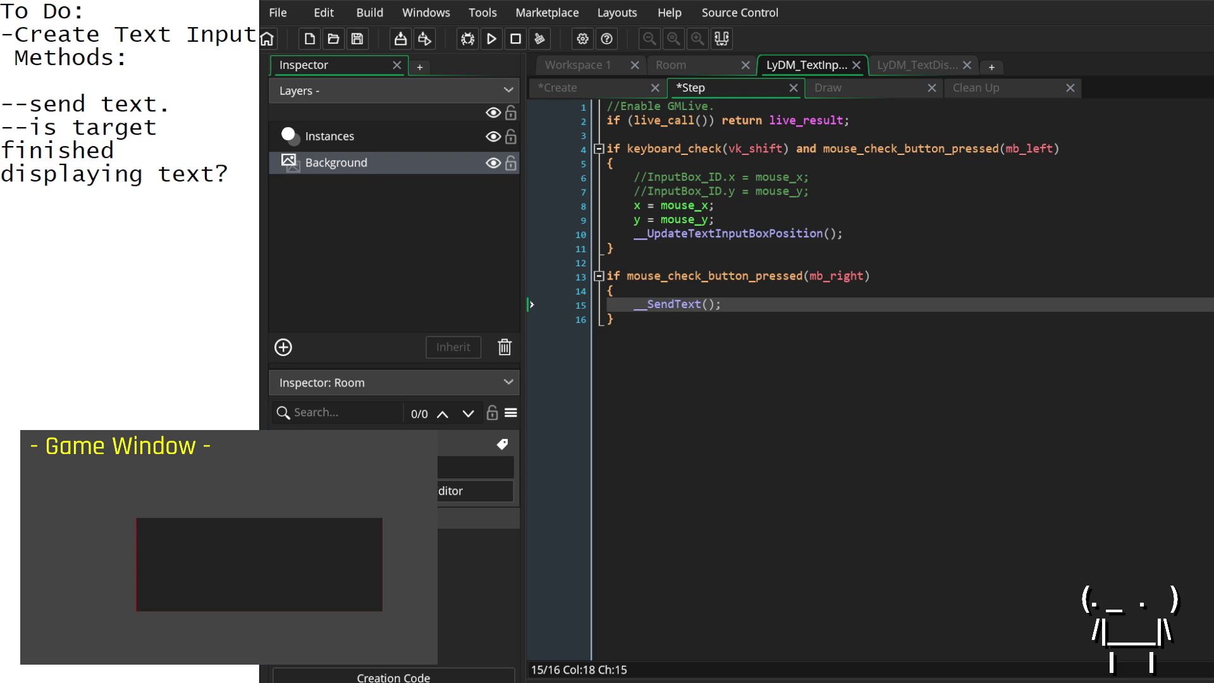
Step: Check the right-click condition and the __SendText() call's parameters before returning to Create
{"action": "left_click", "coordinate": [708, 304]}
{"action": "left_click", "coordinate": [730, 303]}
{"action": "left_click", "coordinate": [612, 318]}
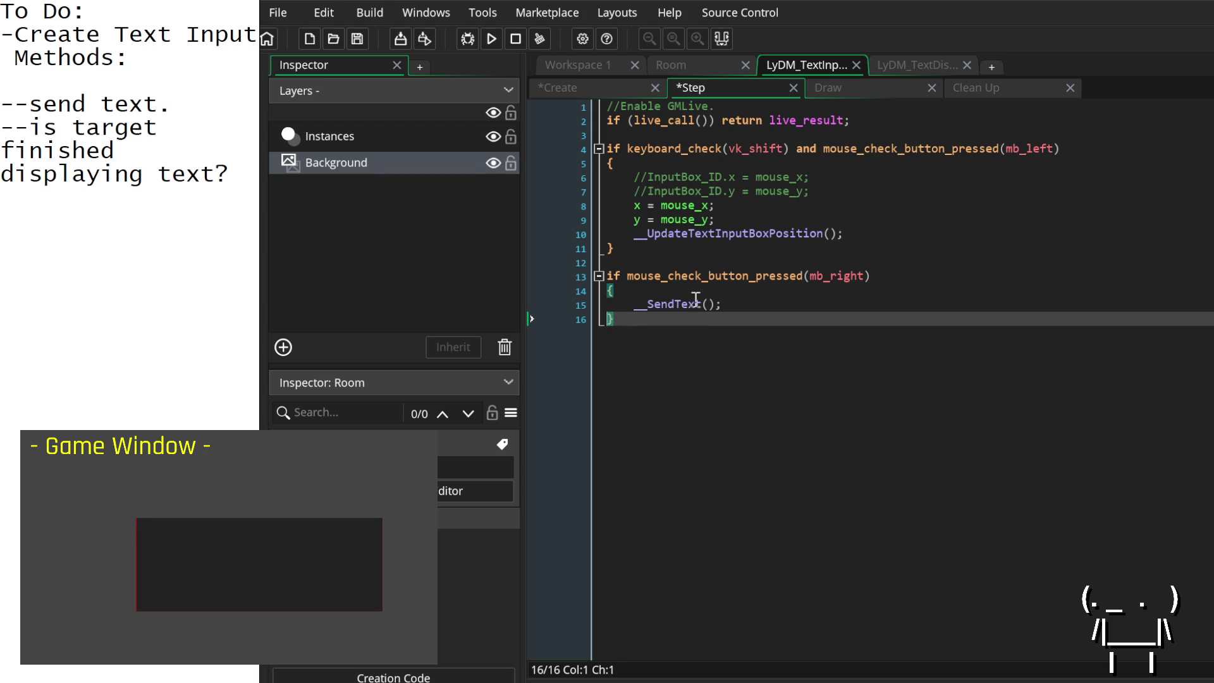
{"action": "left_click", "coordinate": [626, 273]}
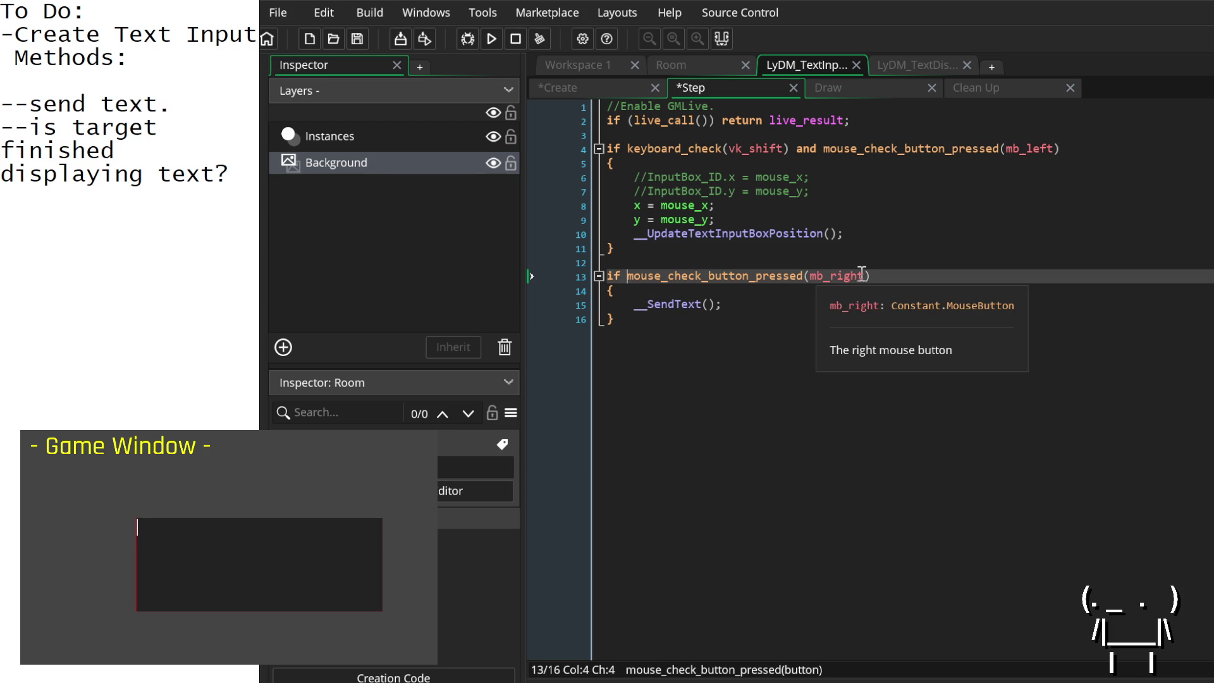
{"action": "left_click", "coordinate": [707, 304]}
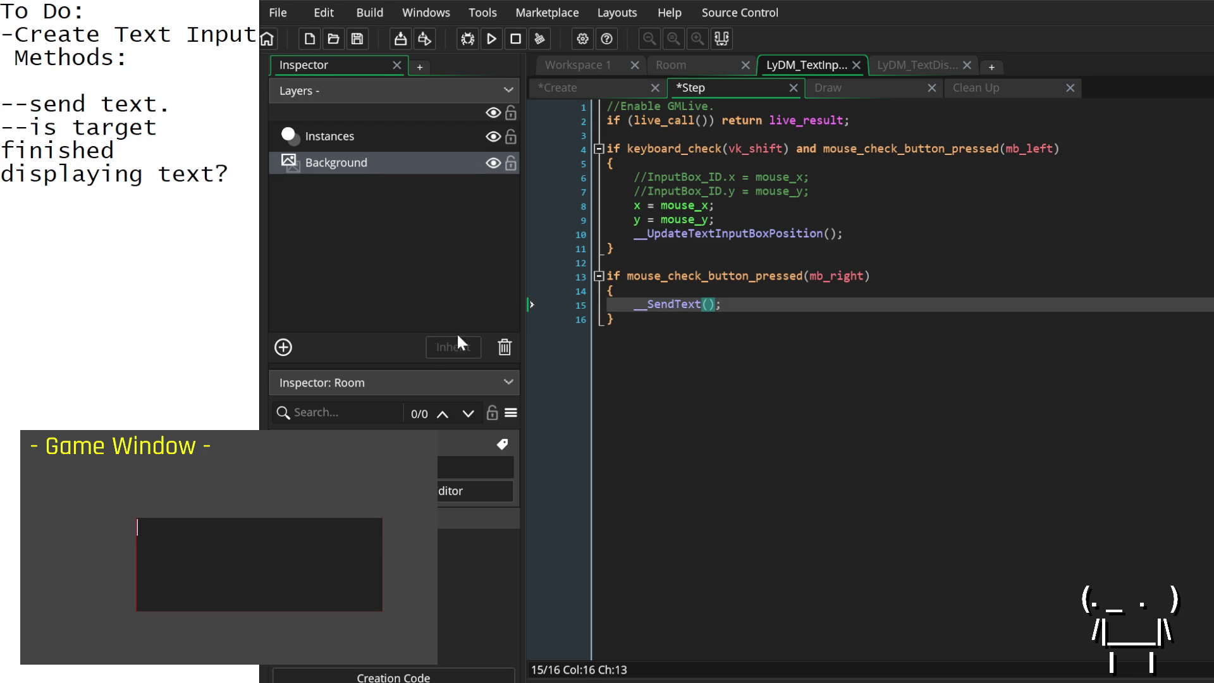
{"action": "left_click", "coordinate": [635, 328]}
{"action": "left_click", "coordinate": [603, 87]}
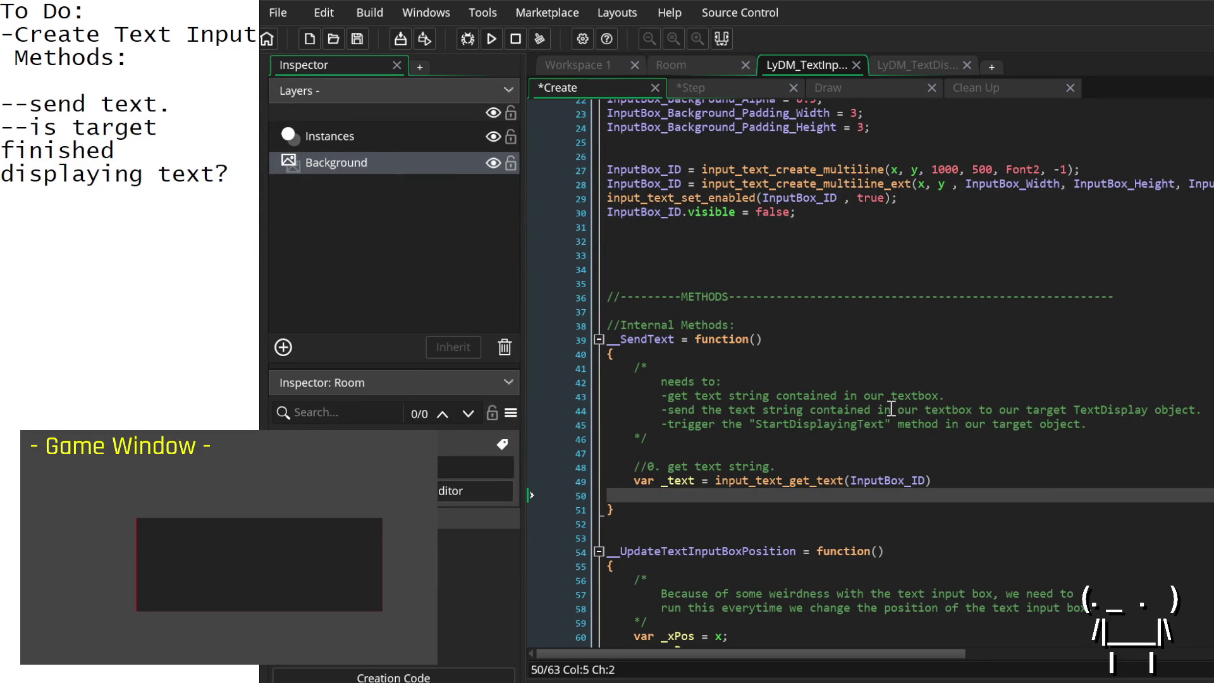
Step: Paste the dashed divider from line 3 onto empty line 32 and begin a comment below it
{"action": "scroll", "coordinate": [987, 487], "scroll_direction": "down", "scroll_amount": 2}
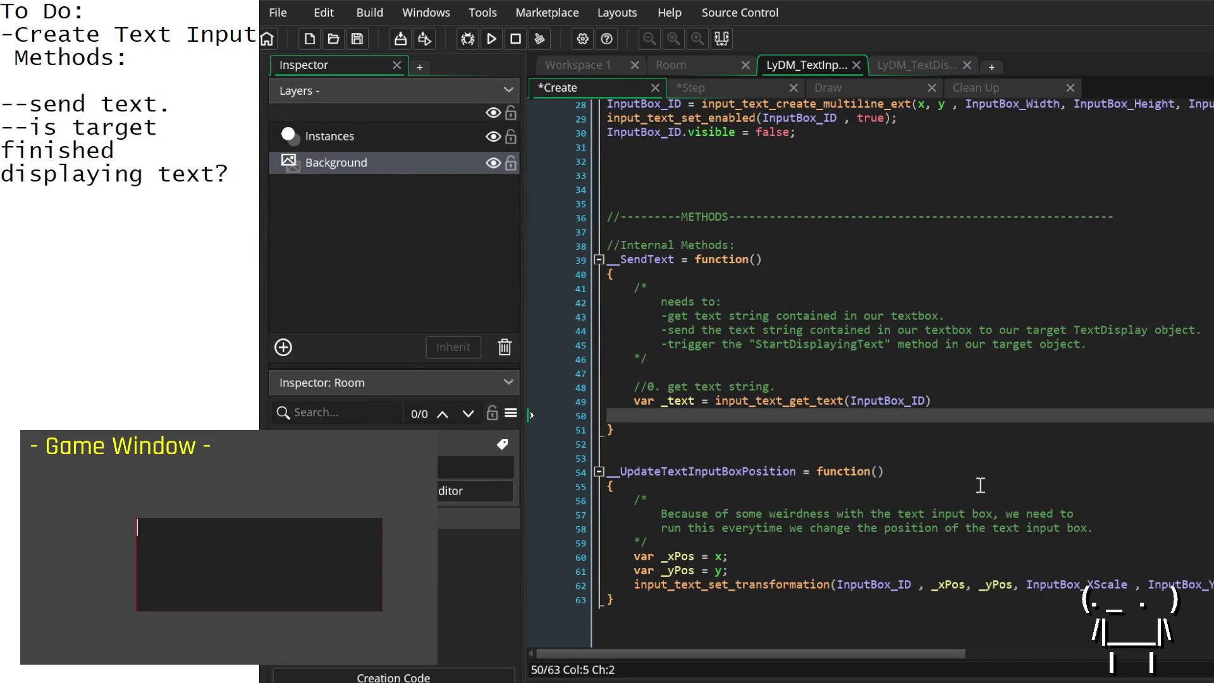
{"action": "scroll", "coordinate": [747, 447], "scroll_direction": "up", "scroll_amount": 3}
{"action": "scroll", "coordinate": [769, 447], "scroll_direction": "up", "scroll_amount": 6}
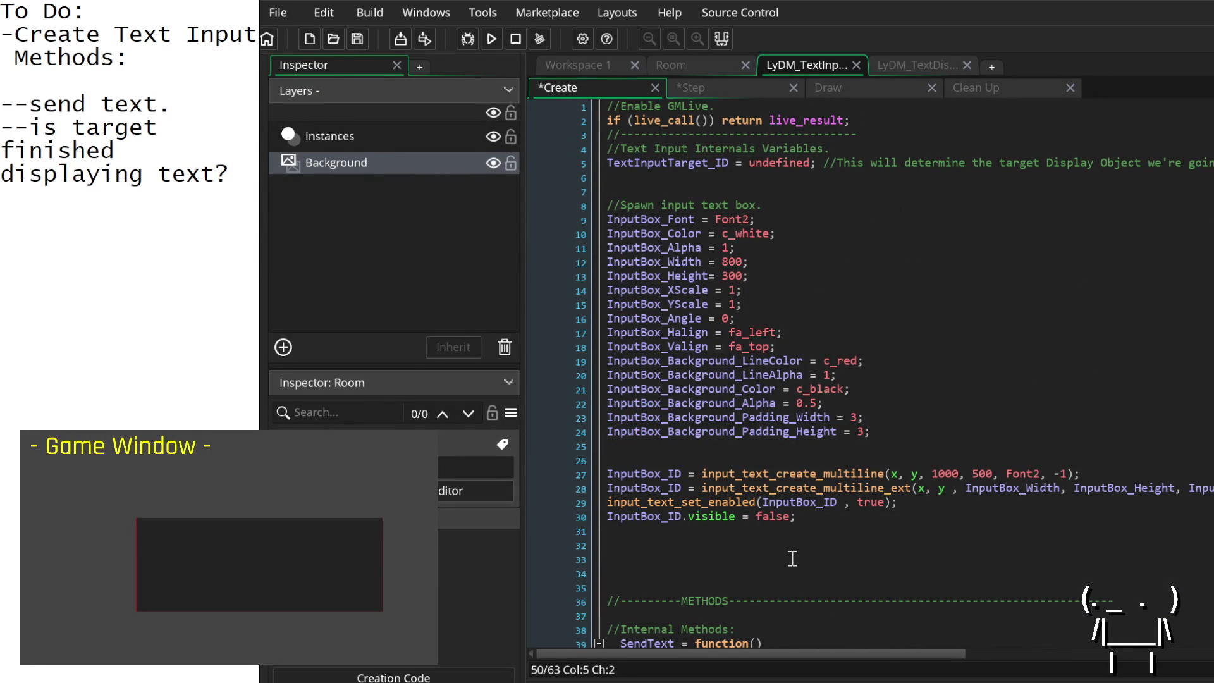
{"action": "left_click", "coordinate": [793, 556]}
{"action": "left_click", "coordinate": [794, 543]}
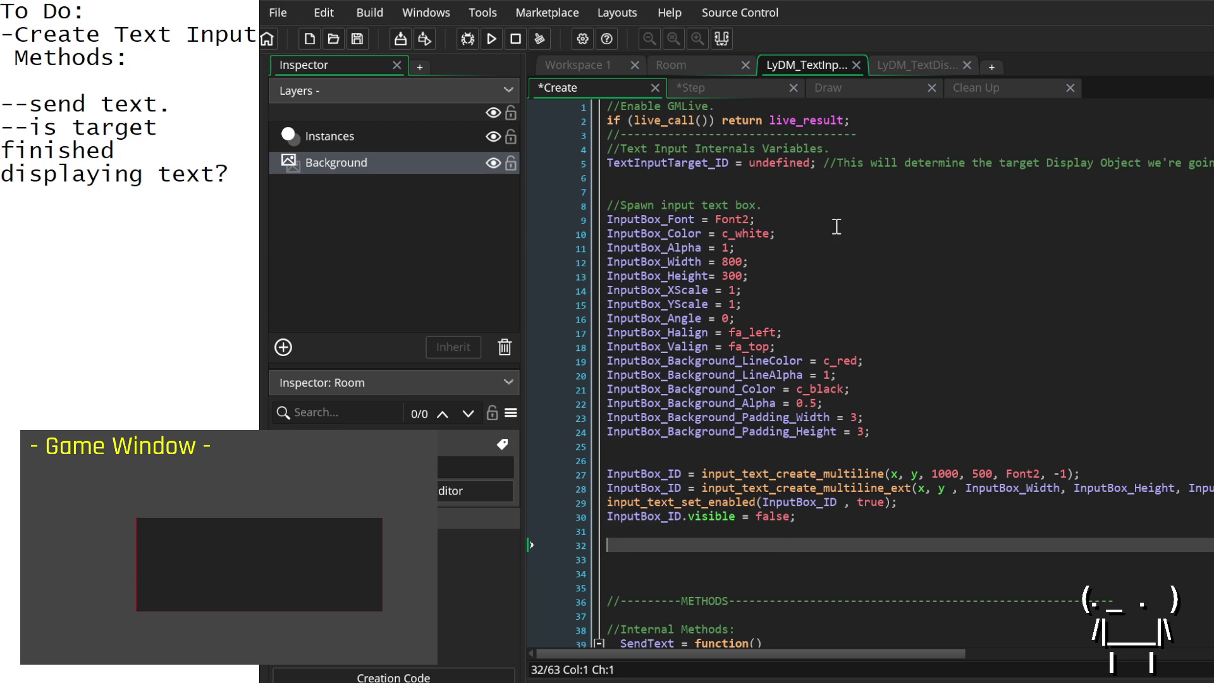
{"action": "mouse_move", "coordinate": [867, 135]}
{"action": "left_mouse_down"}
{"action": "mouse_move", "coordinate": [617, 146]}
{"action": "mouse_move", "coordinate": [602, 132]}
{"action": "left_mouse_up"}
{"action": "key", "text": "ctrl+c"}
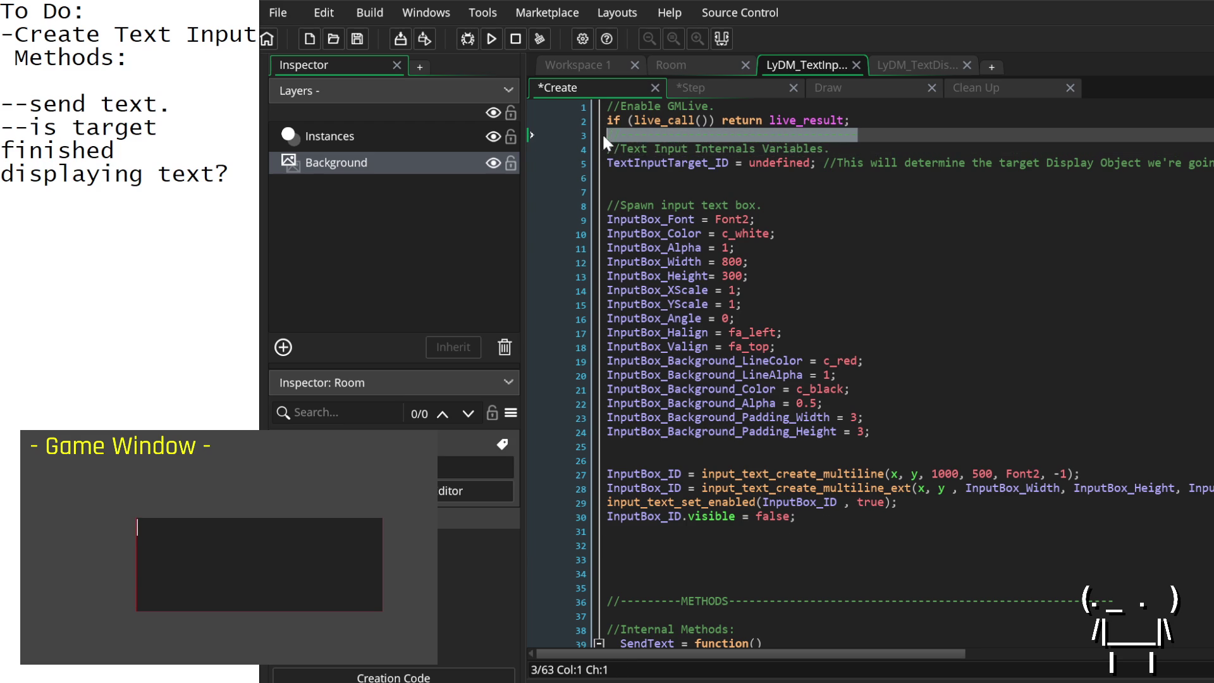
{"action": "left_click", "coordinate": [669, 545]}
{"action": "key", "text": "ctrl+v"}
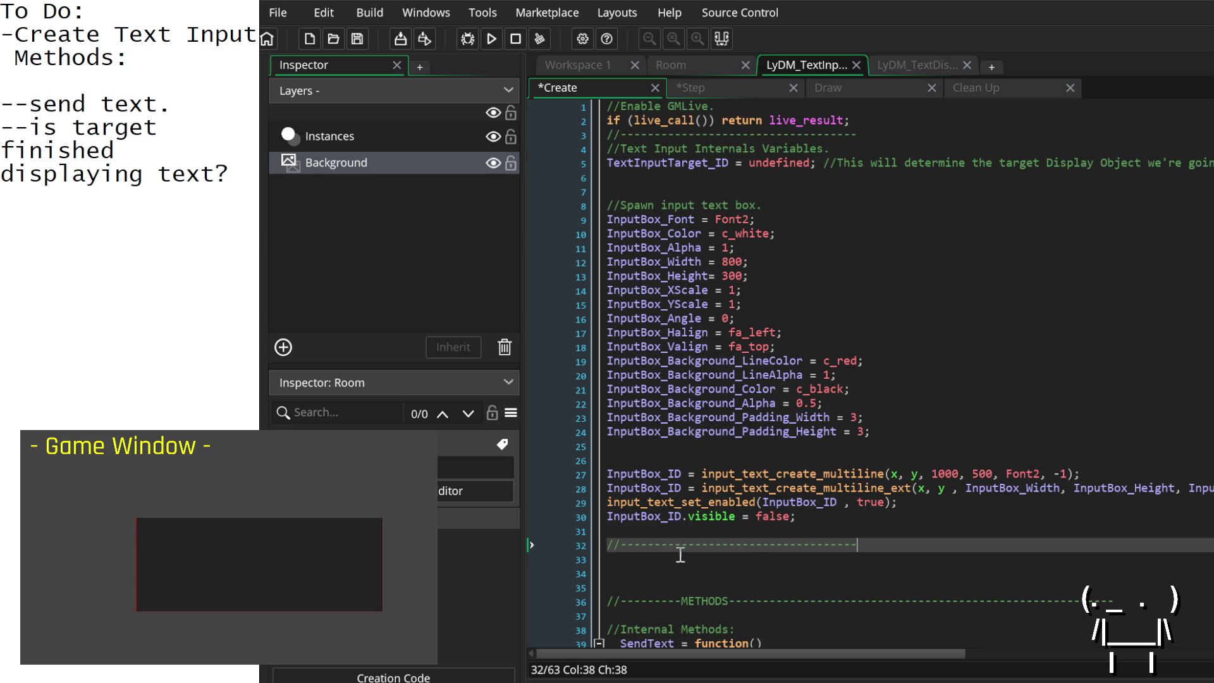
{"action": "key", "text": "Return"}
{"action": "type", "text": "//"}
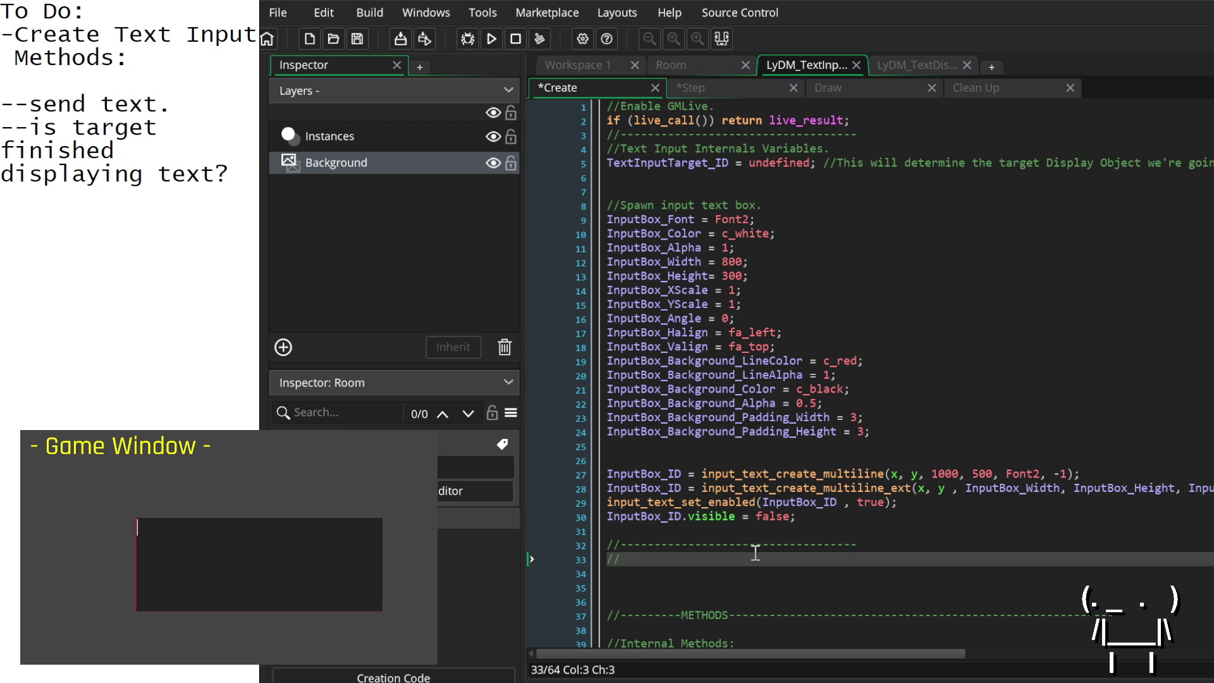
{"action": "key", "text": "BackSpace"}
{"action": "key", "text": "BackSpace"}
{"action": "key", "text": "BackSpace"}
{"action": "type", "text": "/C"}
{"action": "key", "text": "BackSpace"}
{"action": "key", "text": "BackSpace"}
{"action": "key", "text": "BackSpace"}
Step: Copy the TextInputTarget_ID variable name
{"action": "double_click", "coordinate": [665, 162]}
{"action": "right_click", "coordinate": [665, 163]}
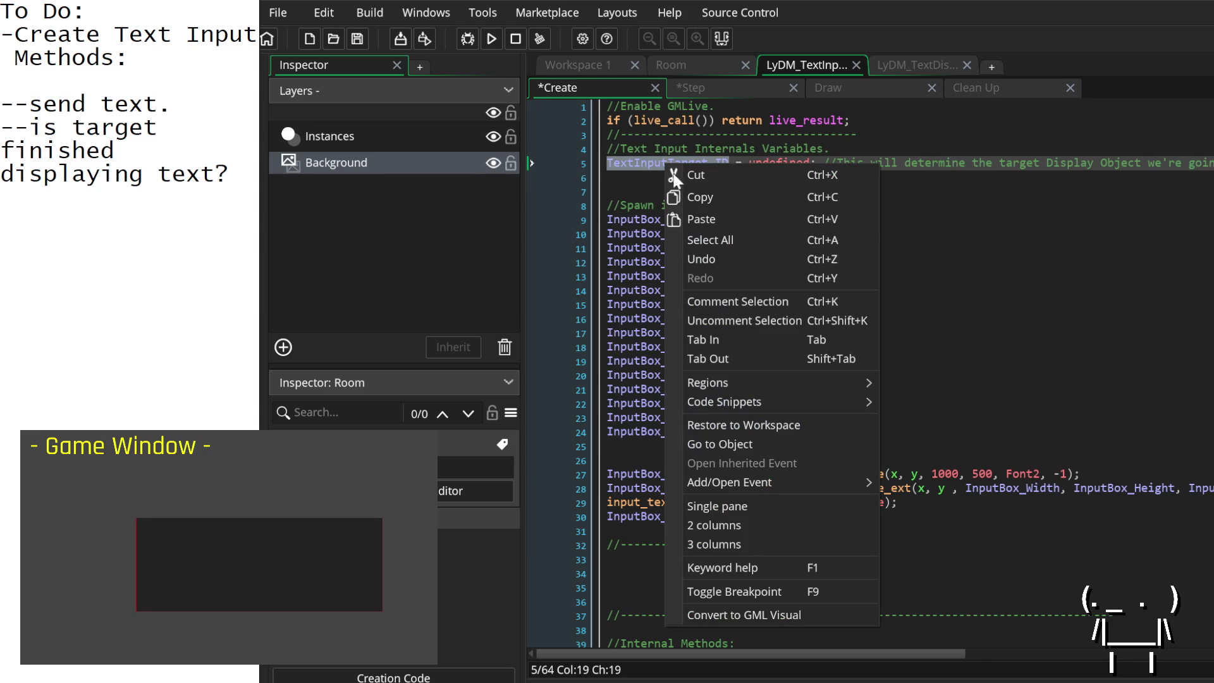
{"action": "left_click", "coordinate": [710, 197]}
Step: Insert a blank line below the METHODS header
{"action": "scroll", "coordinate": [804, 495], "scroll_direction": "down", "scroll_amount": 5}
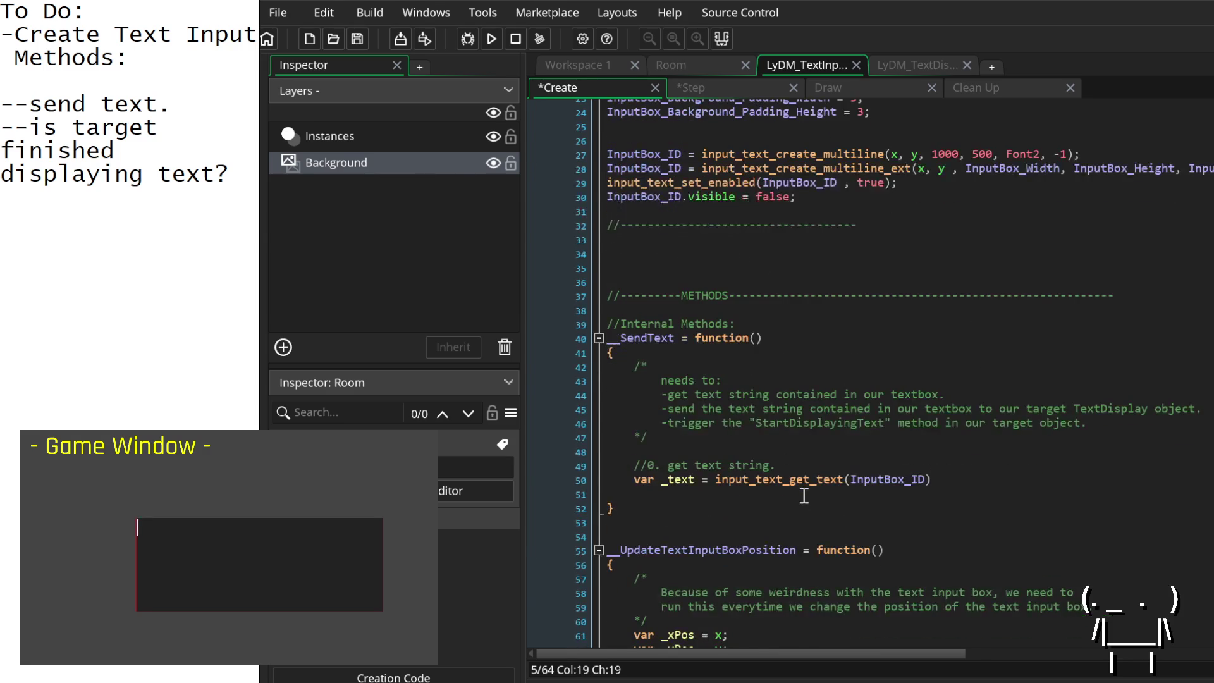
{"action": "scroll", "coordinate": [803, 495], "scroll_direction": "down", "scroll_amount": 2}
{"action": "scroll", "coordinate": [802, 474], "scroll_direction": "up", "scroll_amount": 4}
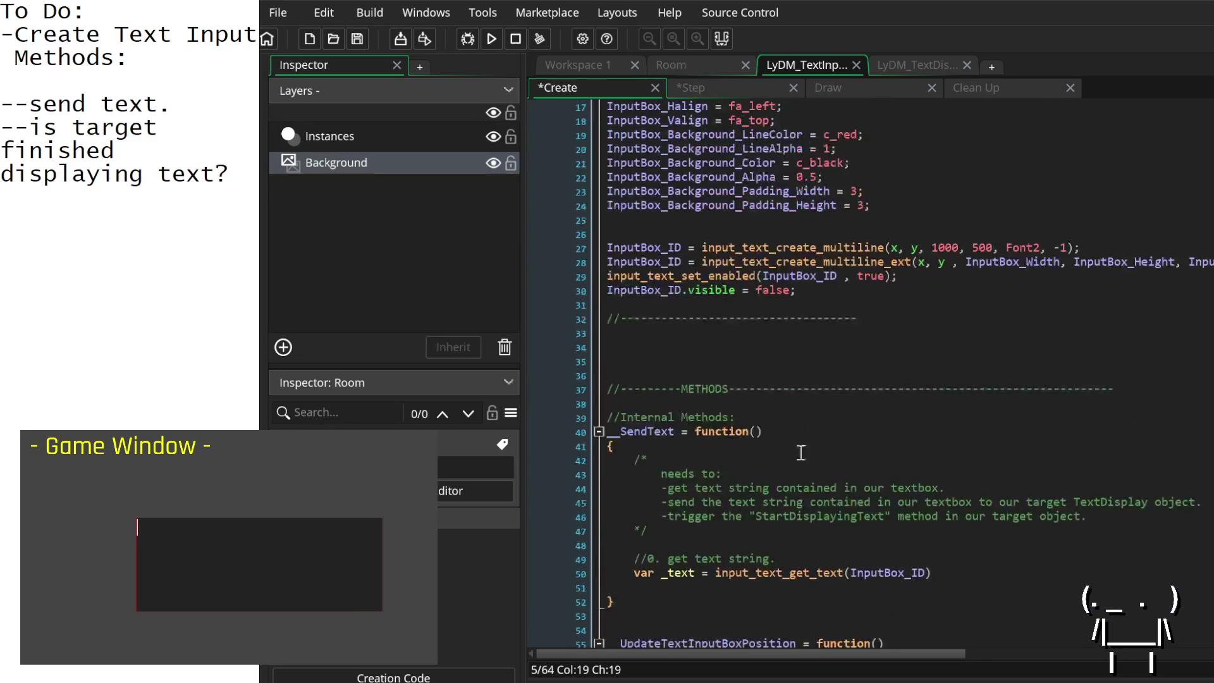
{"action": "left_click", "coordinate": [1130, 388]}
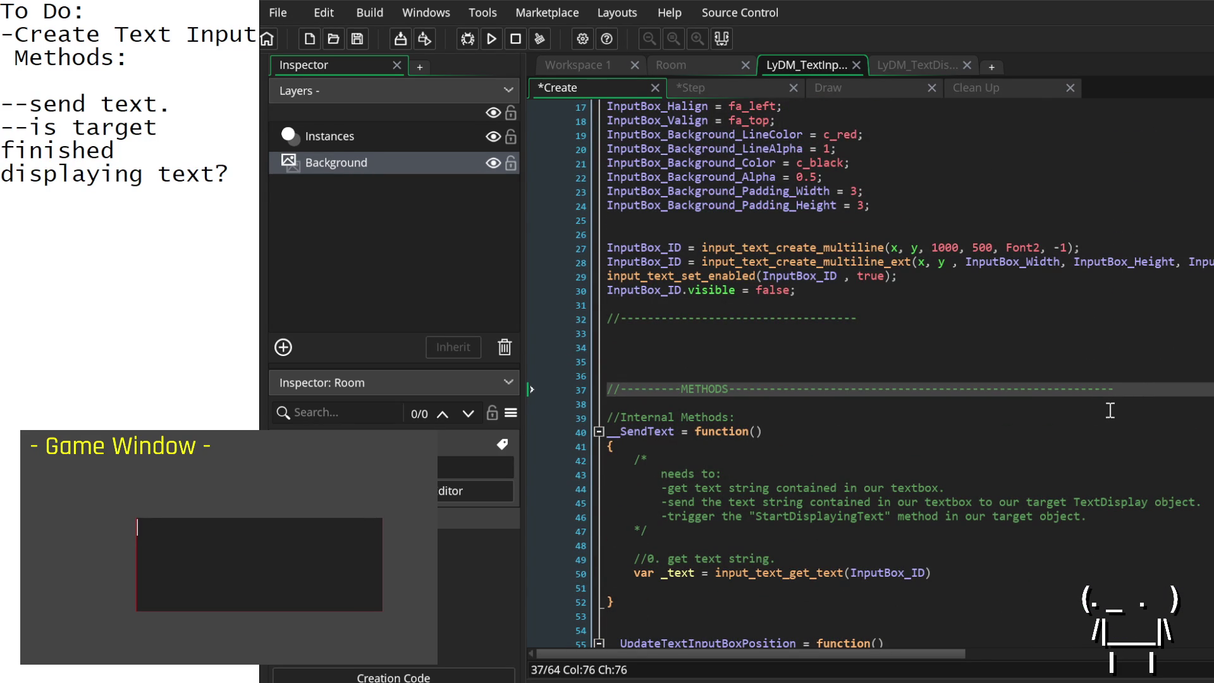
{"action": "key", "text": "Return"}
{"action": "key", "text": "Return"}
{"action": "key", "text": "Return"}
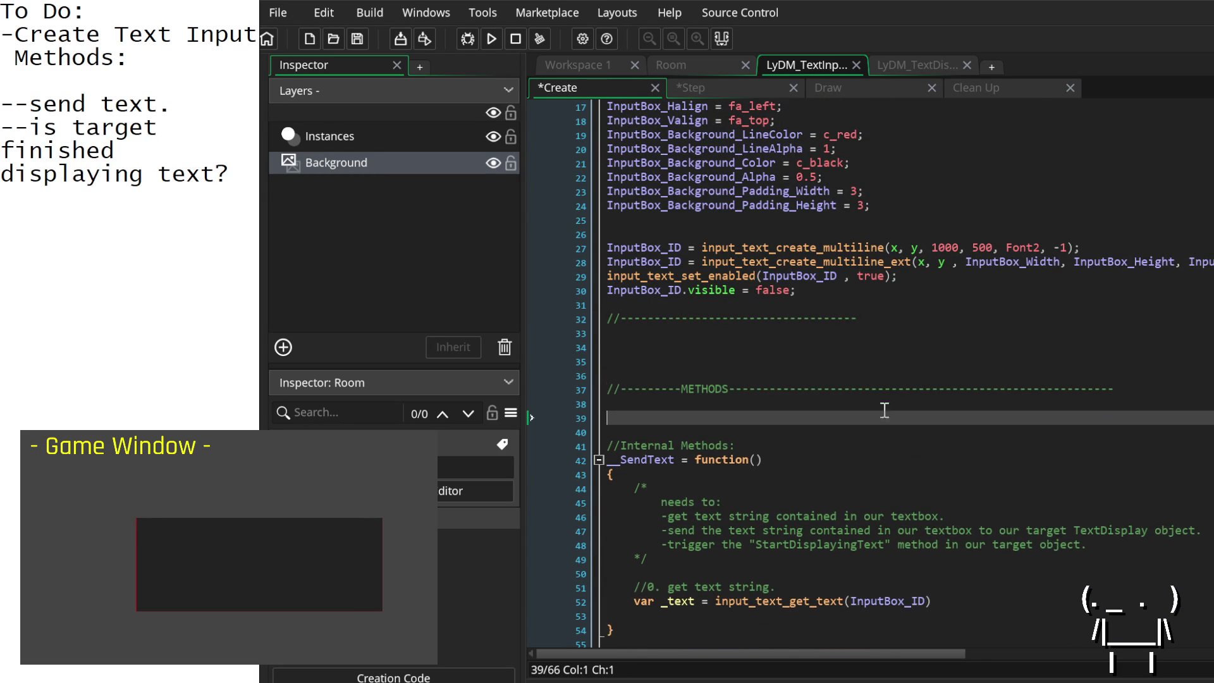
{"action": "key", "text": "Up"}
{"action": "key", "text": "Up"}
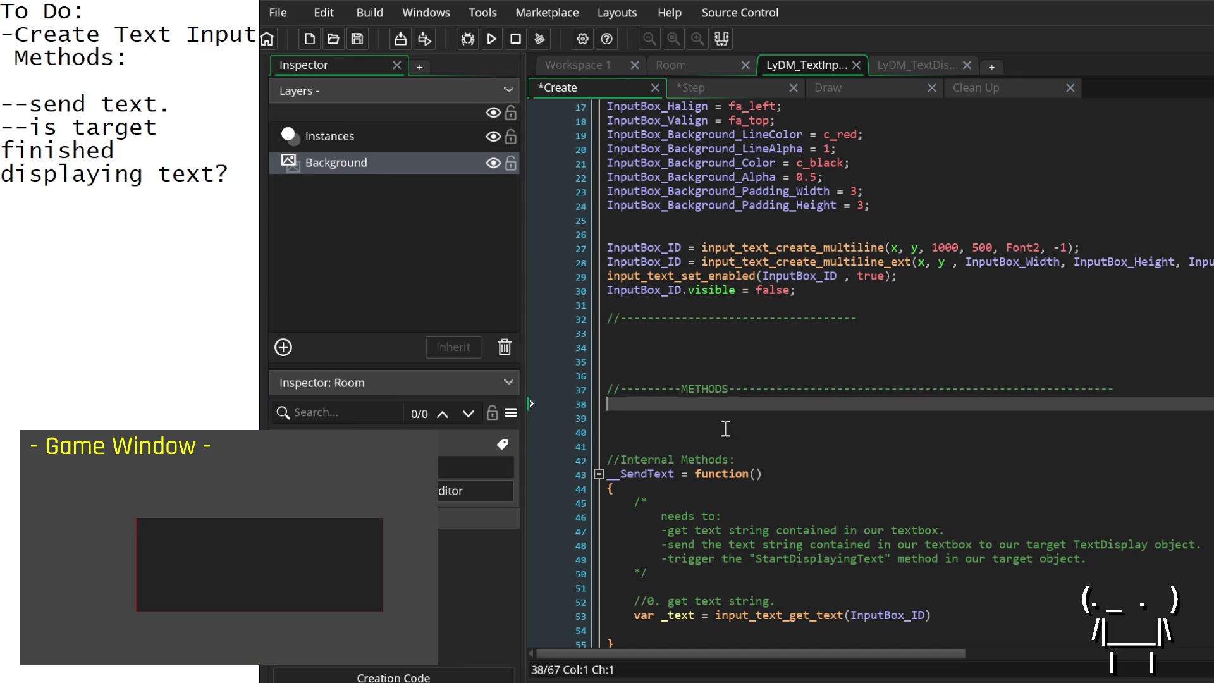
{"action": "scroll", "coordinate": [727, 500], "scroll_direction": "up", "scroll_amount": 5}
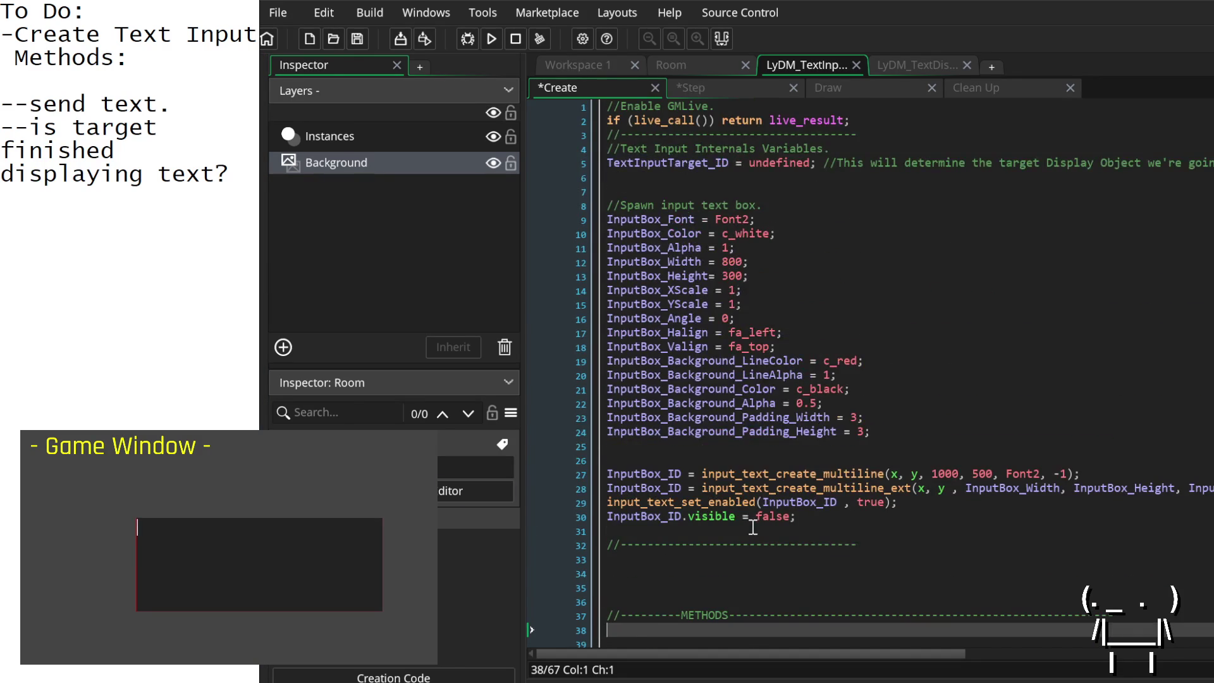
{"action": "scroll", "coordinate": [753, 522], "scroll_direction": "down", "scroll_amount": 10}
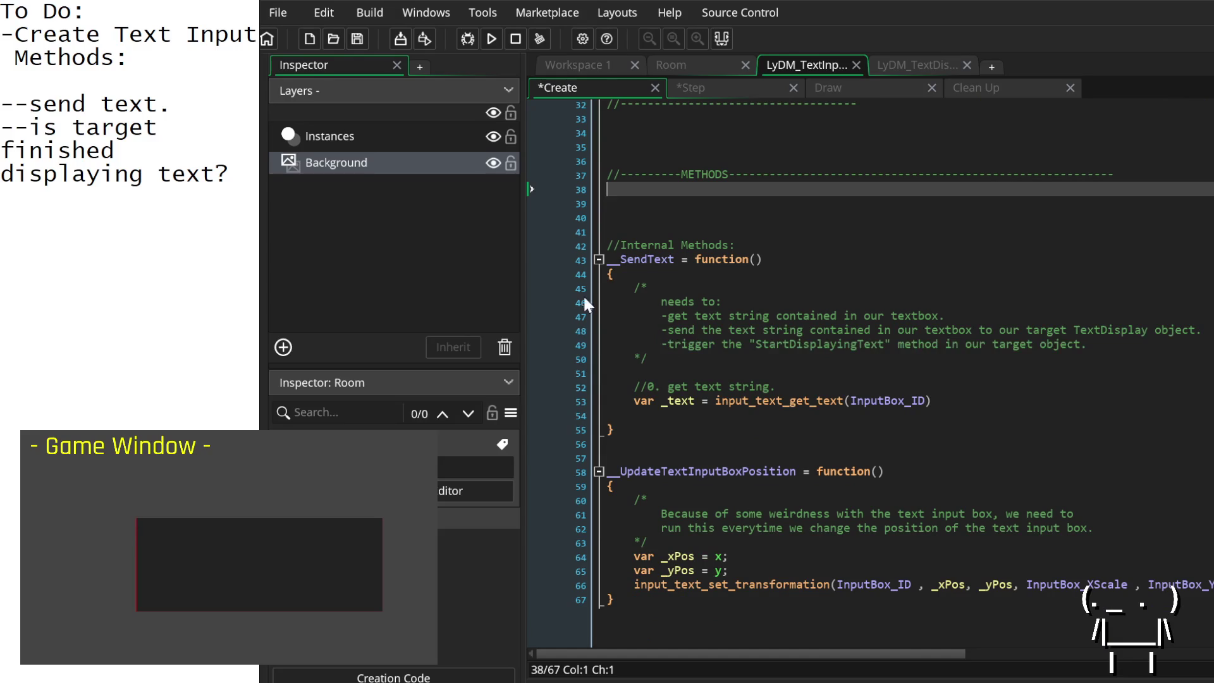
Step: Start a new method named __Change after the last method's closing brace
{"action": "left_click", "coordinate": [661, 457]}
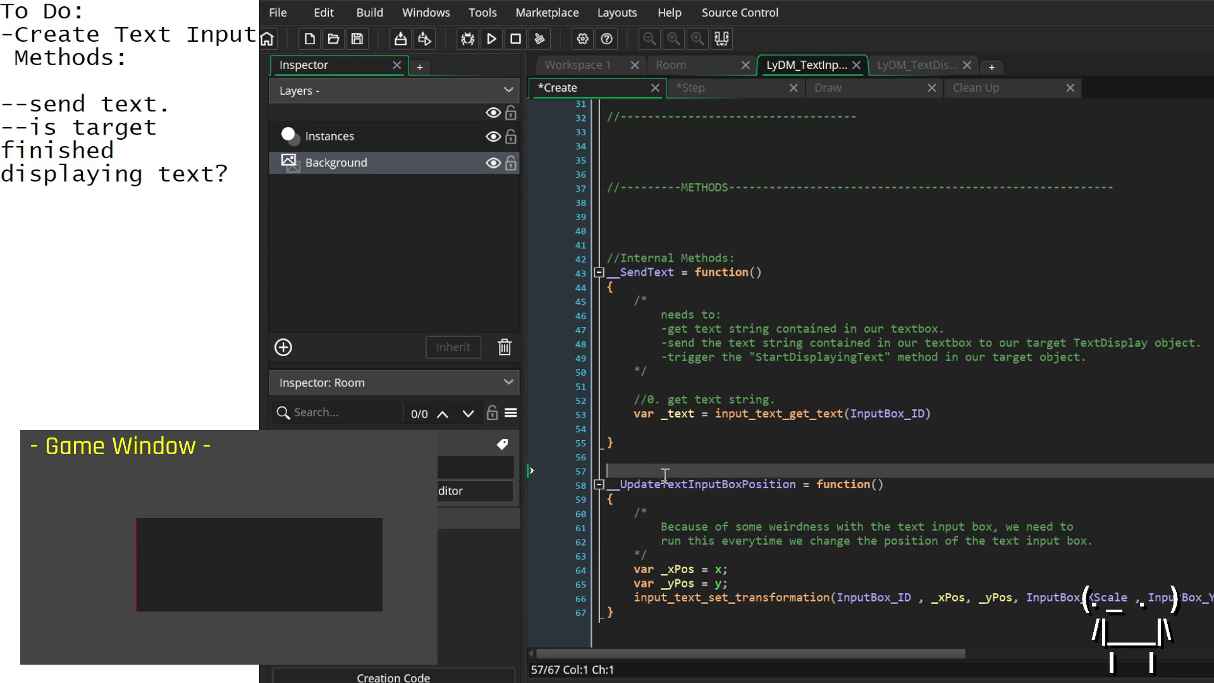
{"action": "left_click", "coordinate": [696, 618]}
{"action": "key", "text": "Return"}
{"action": "key", "text": "Return"}
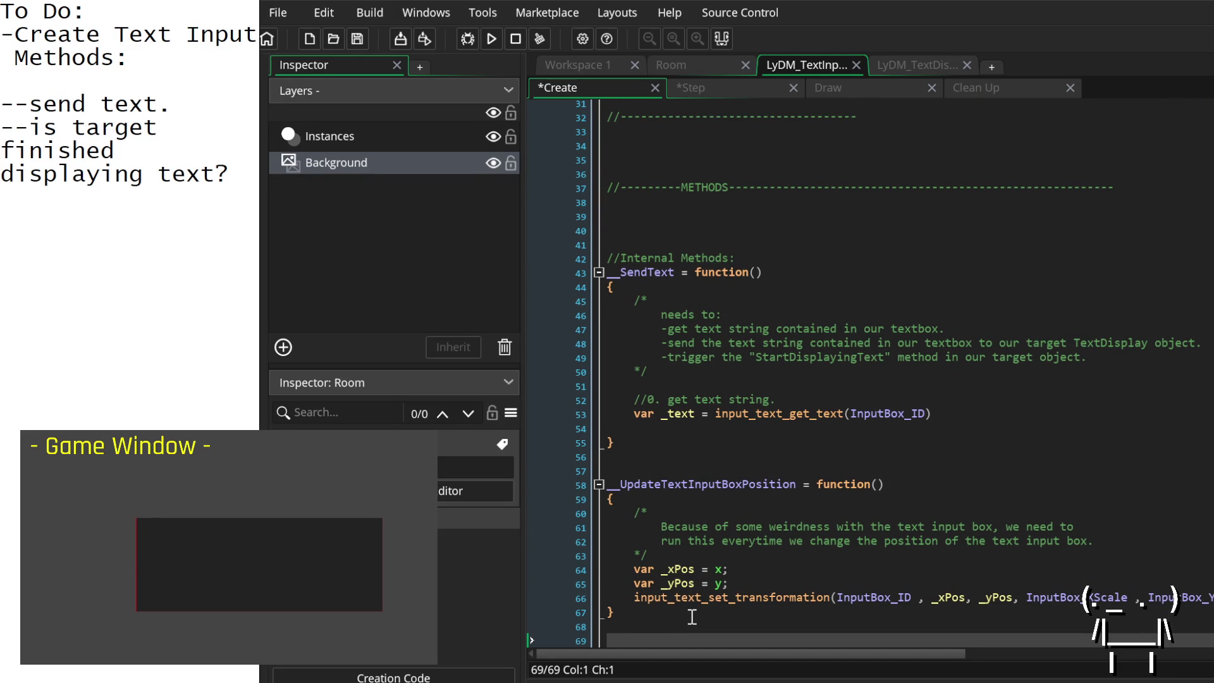
{"action": "scroll", "coordinate": [710, 566], "scroll_direction": "down", "scroll_amount": 1}
{"action": "type", "text": "__"}
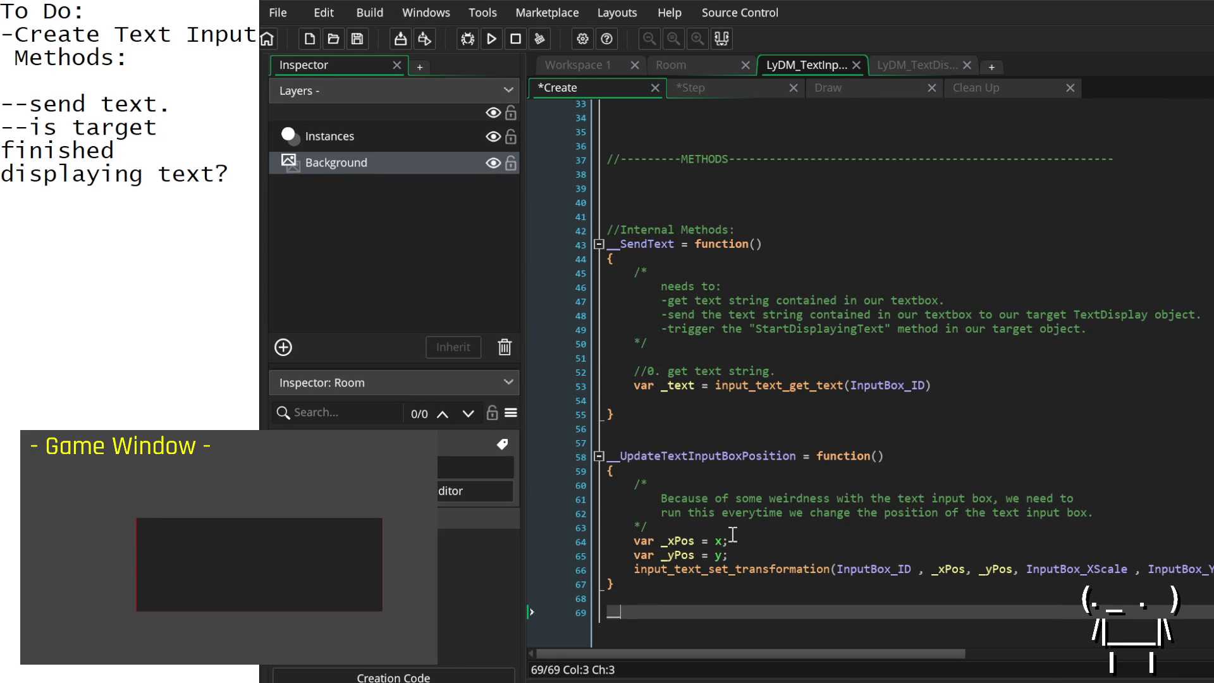
{"action": "type", "text": "Change"}
{"action": "scroll", "coordinate": [732, 534], "scroll_direction": "up", "scroll_amount": 10}
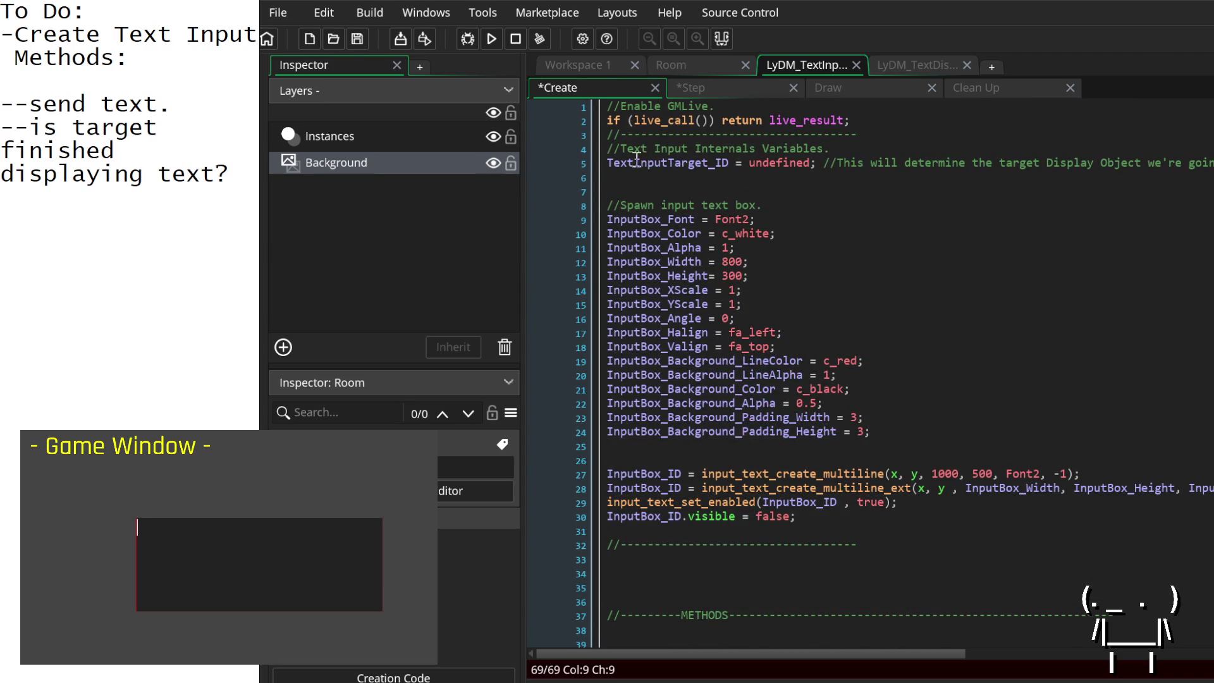
Step: Complete the stub as __ChangeInputTarget = function() with empty {} braces
{"action": "scroll", "coordinate": [761, 518], "scroll_direction": "down", "scroll_amount": 11}
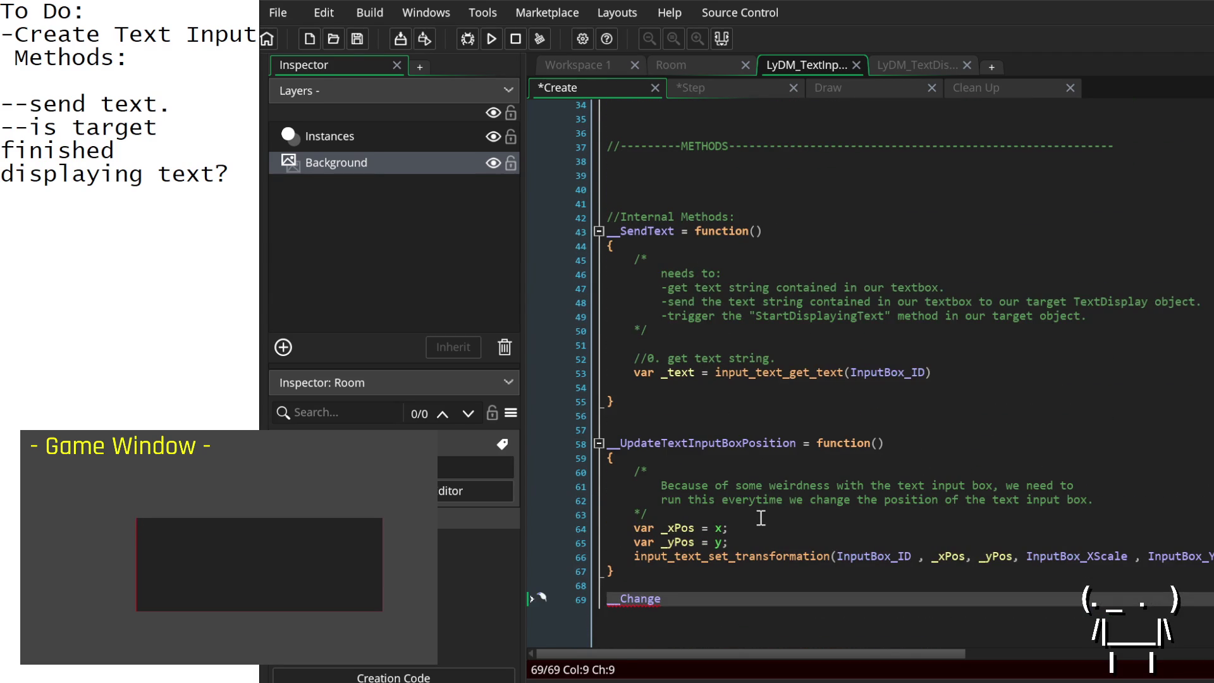
{"action": "type", "text": "InputTarget = fu"}
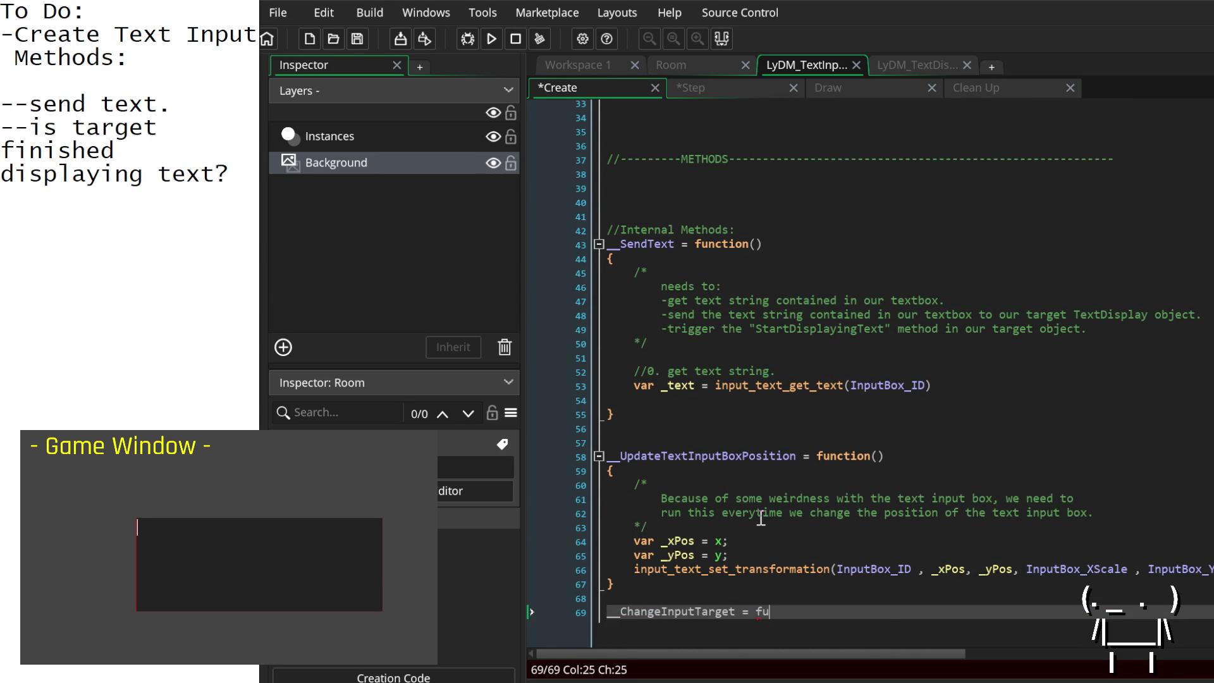
{"action": "key", "text": "Return"}
{"action": "type", "text": "()"}
{"action": "key", "text": "Return"}
{"action": "type", "text": "{}"}
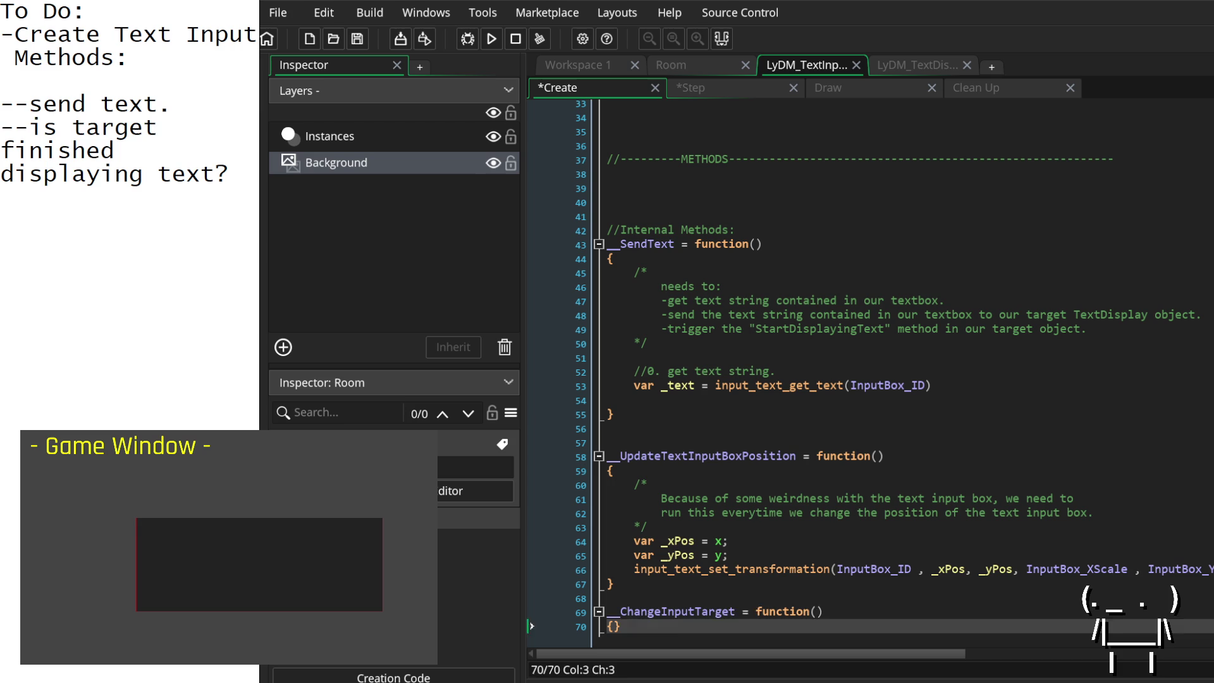
Step: Move the cursor between the __ChangeInputTarget parentheses and its empty braces
{"action": "left_click", "coordinate": [815, 612]}
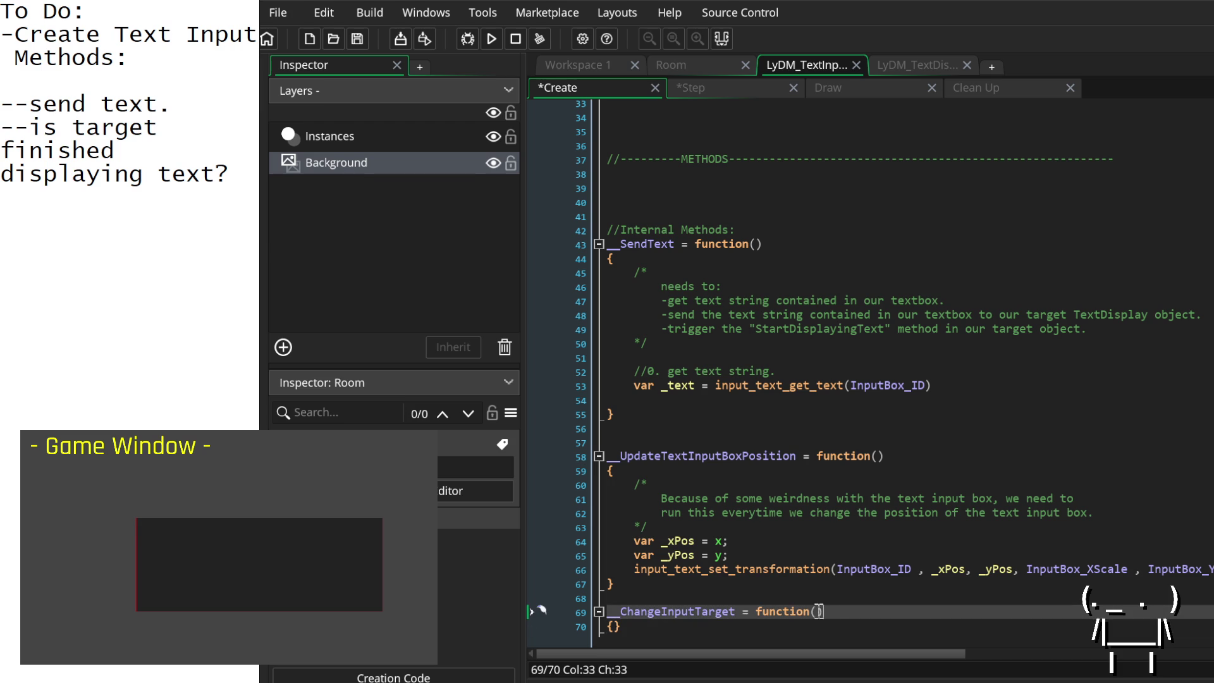
{"action": "left_click", "coordinate": [610, 628]}
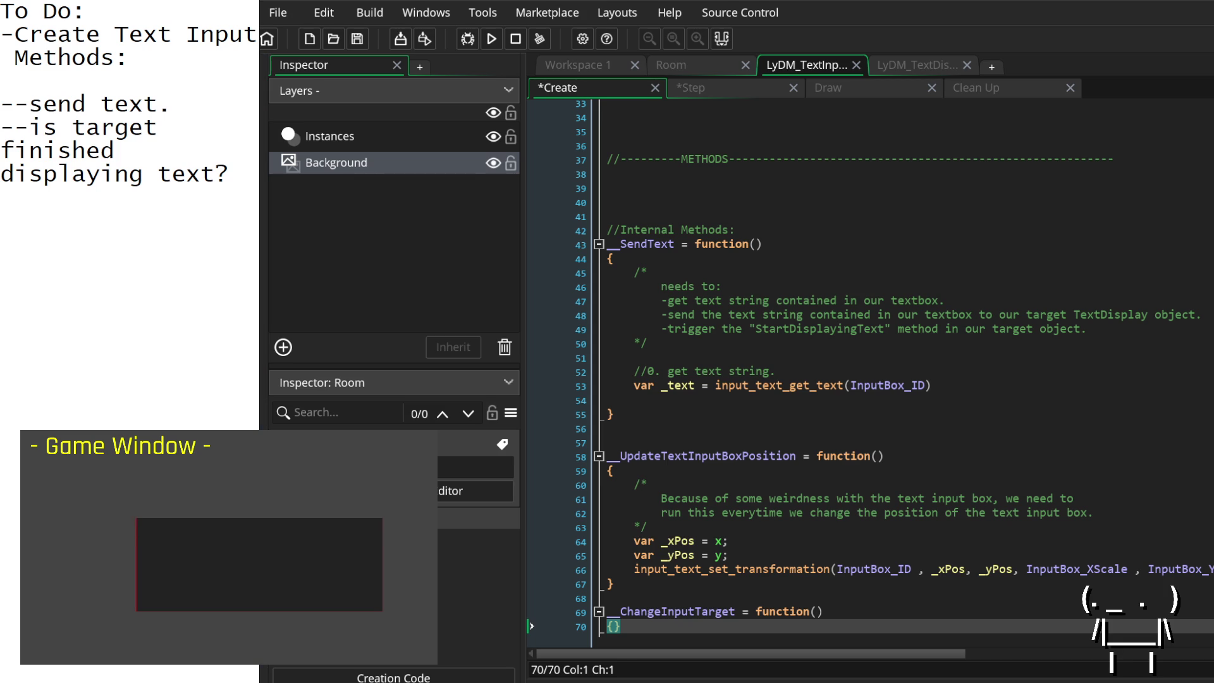
{"action": "key", "text": "Up"}
{"action": "key", "text": "End"}
{"action": "scroll", "coordinate": [762, 598], "scroll_direction": "down", "scroll_amount": 1}
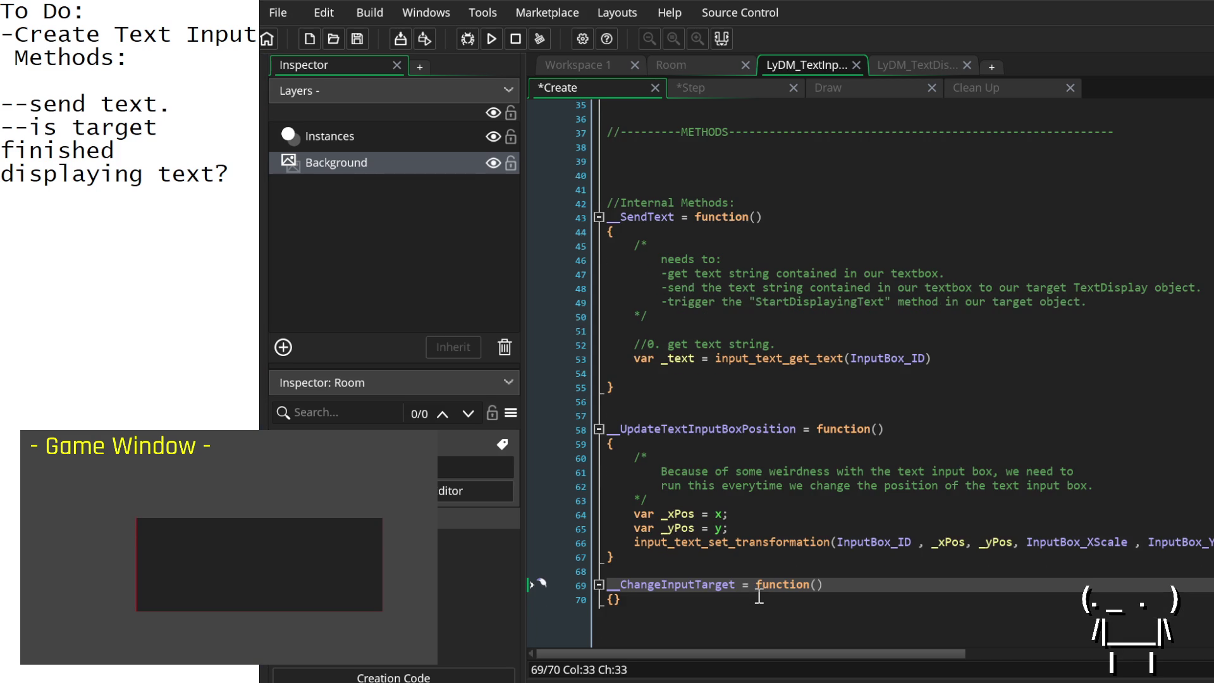
{"action": "left_click", "coordinate": [619, 600]}
{"action": "scroll", "coordinate": [843, 572], "scroll_direction": "up", "scroll_amount": 4}
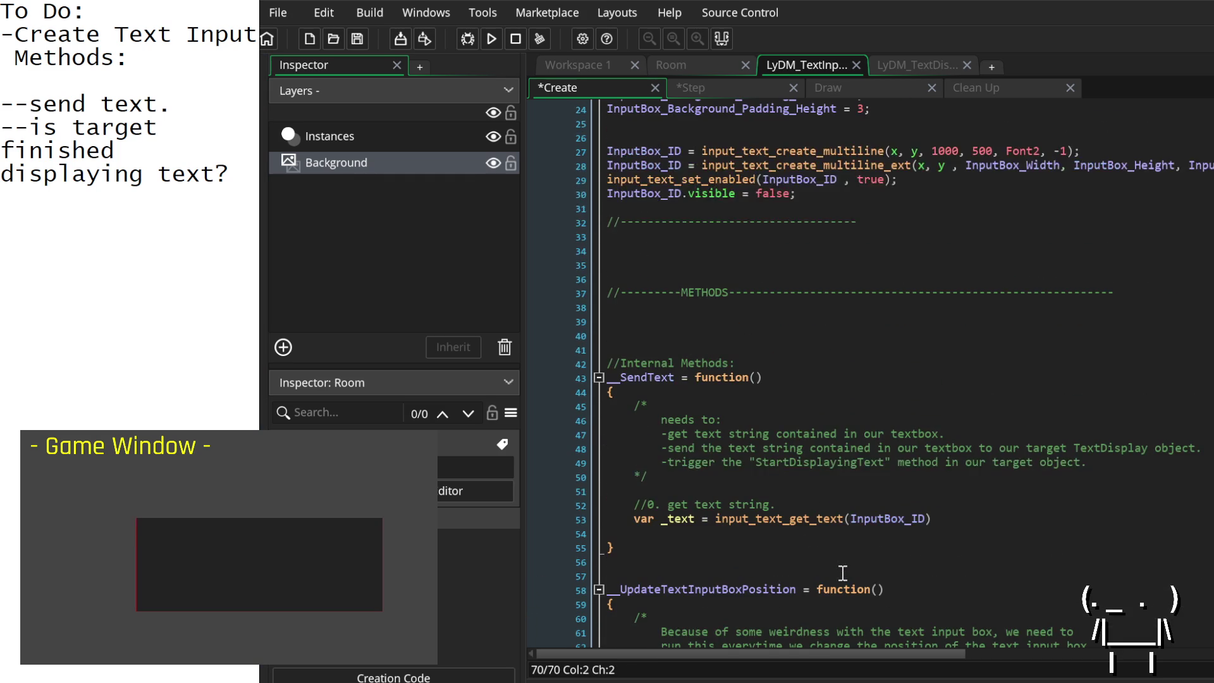
{"action": "scroll", "coordinate": [843, 572], "scroll_direction": "down", "scroll_amount": 4}
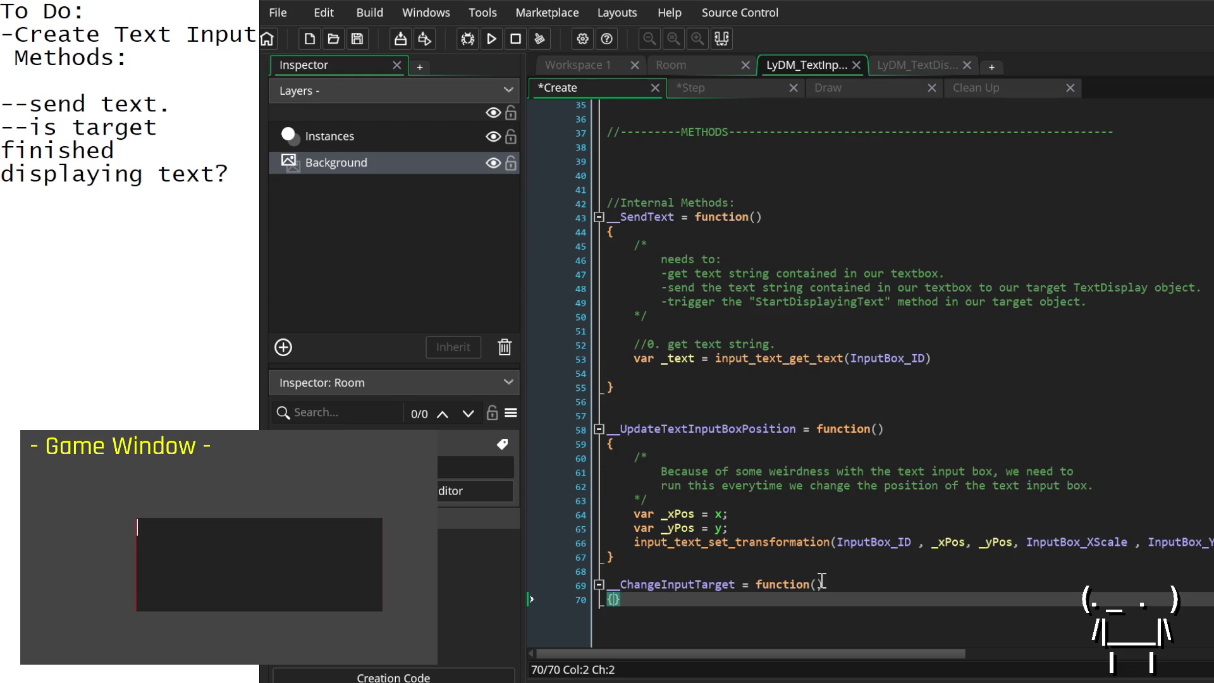
{"action": "scroll", "coordinate": [822, 581], "scroll_direction": "up", "scroll_amount": 1}
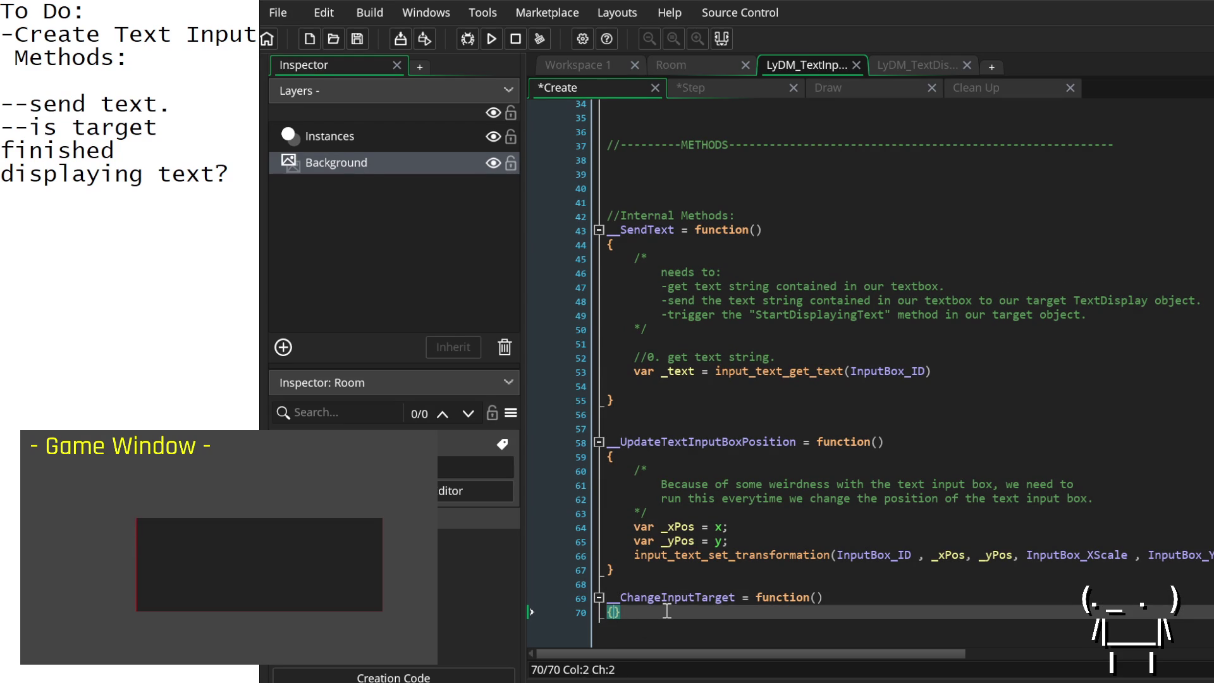
{"action": "left_click", "coordinate": [816, 598]}
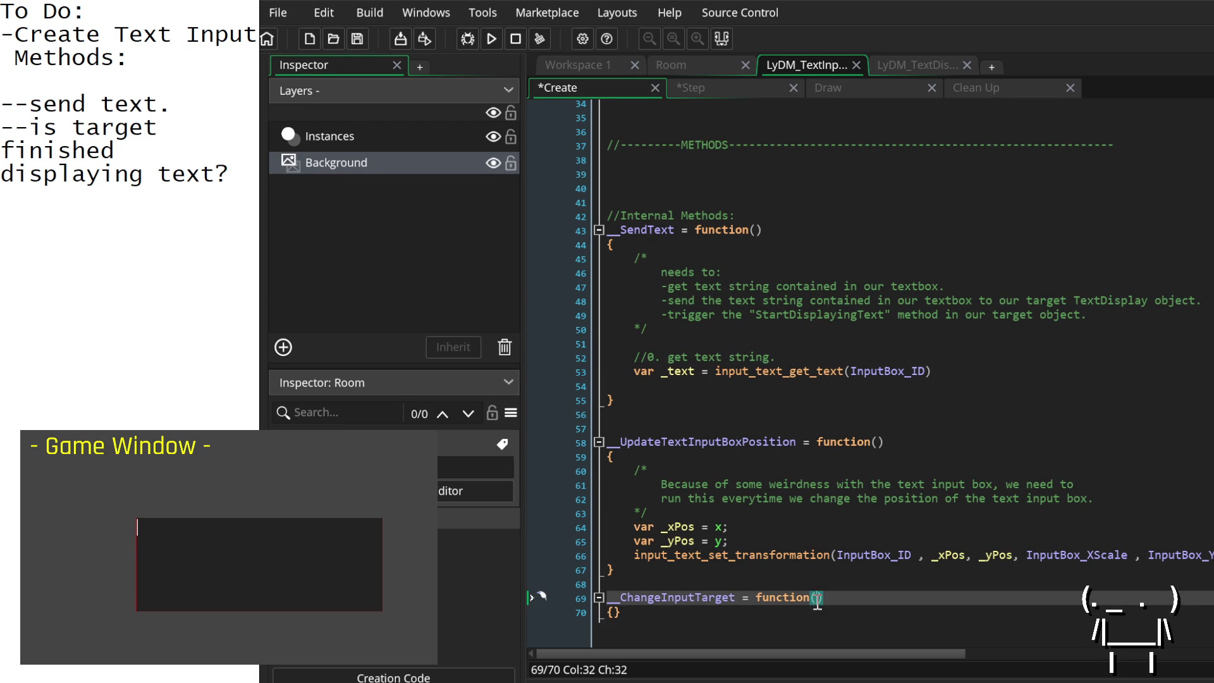
{"action": "left_click", "coordinate": [613, 612]}
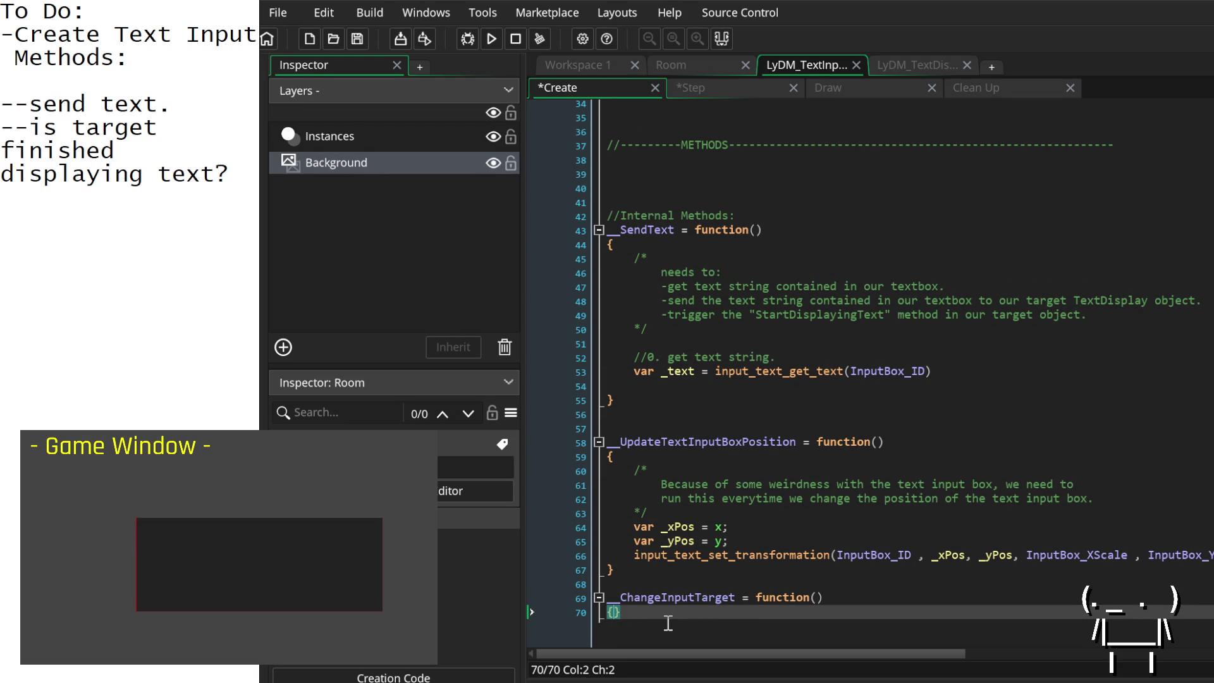
{"action": "mouse_move", "coordinate": [709, 599]}
{"action": "scroll", "coordinate": [857, 601], "scroll_direction": "up", "scroll_amount": 10}
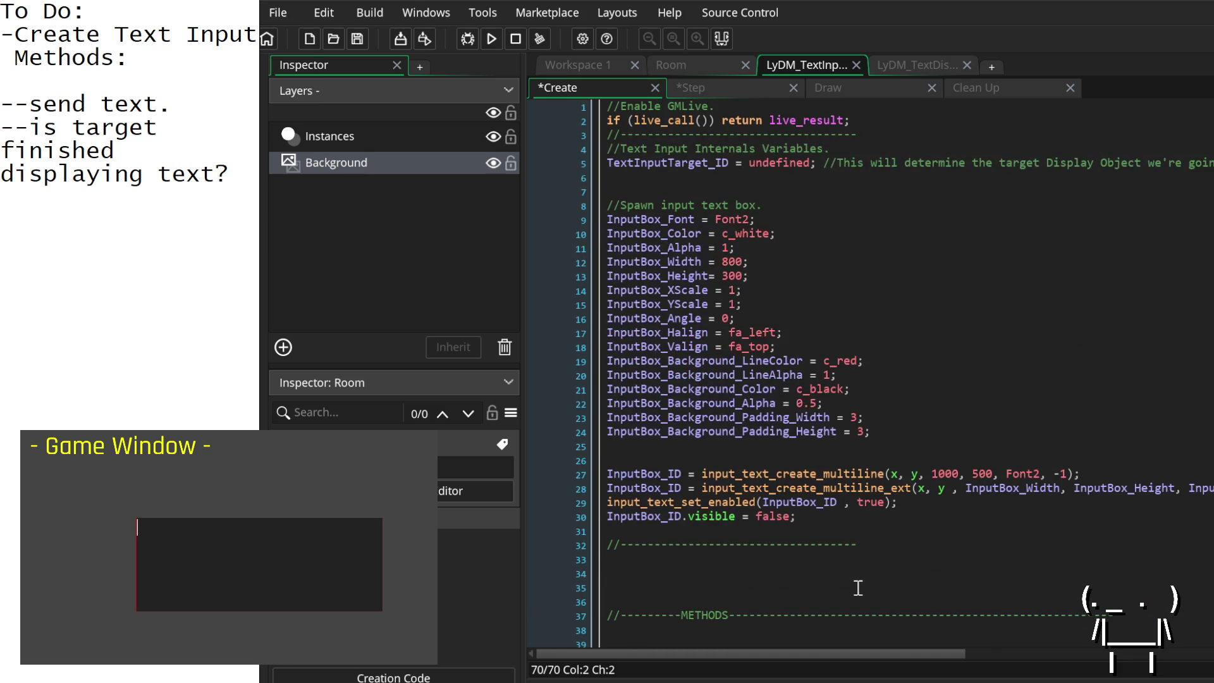
Step: Select the TextInputTarget_ID declaration, then return to __ChangeInputTarget's parentheses
{"action": "left_click", "coordinate": [682, 166]}
{"action": "double_click", "coordinate": [682, 166]}
{"action": "scroll", "coordinate": [756, 354], "scroll_direction": "down", "scroll_amount": 11}
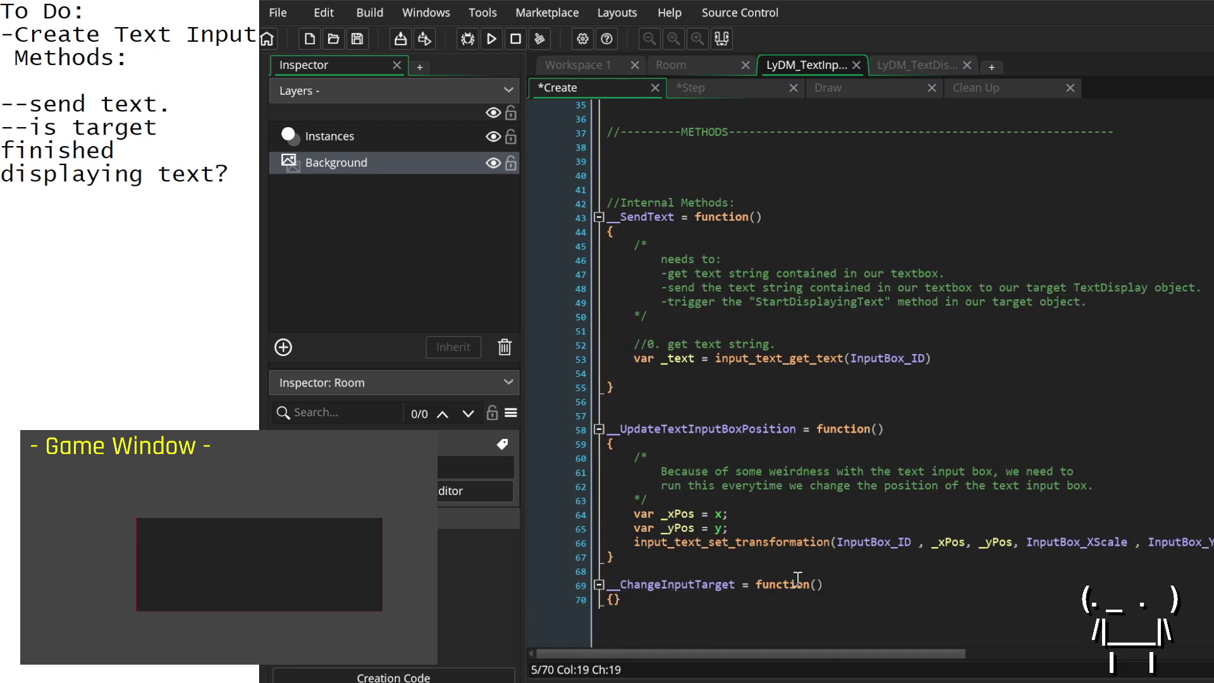
{"action": "left_click", "coordinate": [817, 584]}
Step: Add the _TargetID parameter and an indented TextInputTarget_ID = _TargetID; line in the body
{"action": "type", "text": "_"}
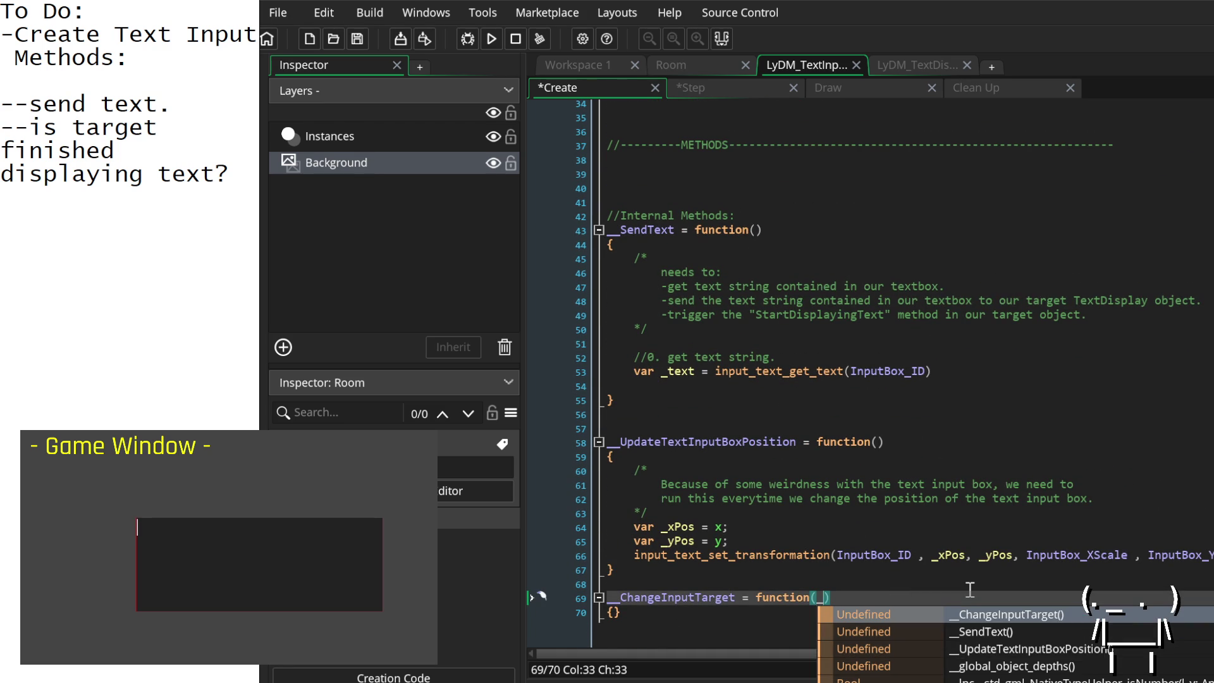
{"action": "type", "text": "TargetID"}
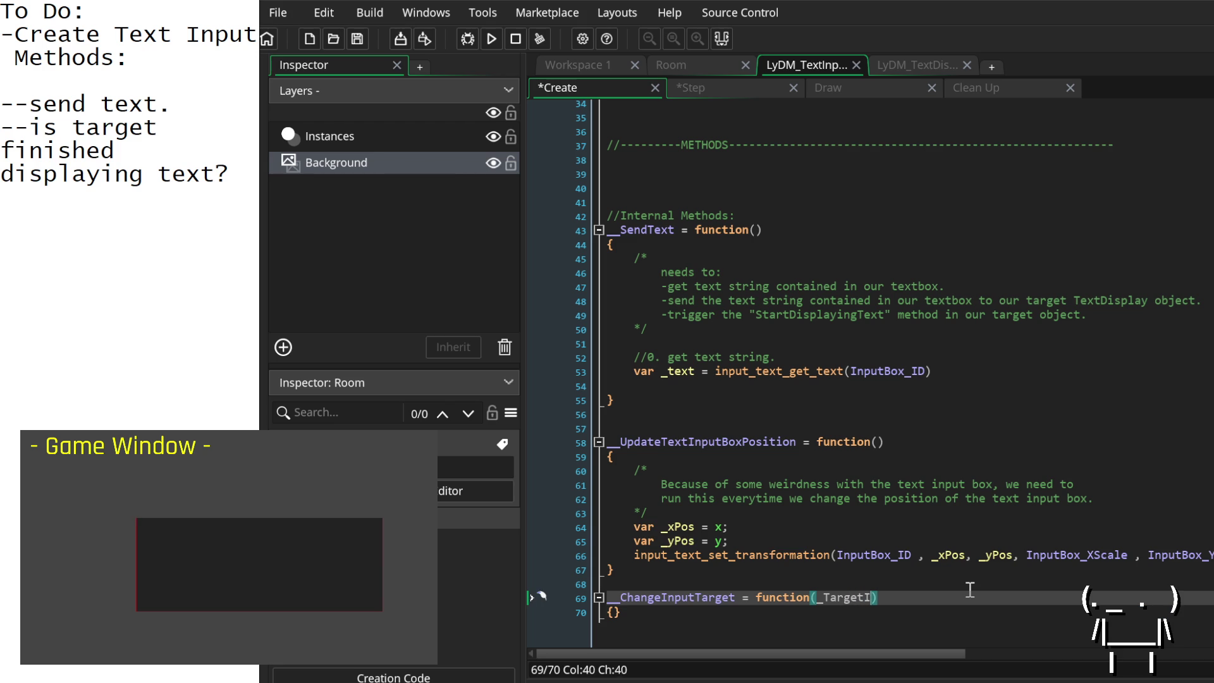
{"action": "key", "text": "Down"}
{"action": "key", "text": "Right"}
{"action": "key", "text": "Return"}
{"action": "key", "text": "Return"}
{"action": "key", "text": "Up"}
{"action": "type", "text": "TextInputTarget_ID = _TargetID;"}
{"action": "key", "text": "Home"}
{"action": "key", "text": "Tab"}
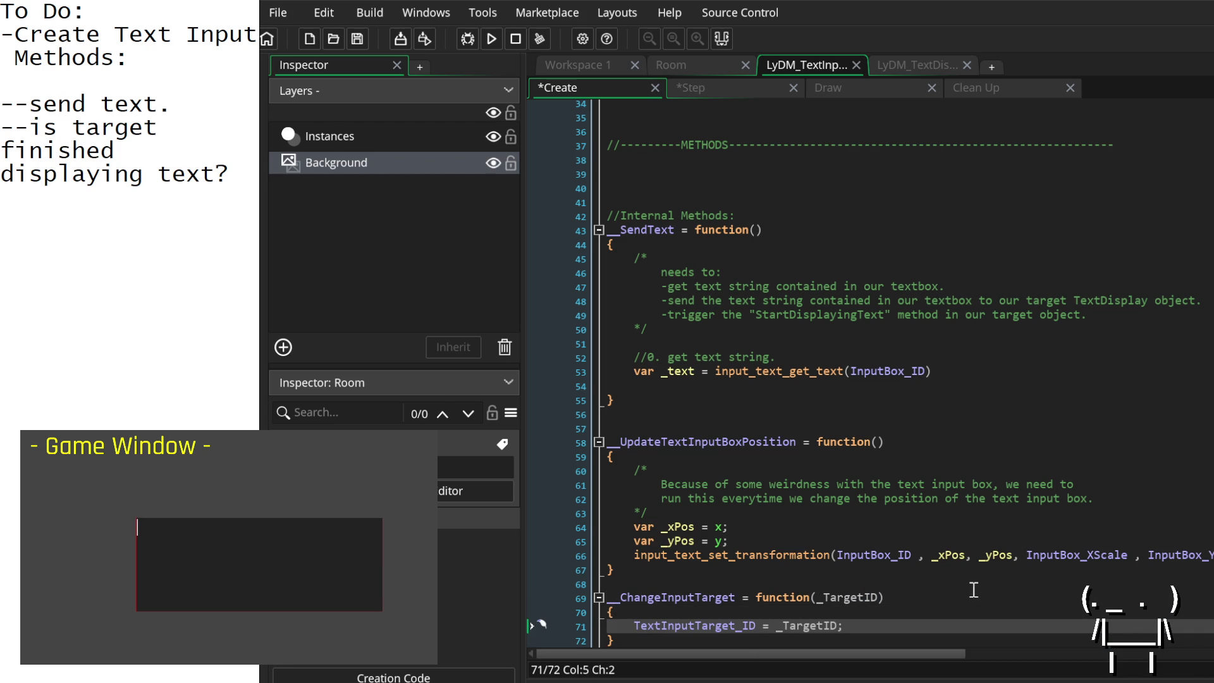
Step: Hide the inspector panel to give the code more room
{"action": "left_click", "coordinate": [865, 584]}
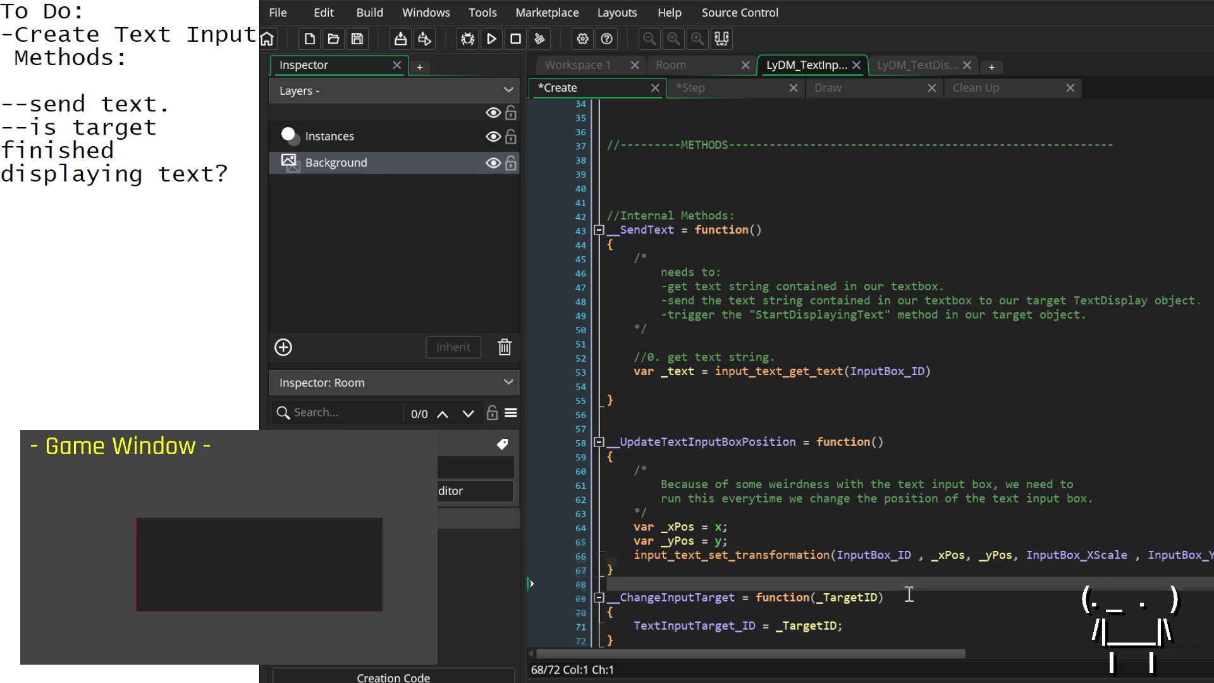
{"action": "scroll", "coordinate": [909, 595], "scroll_direction": "down", "scroll_amount": 1}
{"action": "scroll", "coordinate": [914, 569], "scroll_direction": "up", "scroll_amount": 12}
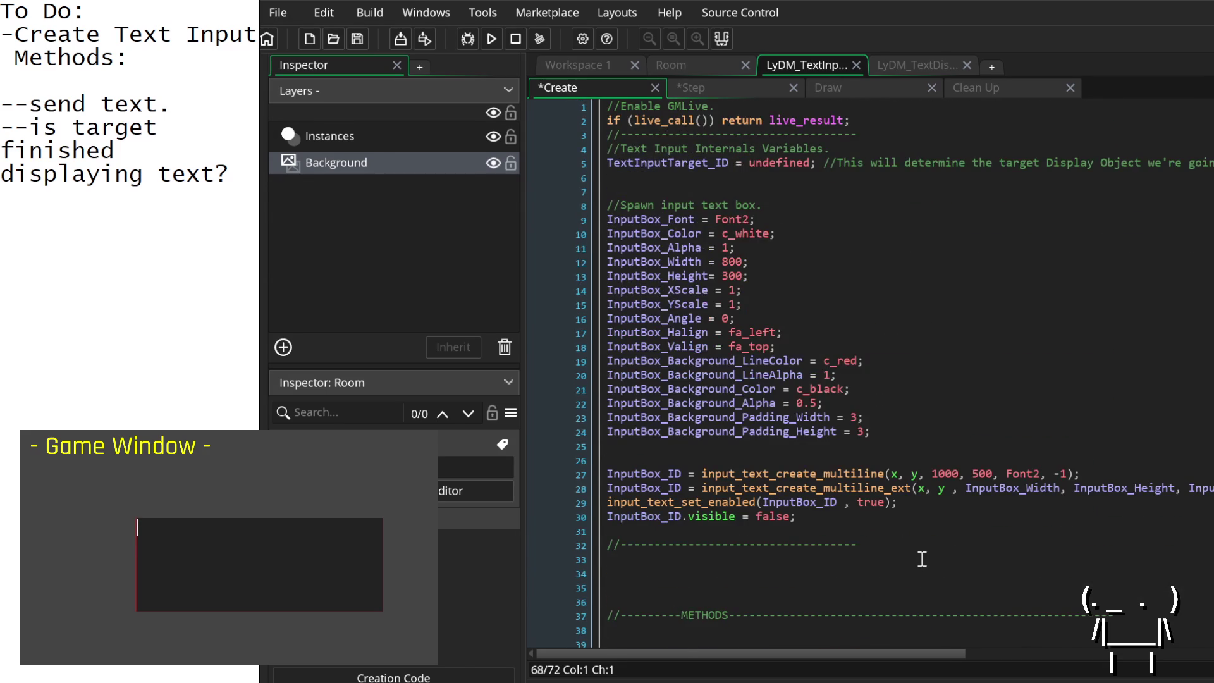
{"action": "scroll", "coordinate": [922, 560], "scroll_direction": "down", "scroll_amount": 4}
{"action": "left_click", "coordinate": [719, 461]}
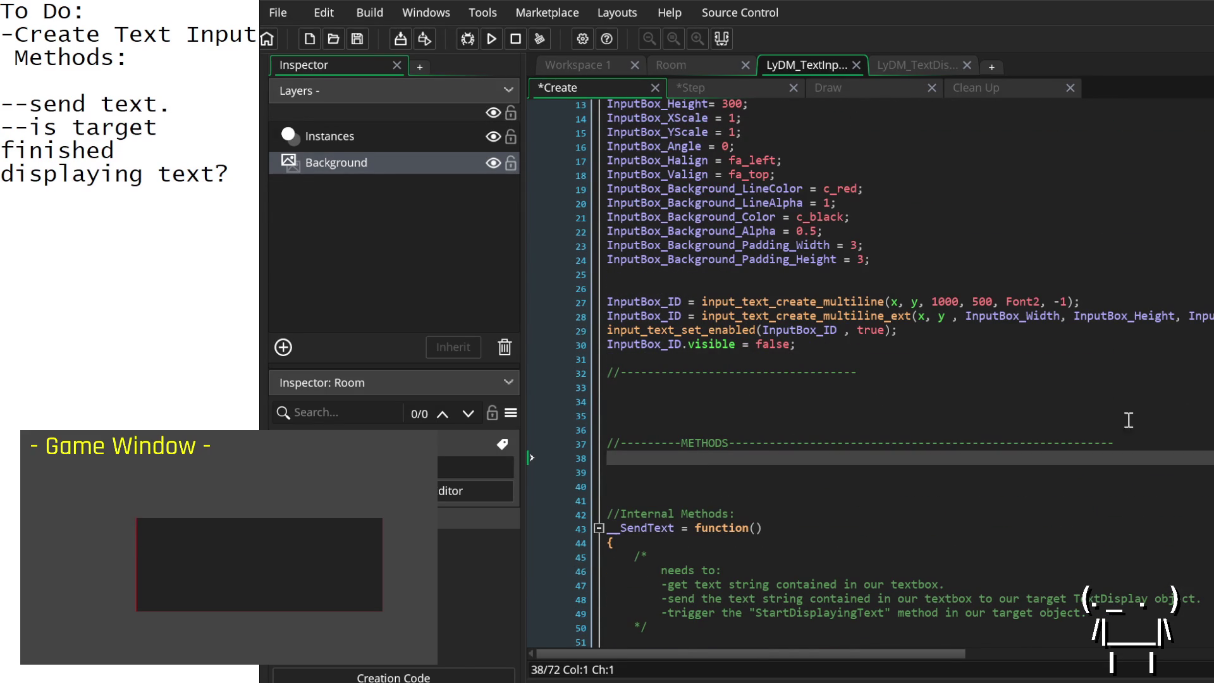
{"action": "left_click", "coordinate": [519, 379]}
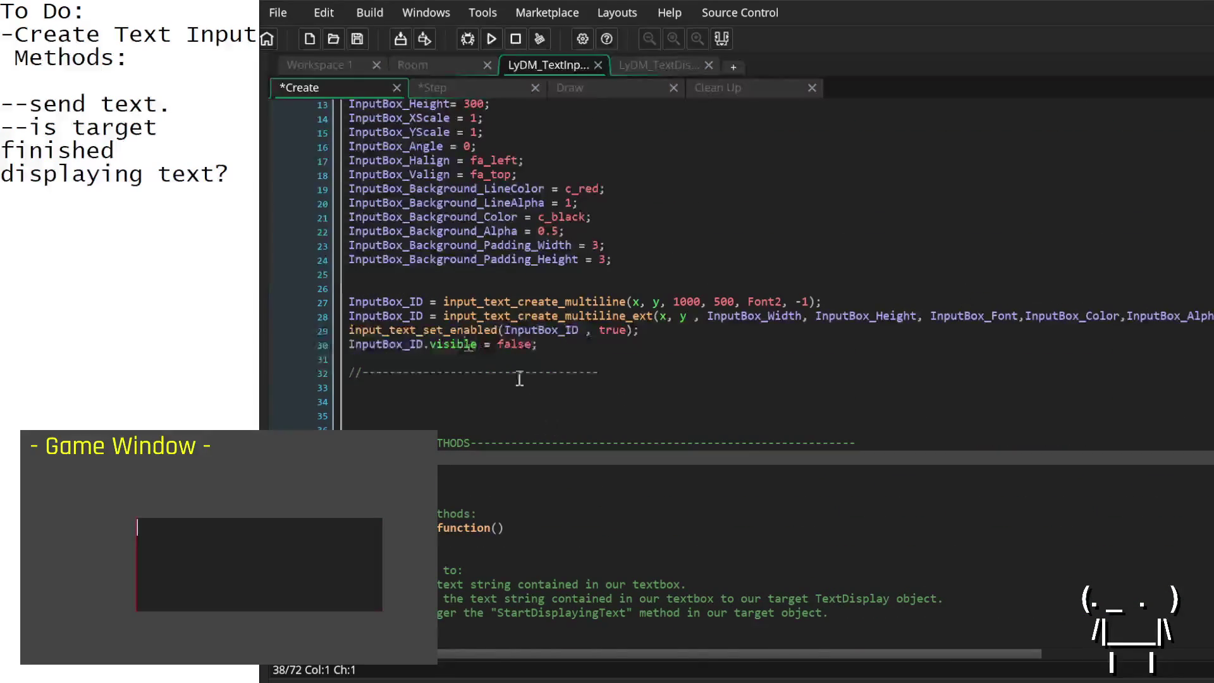
Step: Add a new line to the to-do notes and check the TextInputTarget_ID assignment
{"action": "scroll", "coordinate": [573, 481], "scroll_direction": "up", "scroll_amount": 4}
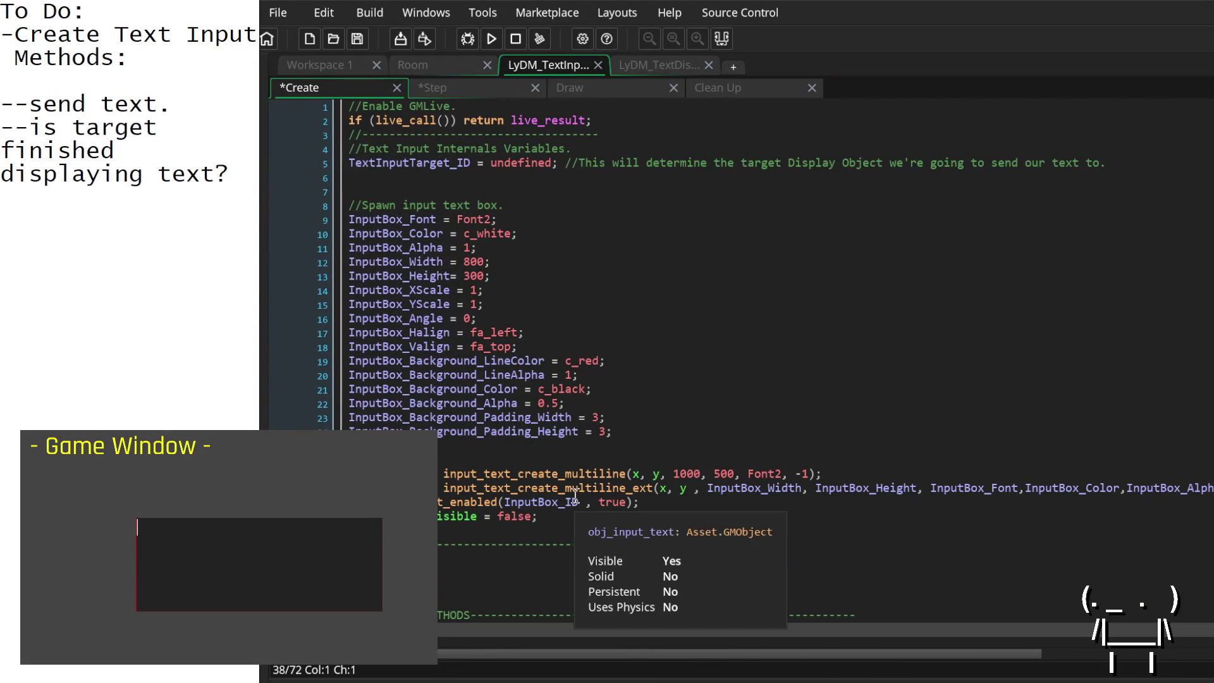
{"action": "scroll", "coordinate": [574, 496], "scroll_direction": "down", "scroll_amount": 2}
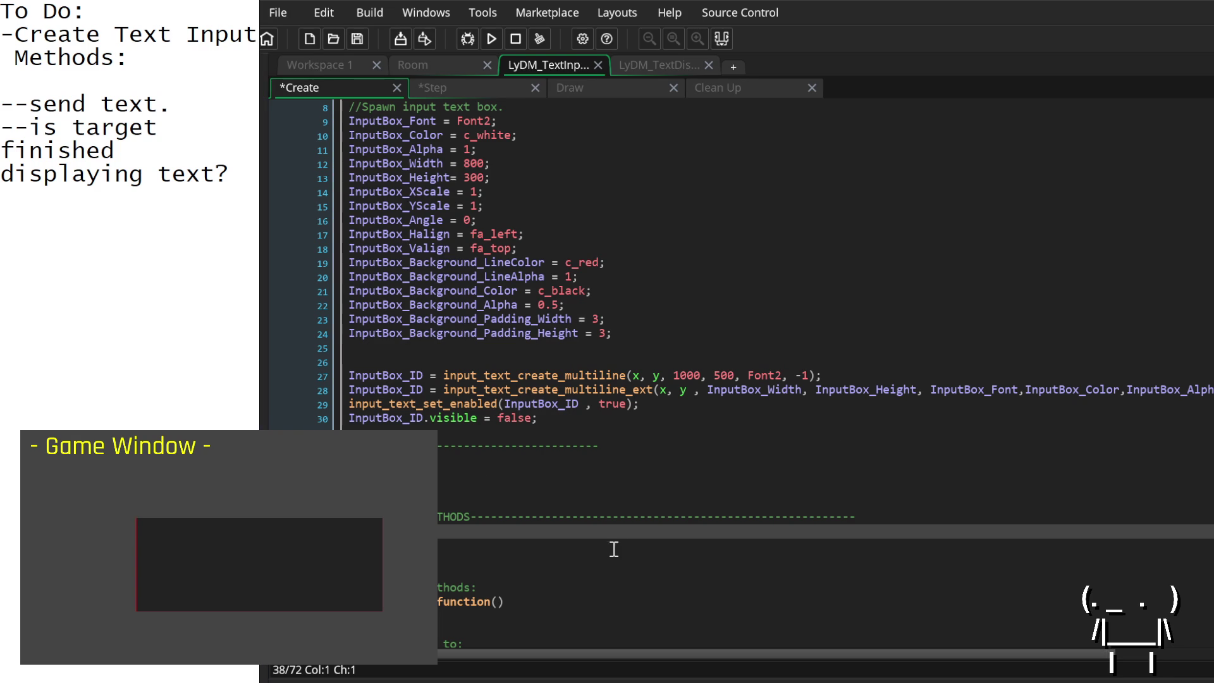
{"action": "scroll", "coordinate": [605, 555], "scroll_direction": "down", "scroll_amount": 2}
{"action": "scroll", "coordinate": [463, 431], "scroll_direction": "up", "scroll_amount": 4}
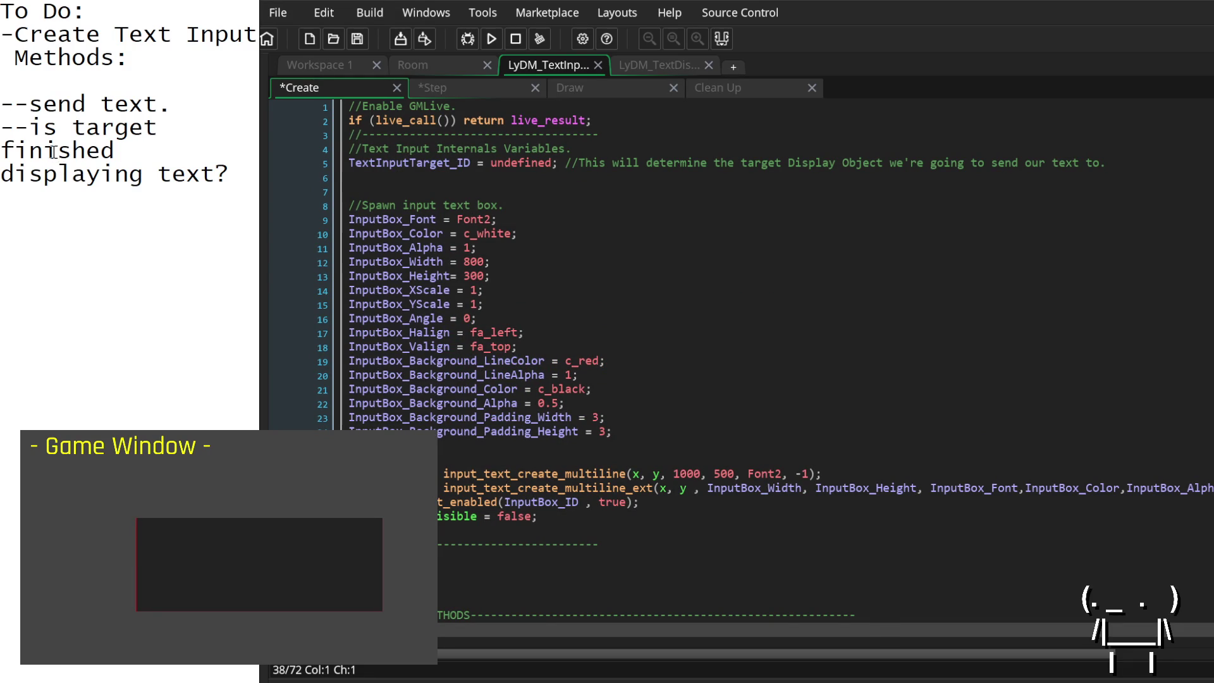
{"action": "key", "text": "Return"}
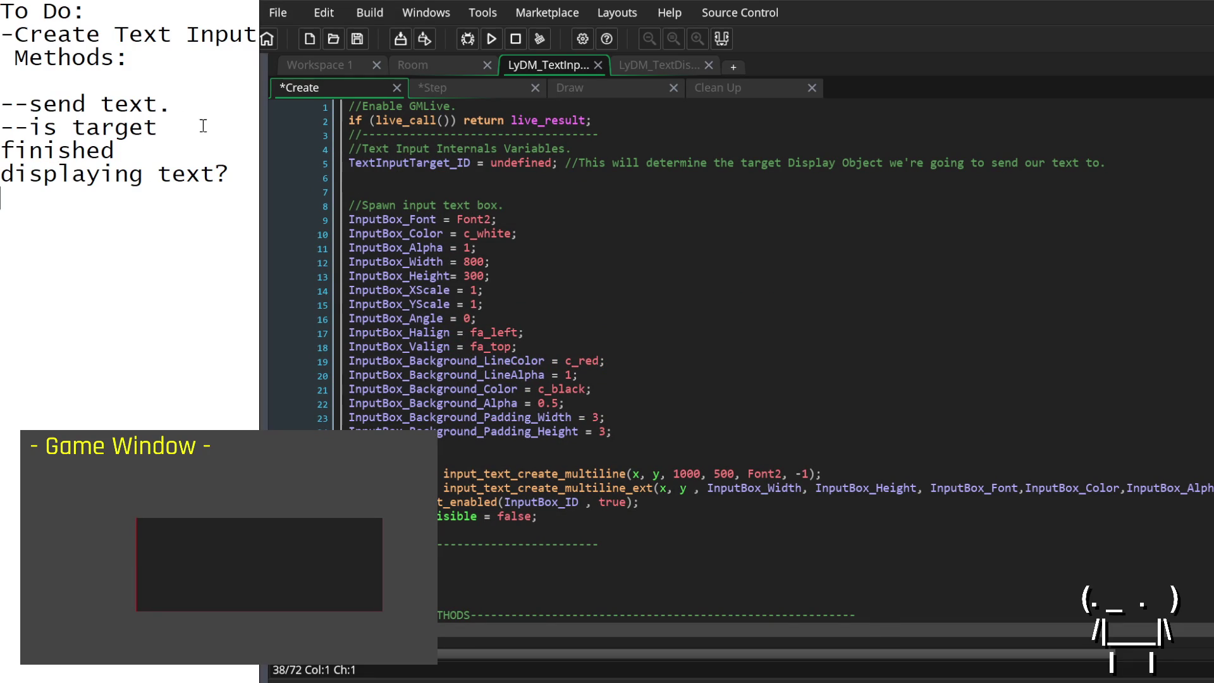
{"action": "scroll", "coordinate": [734, 380], "scroll_direction": "down", "scroll_amount": 7}
{"action": "scroll", "coordinate": [733, 379], "scroll_direction": "down", "scroll_amount": 4}
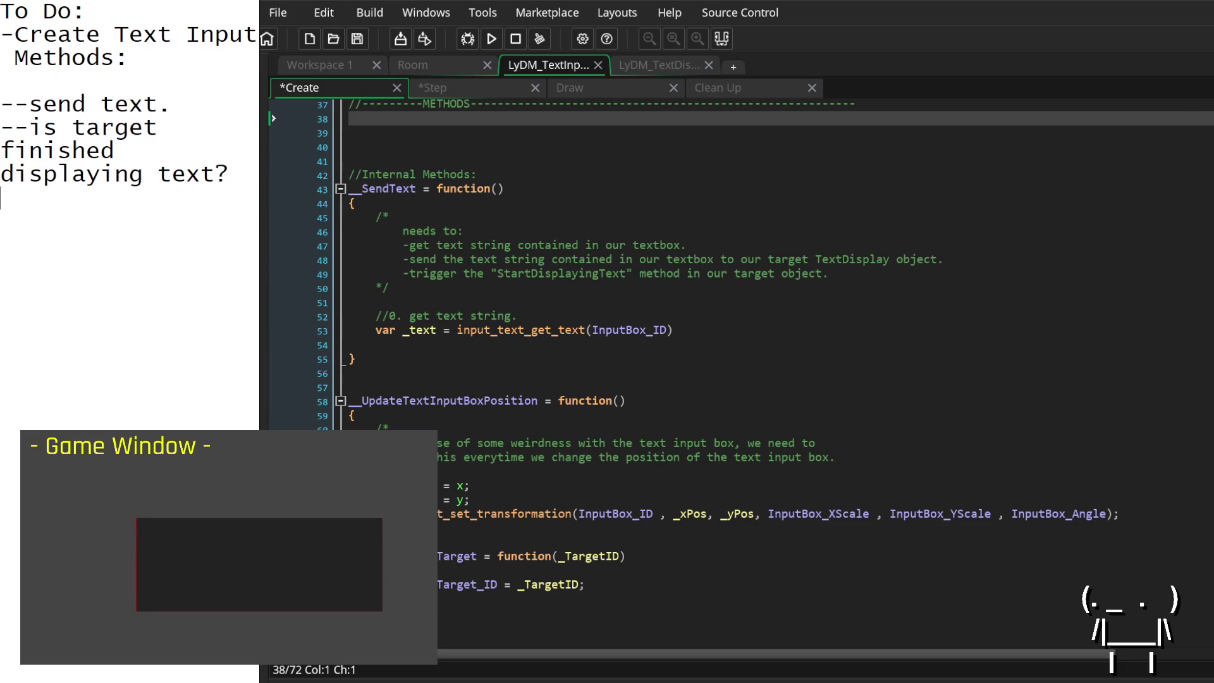
{"action": "left_click", "coordinate": [499, 594]}
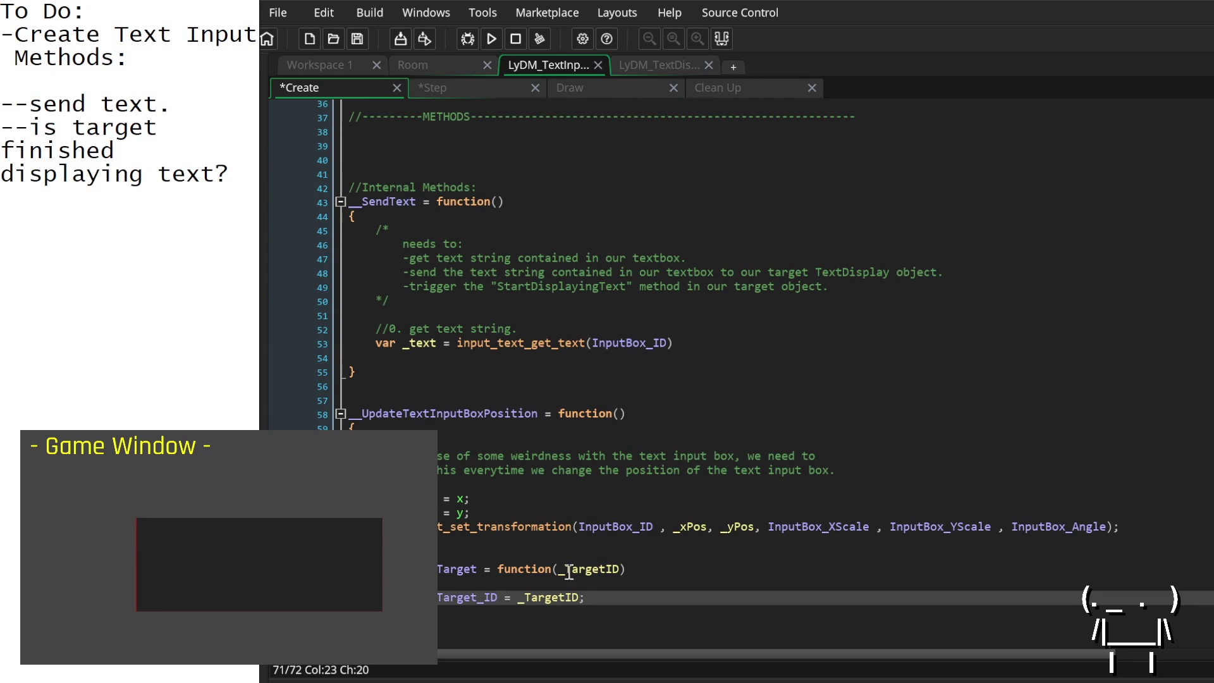
Step: Close the LyDM.gml script and open LyDM_TextDisplay's Create event code
{"action": "scroll", "coordinate": [594, 604], "scroll_direction": "up", "scroll_amount": 12}
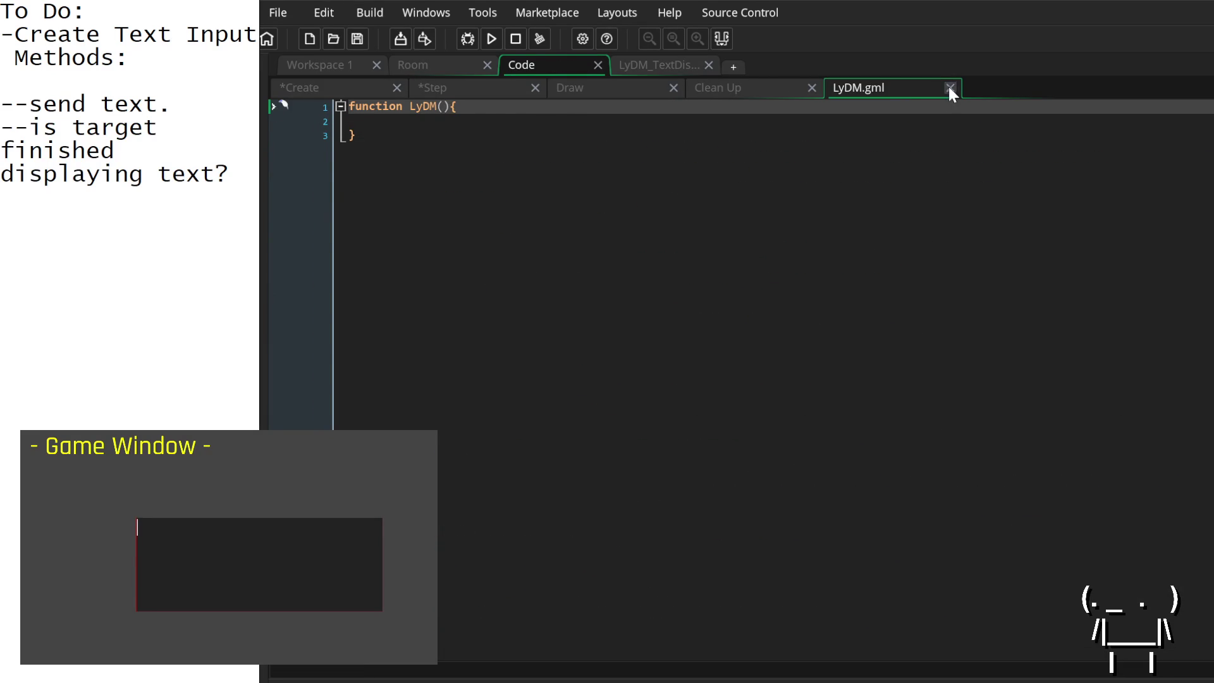
{"action": "left_click", "coordinate": [950, 89]}
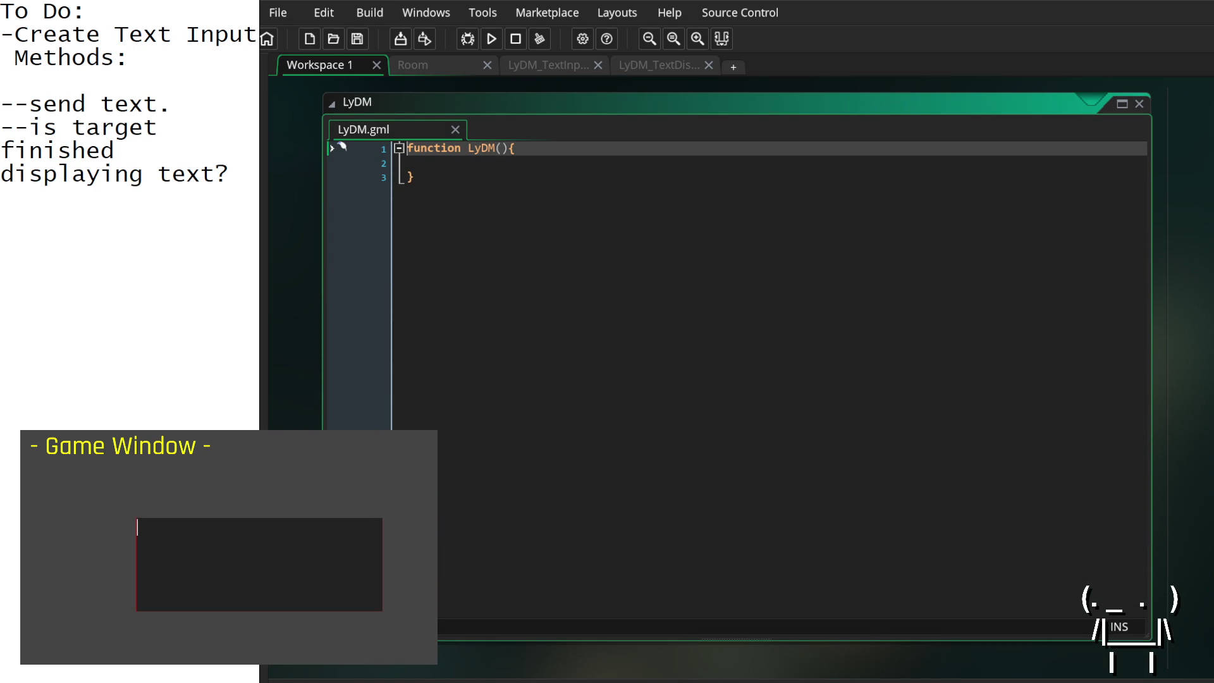
{"action": "left_click", "coordinate": [137, 526]}
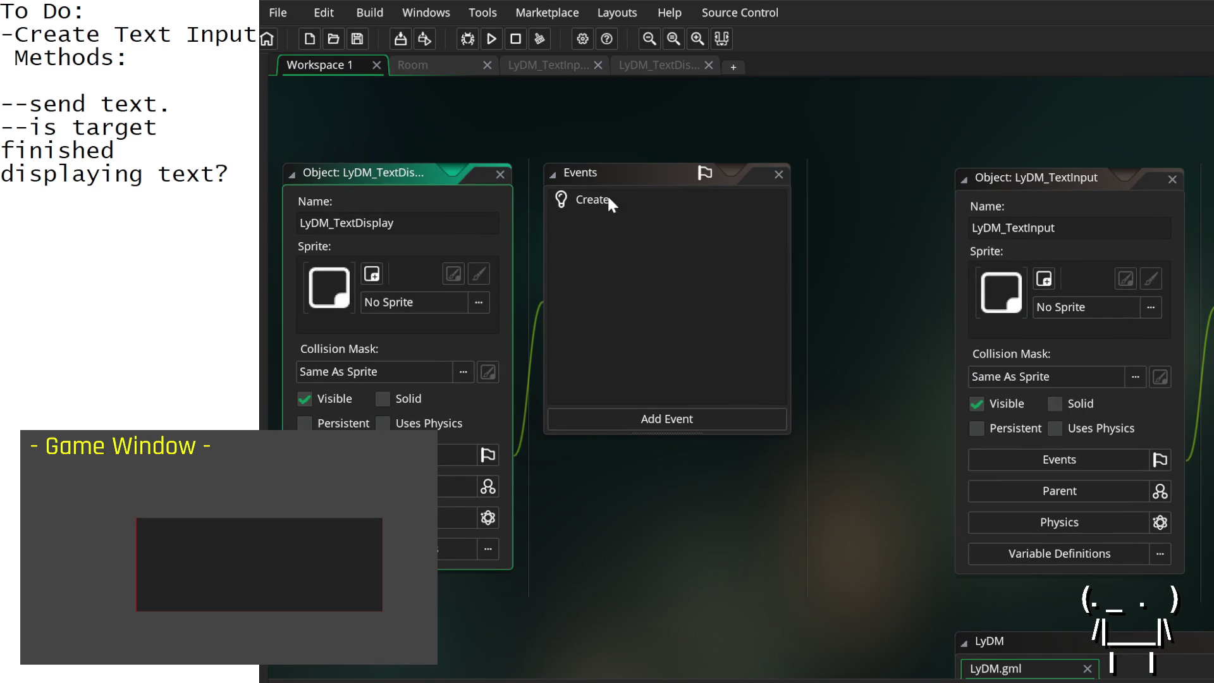
{"action": "double_click", "coordinate": [609, 198]}
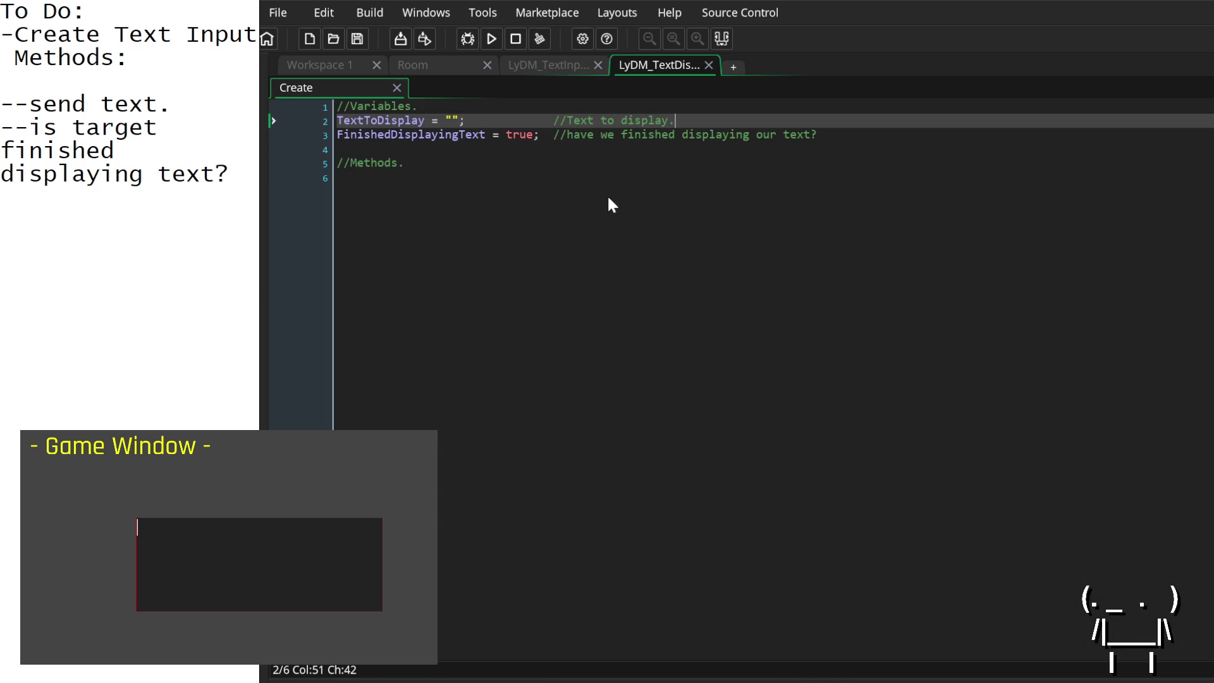
Step: Under //Methods., declare __SetUsAsInputTarget = function() with an open, indented body
{"action": "left_click", "coordinate": [467, 167]}
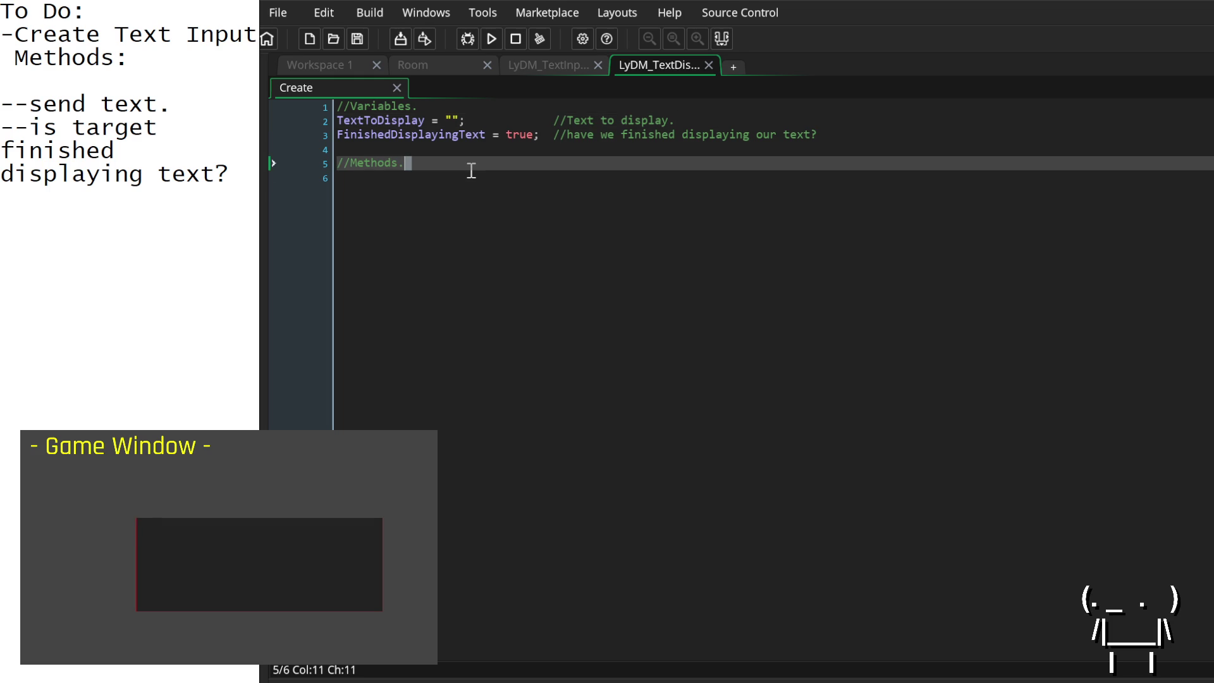
{"action": "left_click", "coordinate": [514, 182]}
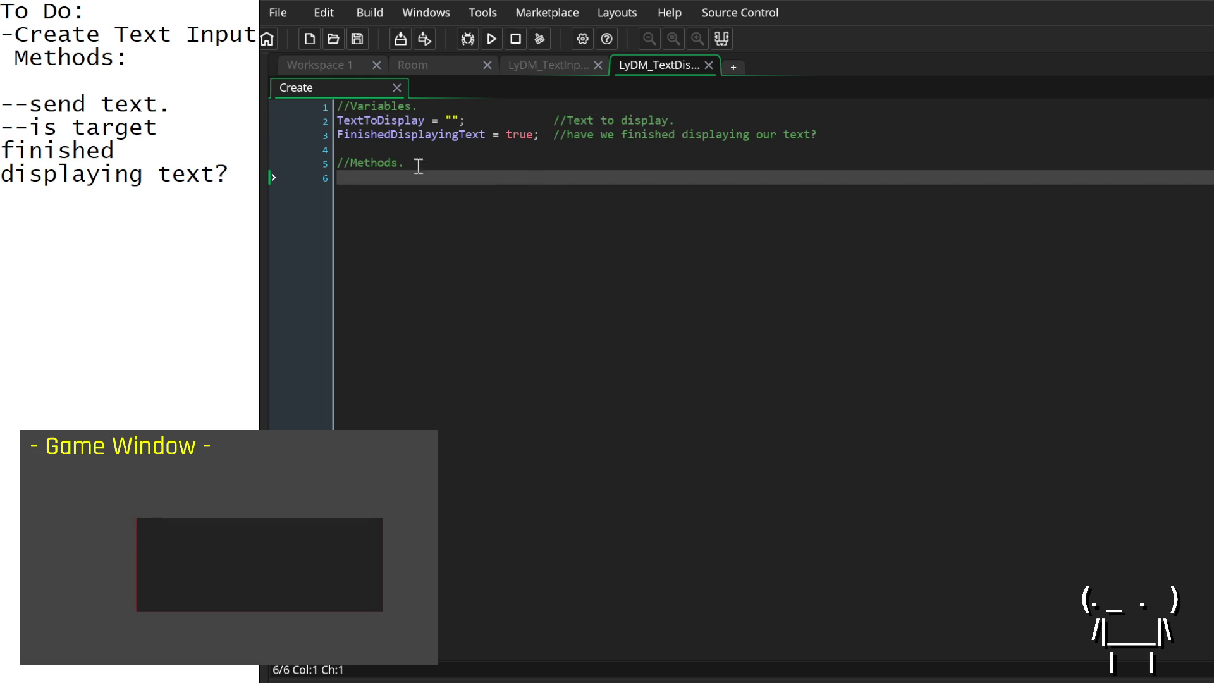
{"action": "mouse_move", "coordinate": [402, 126]}
{"action": "type", "text": "__Set"}
{"action": "type", "text": "UsAs"}
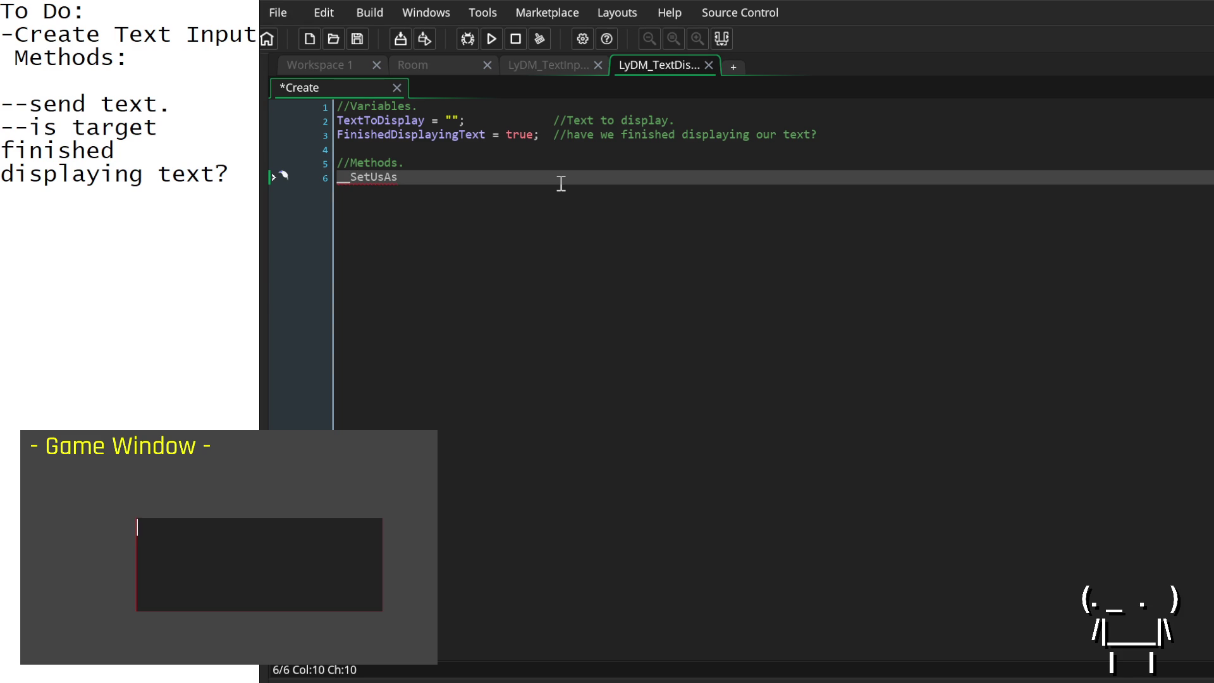
{"action": "type", "text": "InputTarget = "}
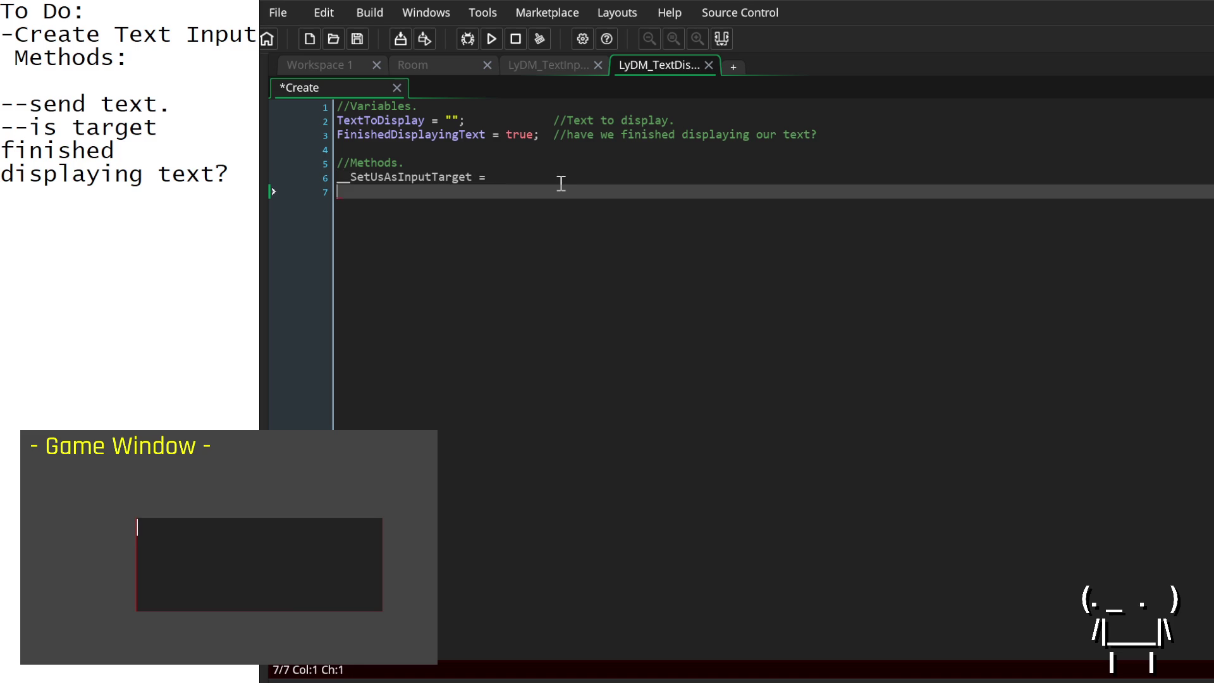
{"action": "type", "text": "function()"}
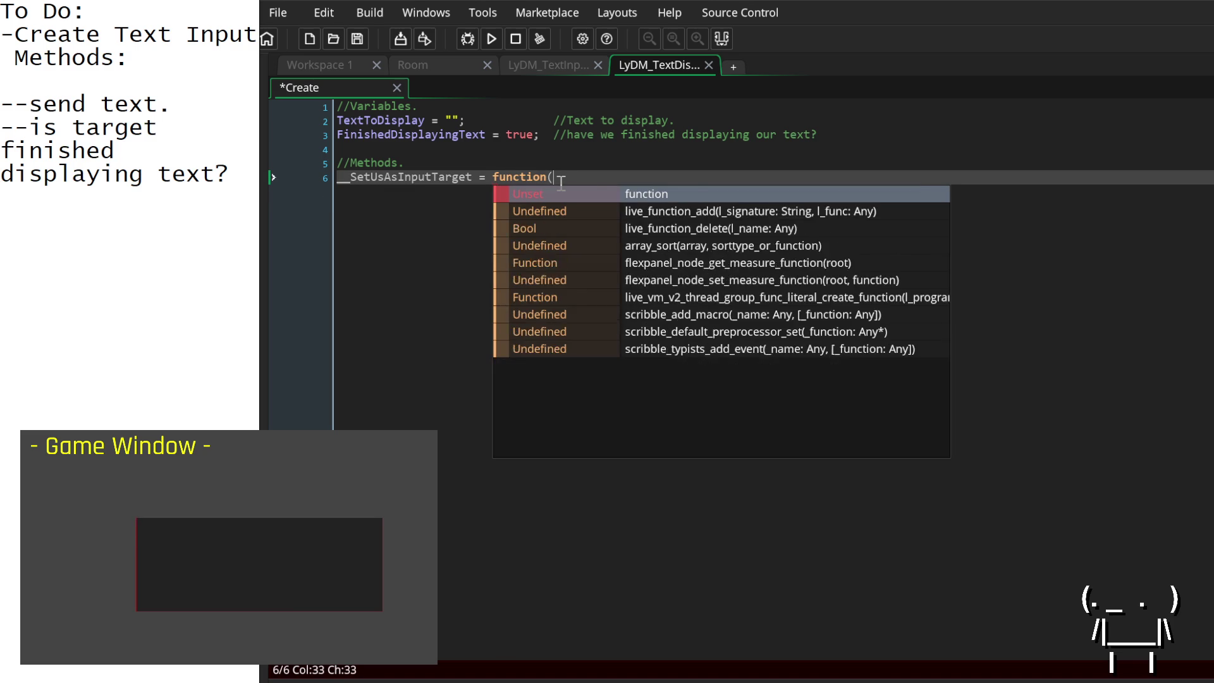
{"action": "key", "text": "Return"}
{"action": "type", "text": "{}"}
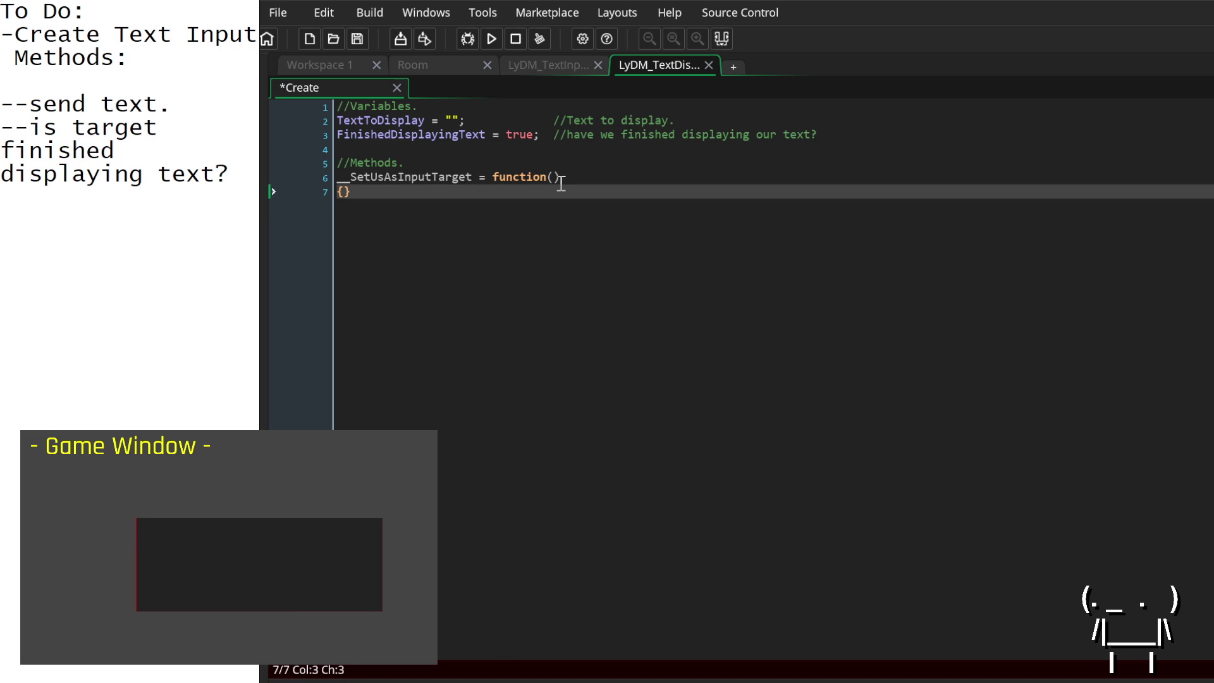
{"action": "key", "text": "Left"}
{"action": "key", "text": "Return"}
{"action": "key", "text": "Return"}
{"action": "key", "text": "Up"}
{"action": "key", "text": "Tab"}
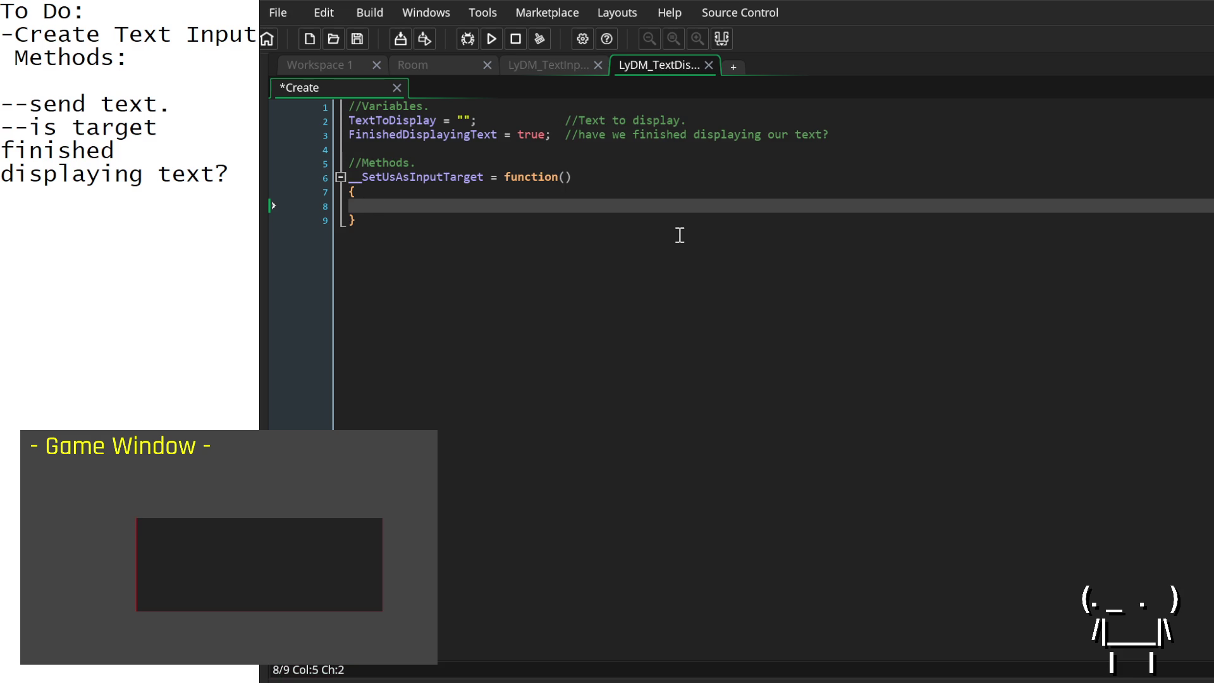
Step: Fill the body with LyDM_TextInput = id; and go back to the LyDM_TextInput code
{"action": "type", "text": "LyDM_"}
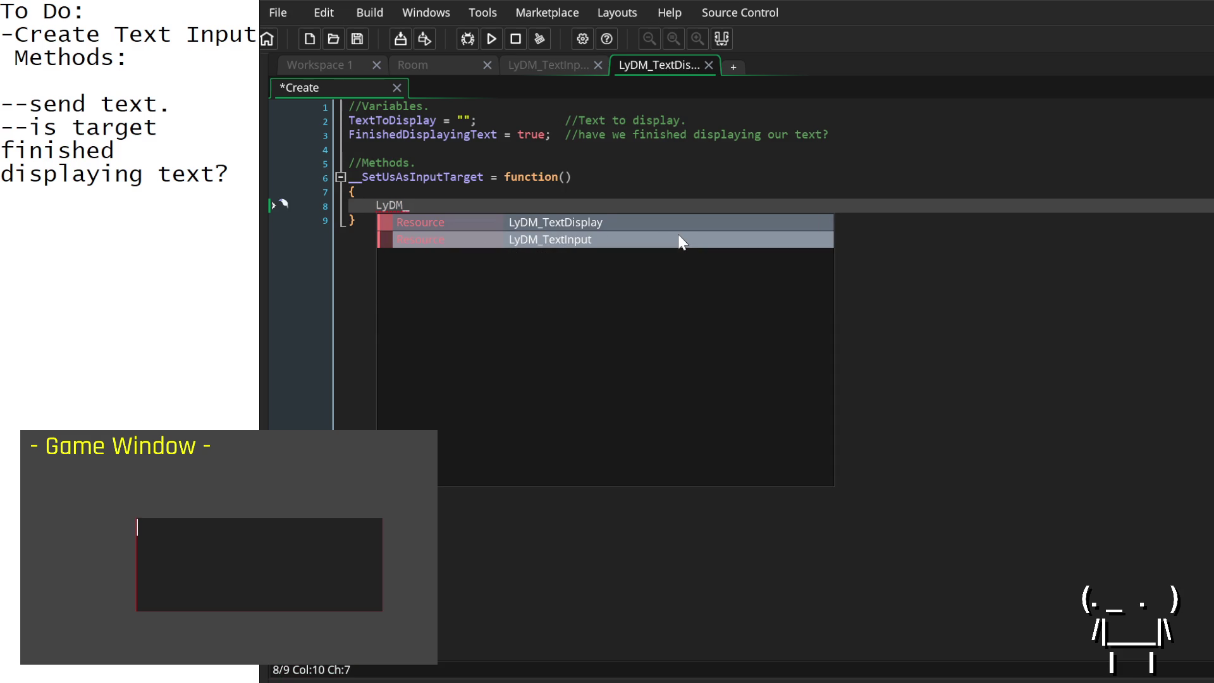
{"action": "type", "text": "Tex"}
{"action": "left_click", "coordinate": [679, 239]}
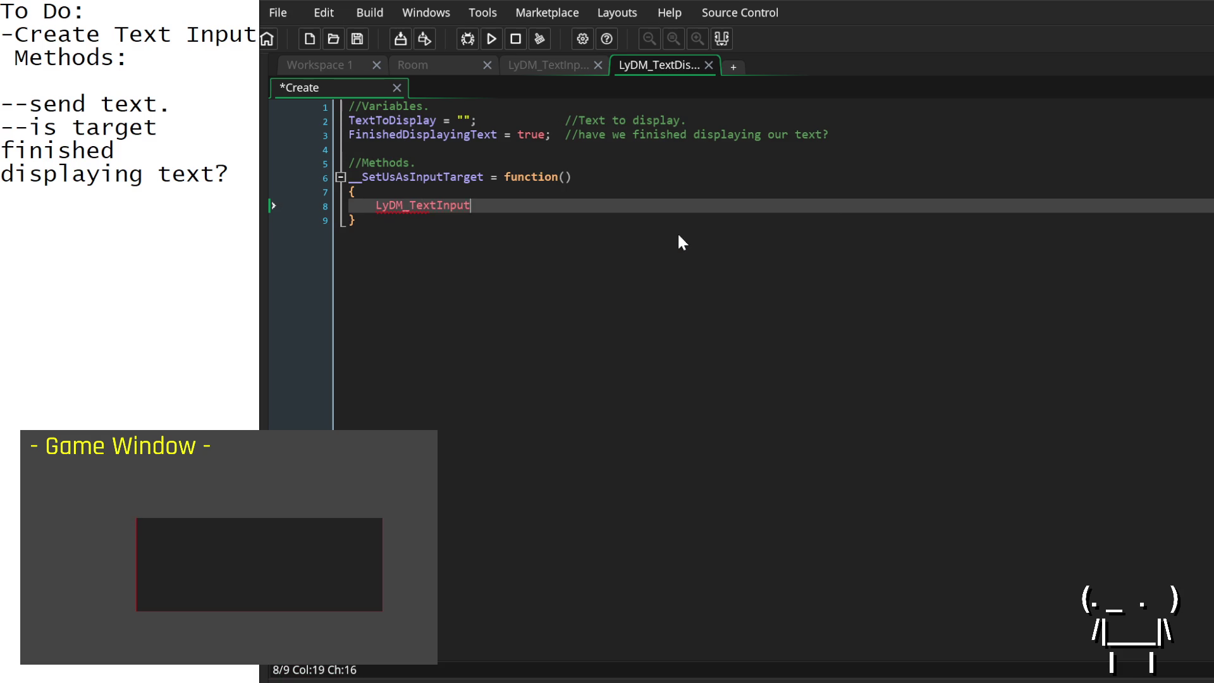
{"action": "type", "text": " = id;"}
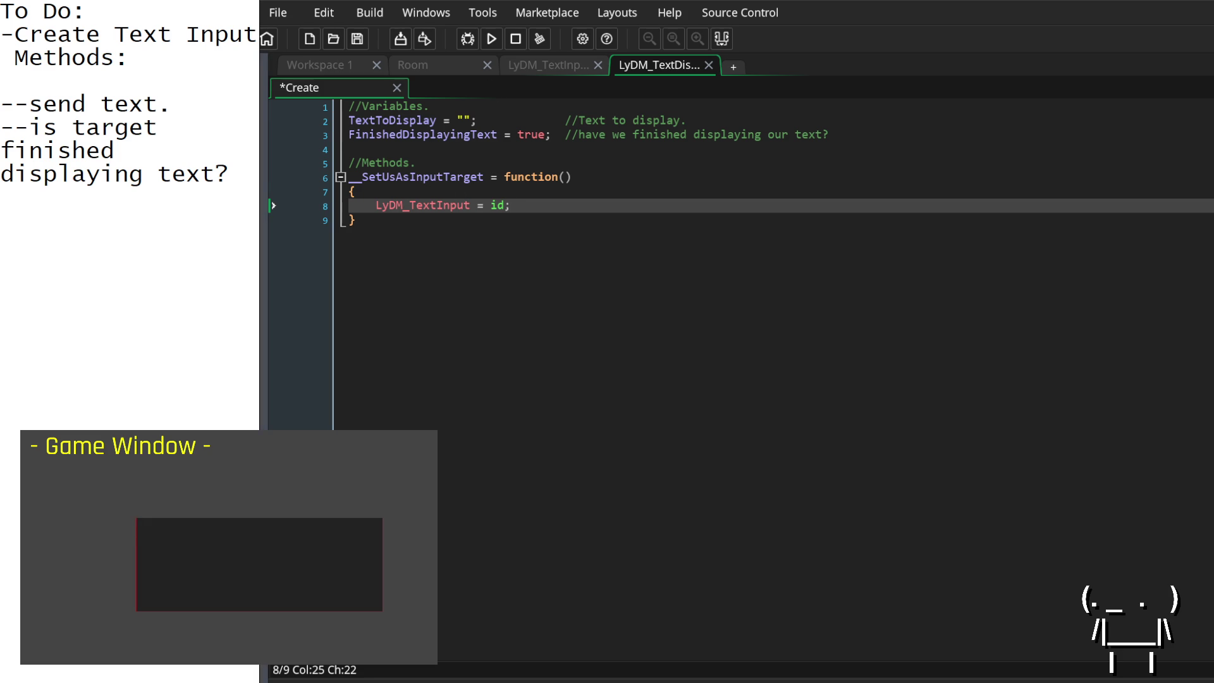
{"action": "left_click", "coordinate": [605, 274]}
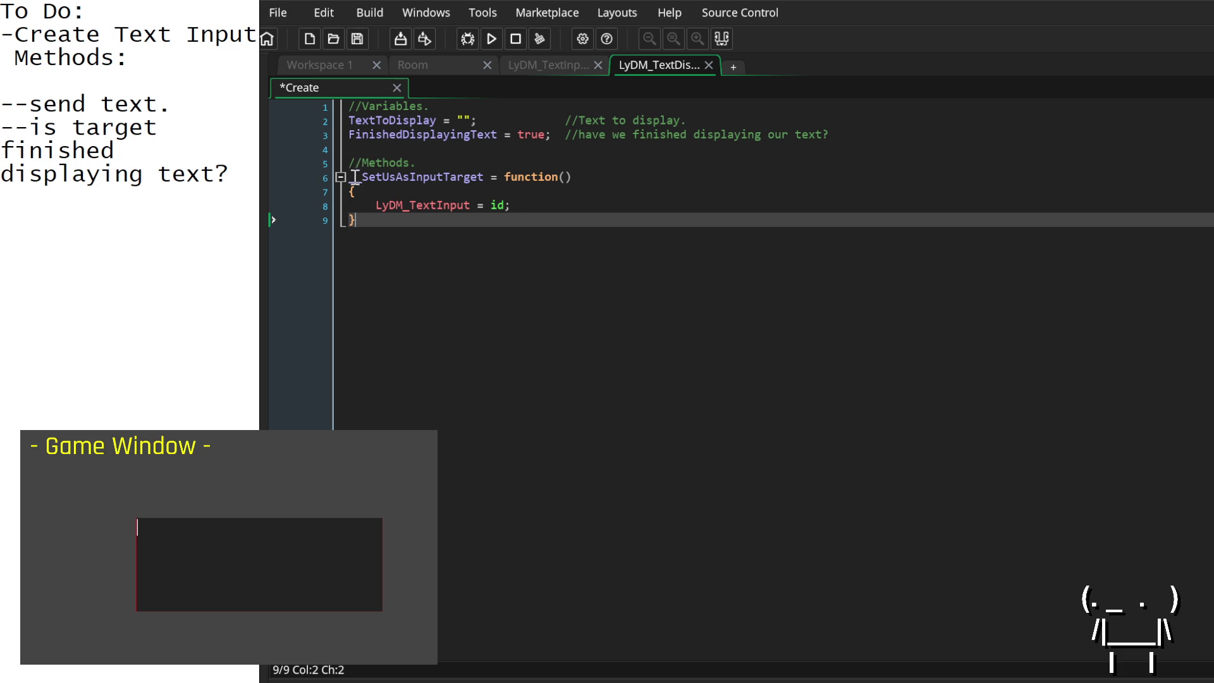
{"action": "left_click", "coordinate": [534, 66]}
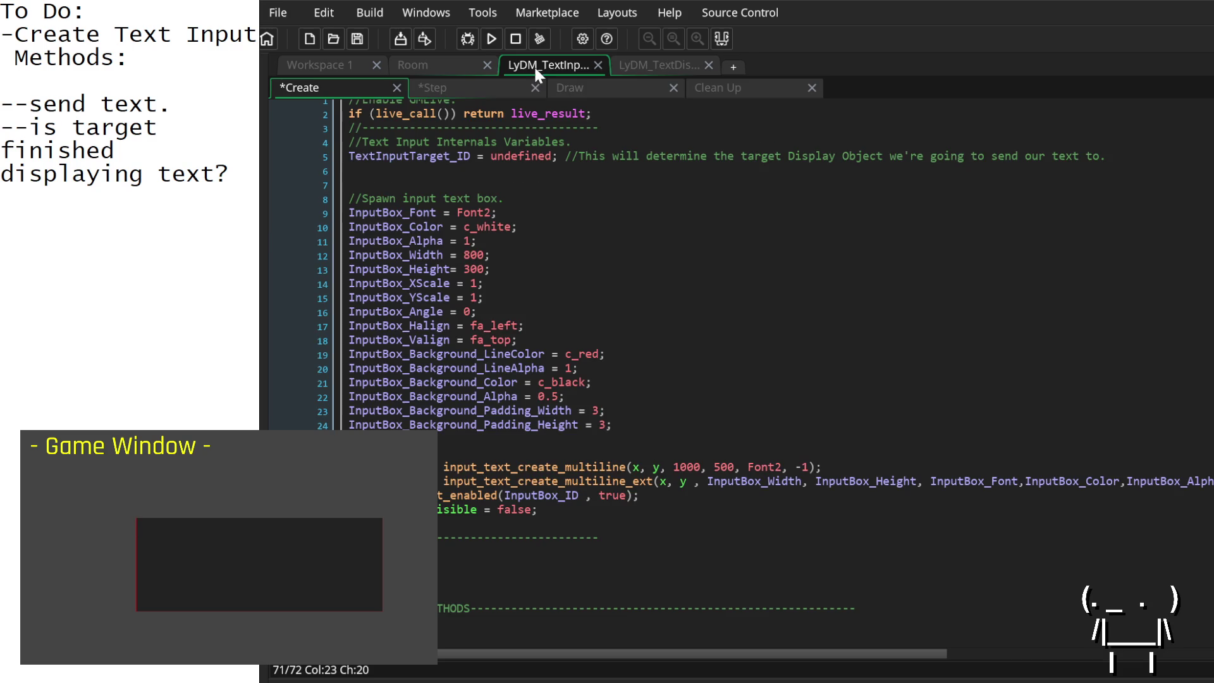
{"action": "scroll", "coordinate": [537, 542], "scroll_direction": "down", "scroll_amount": 10}
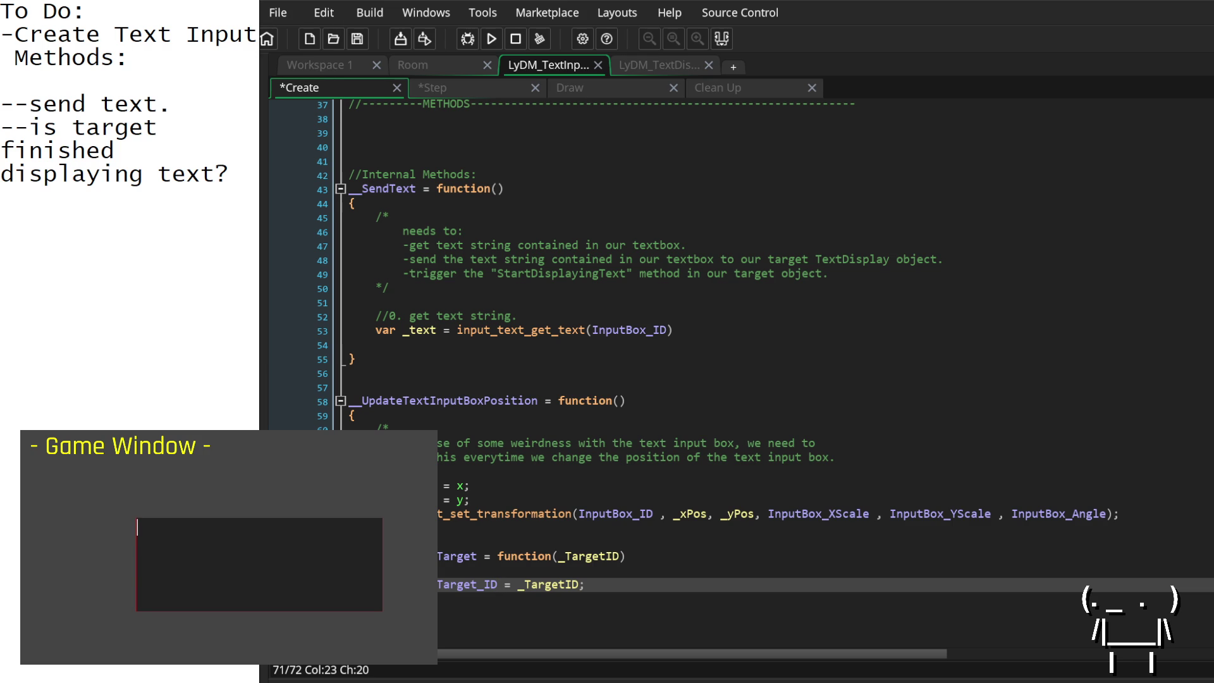
Step: Check the SendText call in the Step event code, then go back to the Create code
{"action": "left_click", "coordinate": [600, 584]}
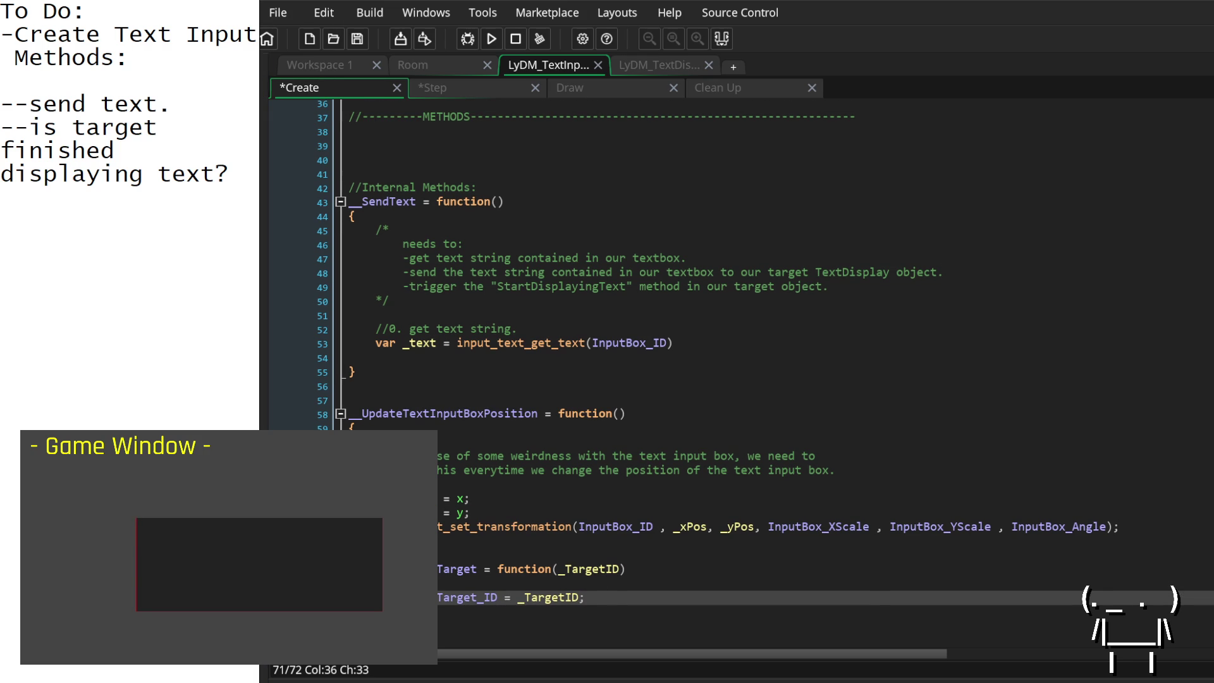
{"action": "scroll", "coordinate": [765, 351], "scroll_direction": "down", "scroll_amount": 1}
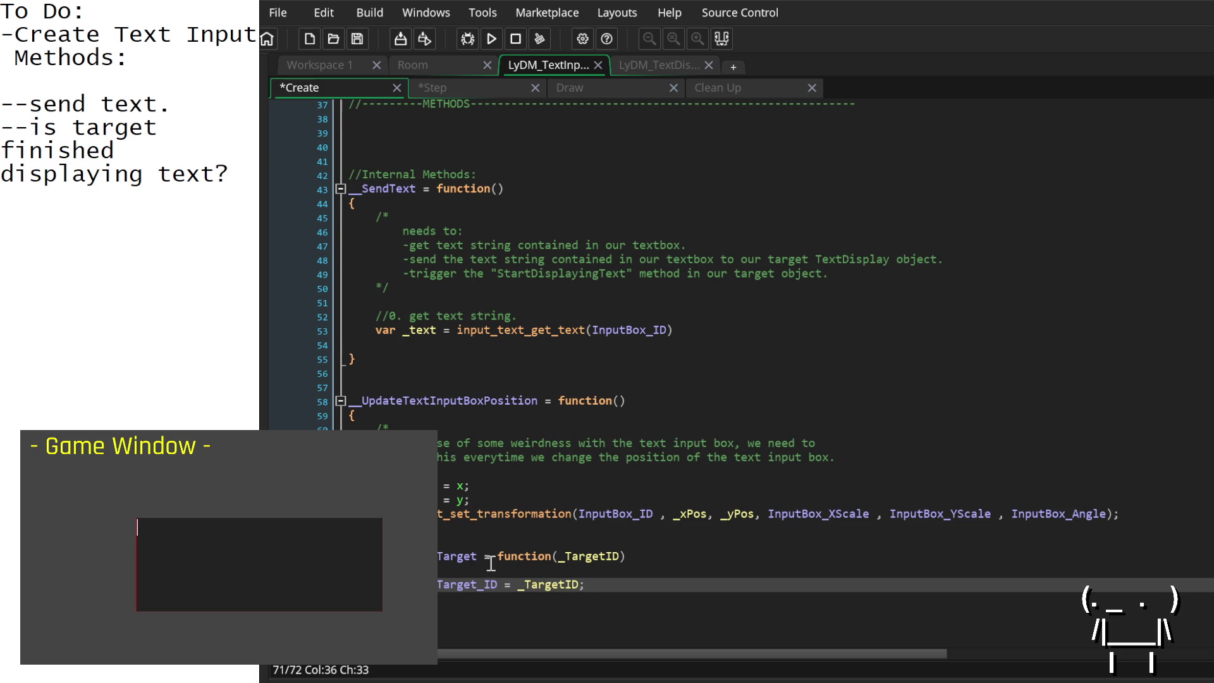
{"action": "scroll", "coordinate": [577, 585], "scroll_direction": "up", "scroll_amount": 3}
{"action": "scroll", "coordinate": [578, 590], "scroll_direction": "up", "scroll_amount": 4}
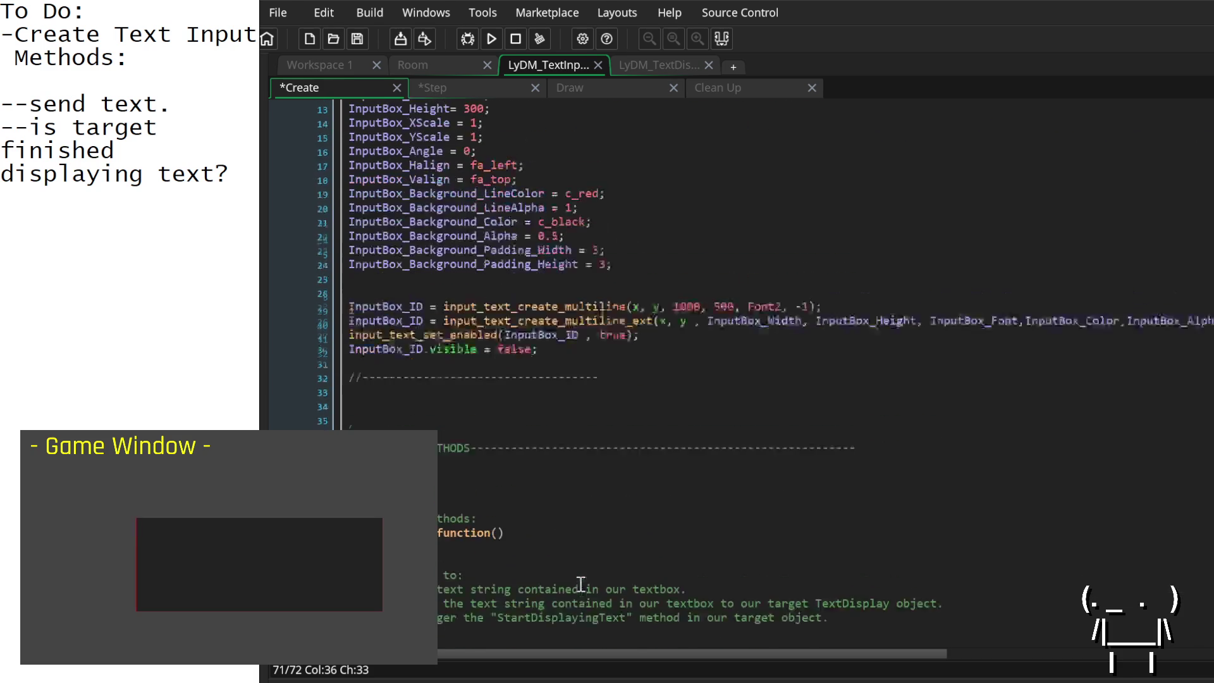
{"action": "left_click", "coordinate": [468, 86]}
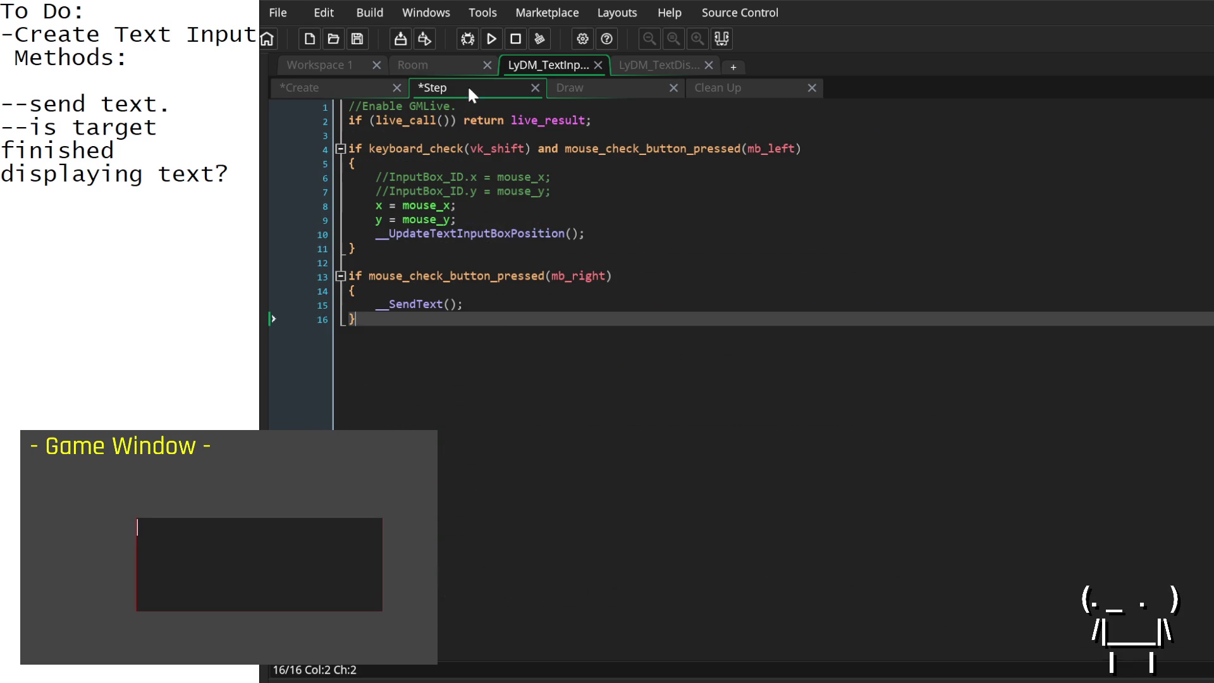
{"action": "left_click", "coordinate": [481, 304]}
{"action": "left_click", "coordinate": [359, 82]}
{"action": "scroll", "coordinate": [632, 437], "scroll_direction": "down", "scroll_amount": 5}
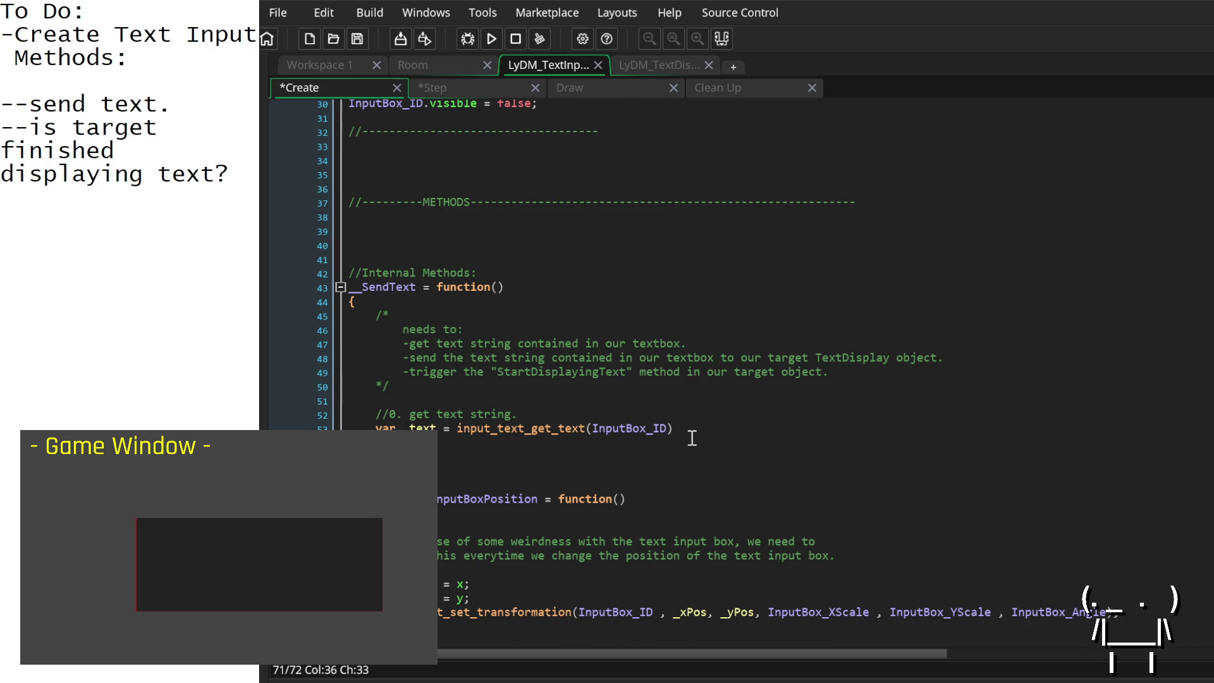
Step: Add '//send text string to target TextDisplay object.' below the text retrieval line, then return to the workspace
{"action": "left_click", "coordinate": [692, 438]}
{"action": "key", "text": "Return"}
{"action": "key", "text": "Return"}
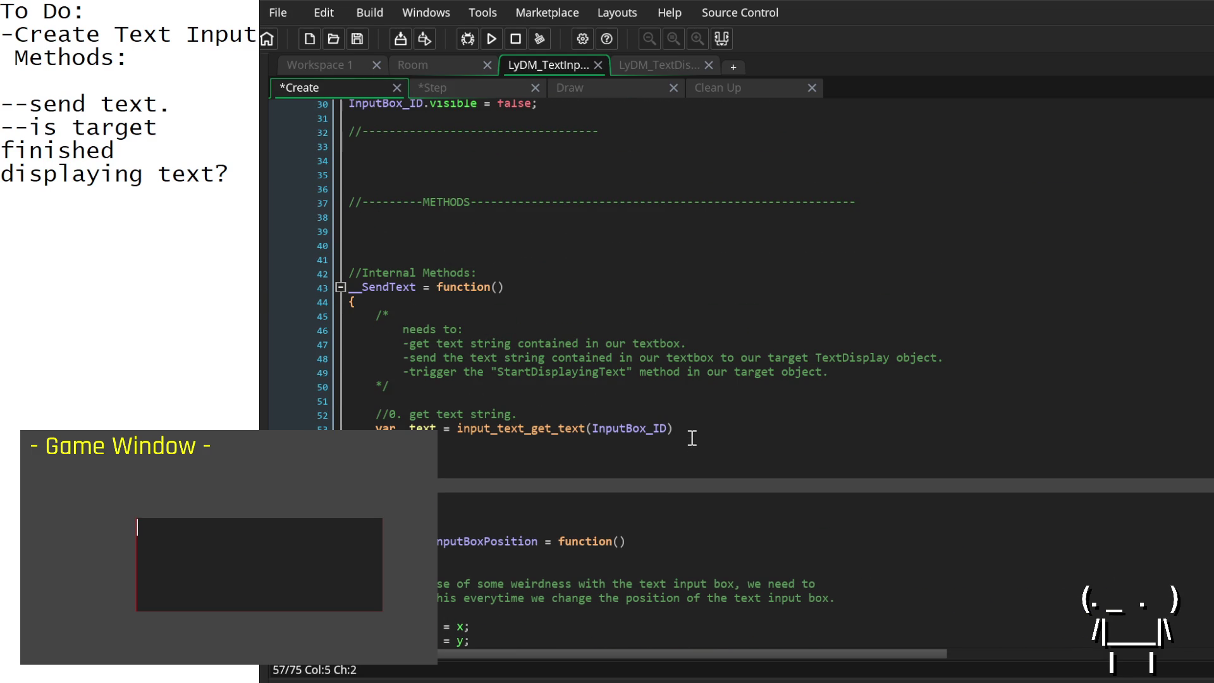
{"action": "type", "text": "//send te"}
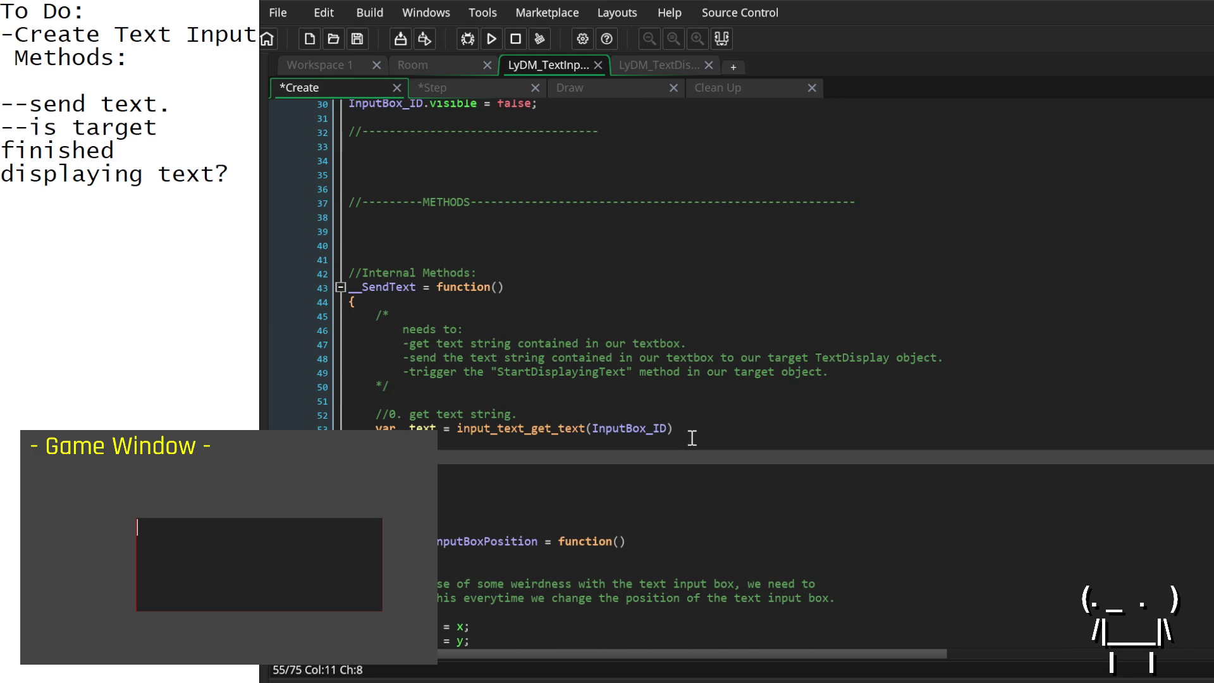
{"action": "type", "text": "xt string "}
{"action": "type", "text": "to target "}
{"action": "type", "text": "TextDisplay object."}
{"action": "key", "text": "Return"}
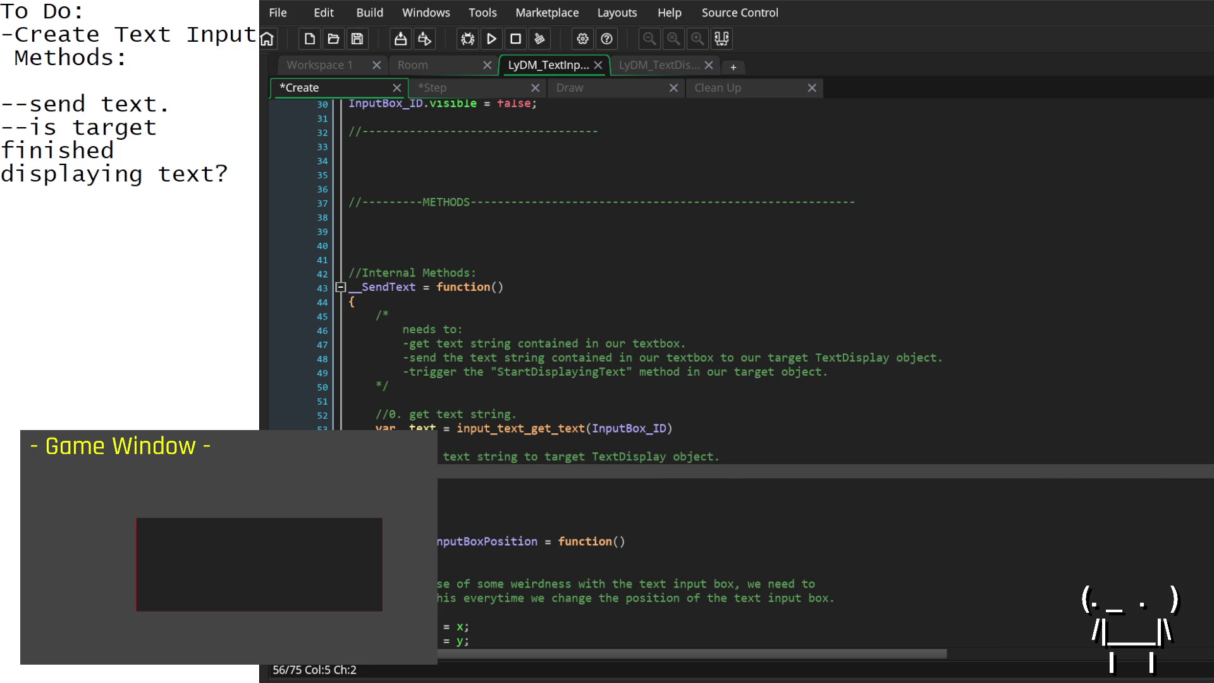
{"action": "key", "text": "ctrl+Tab"}
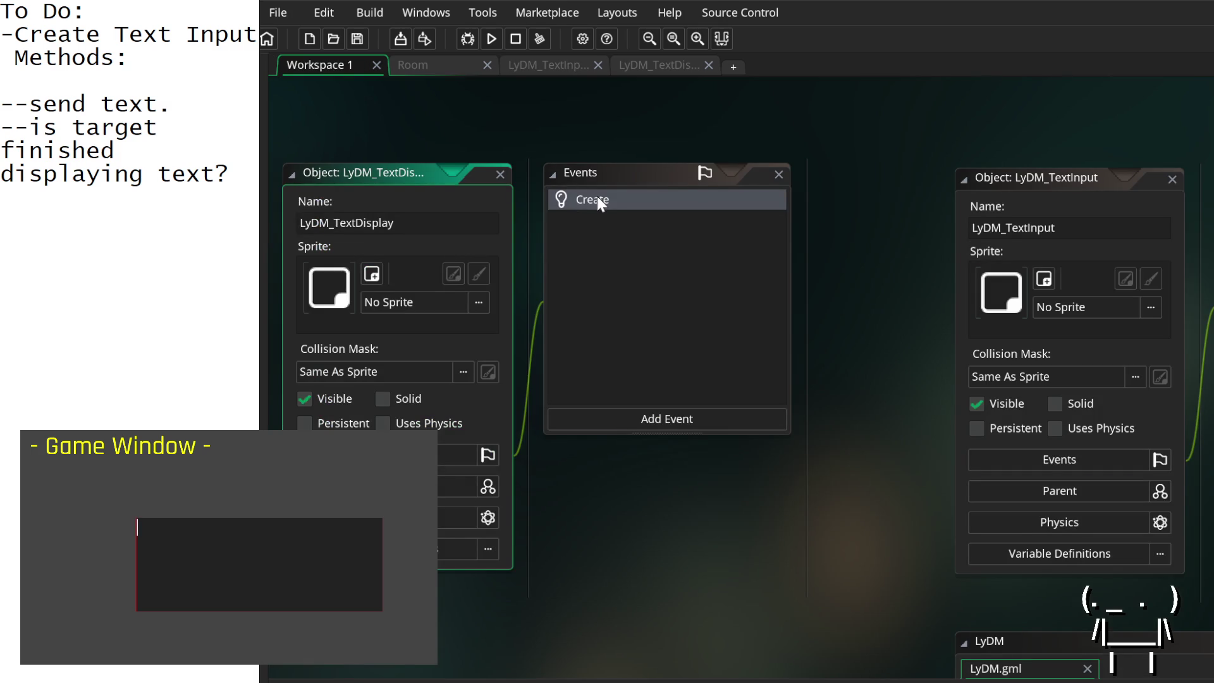
Step: In TextDisplay's Create code, rename the heading to 'Internal Methods' and add an '//External Methods' heading above
{"action": "double_click", "coordinate": [598, 200]}
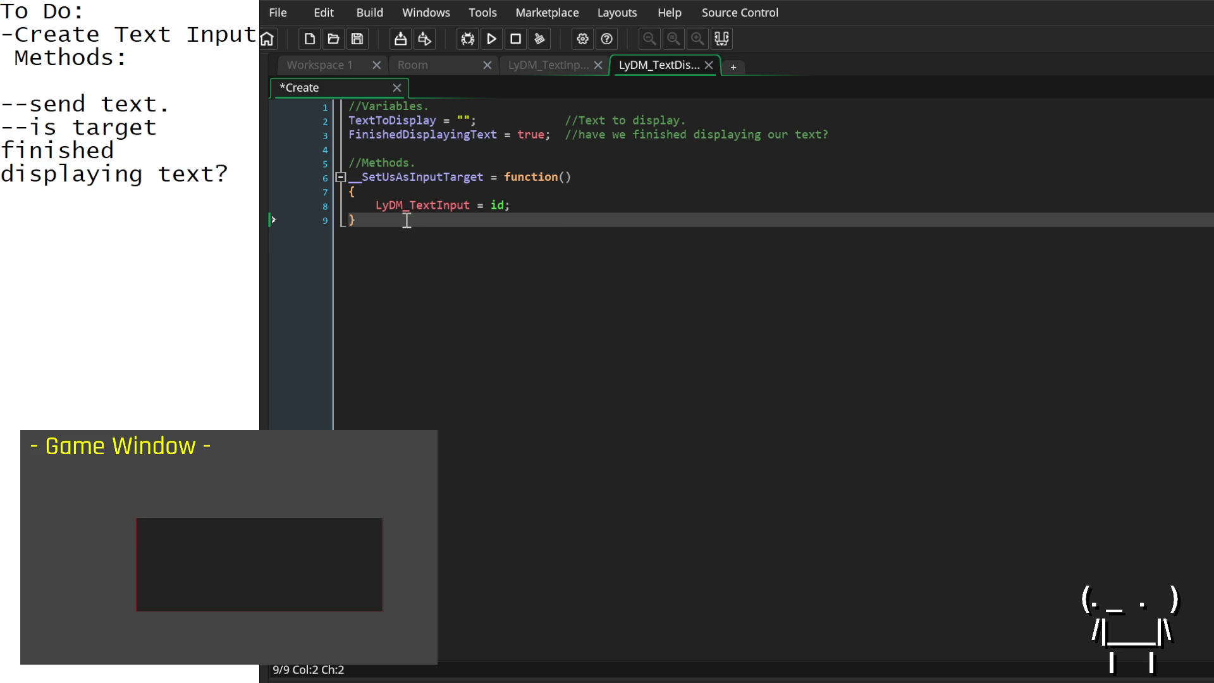
{"action": "left_click", "coordinate": [362, 163]}
{"action": "type", "text": "Internal"}
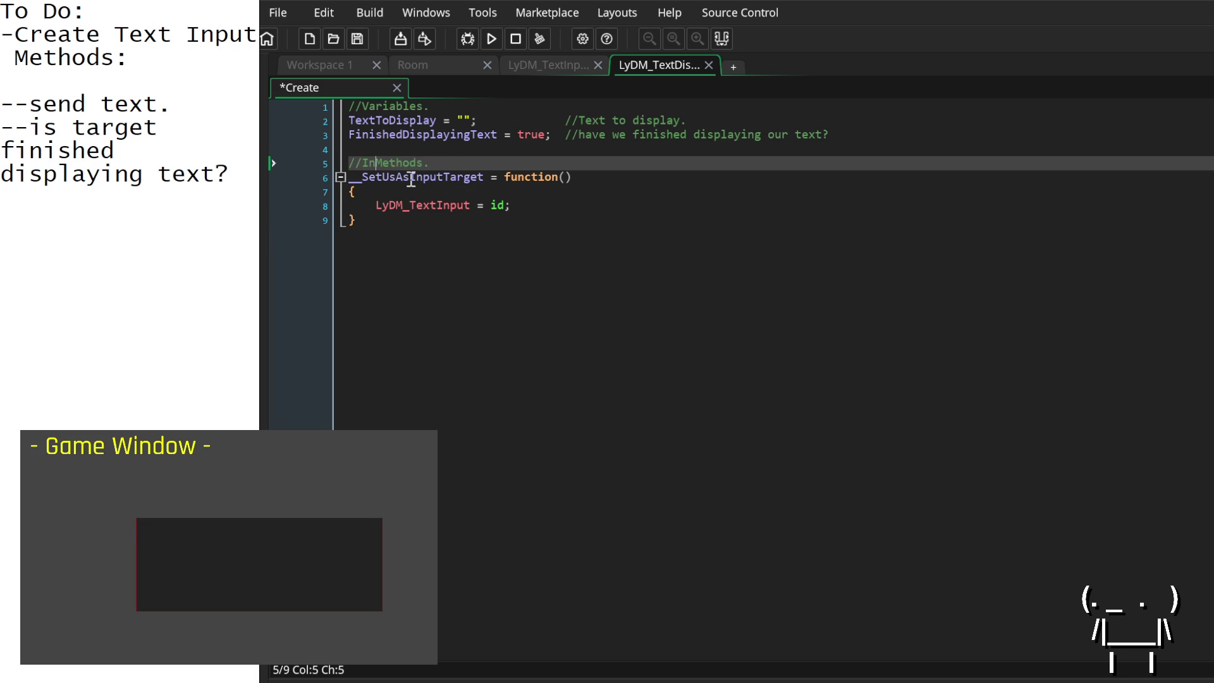
{"action": "key", "text": "Right"}
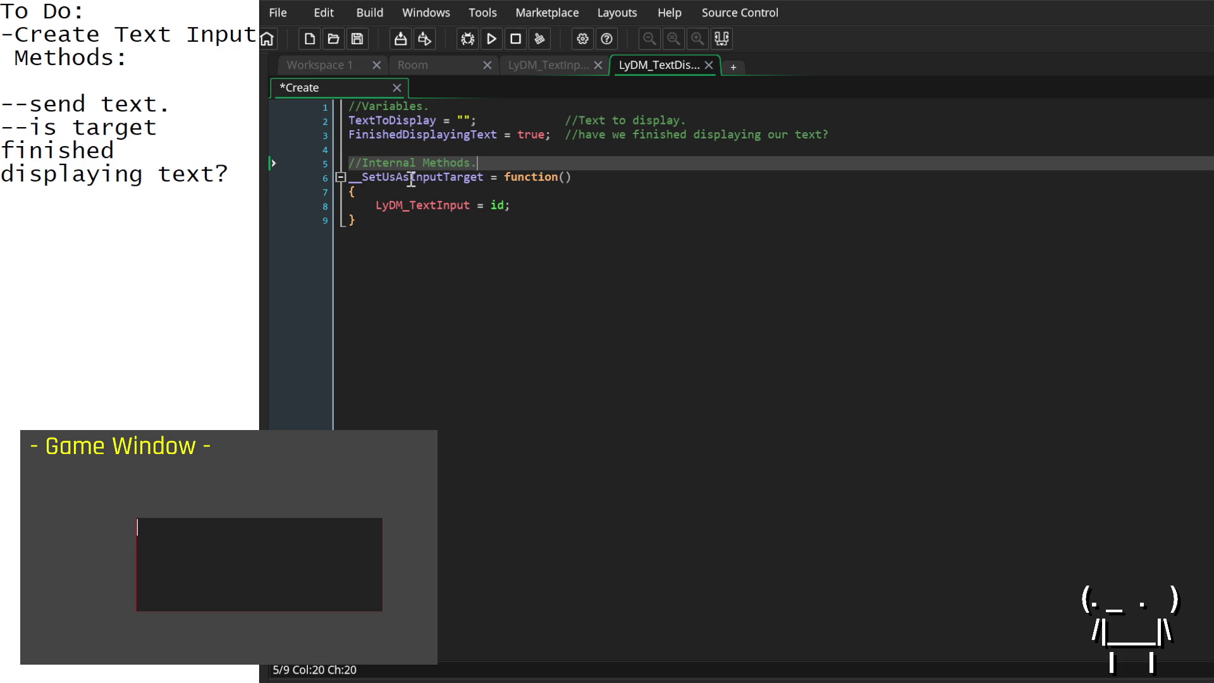
{"action": "key", "text": "Up"}
{"action": "key", "text": "Return"}
{"action": "key", "text": "Return"}
{"action": "key", "text": "Return"}
{"action": "key", "text": "Up"}
{"action": "key", "text": "Up"}
{"action": "key", "text": "Up"}
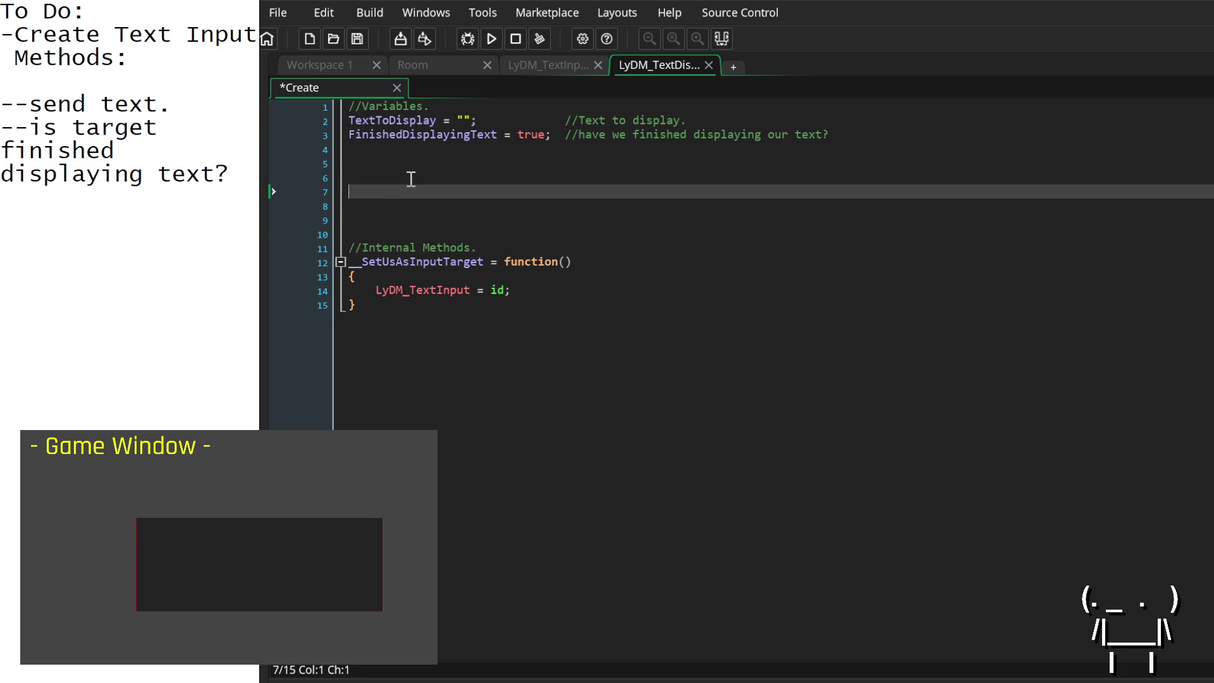
{"action": "type", "text": "//Ext"}
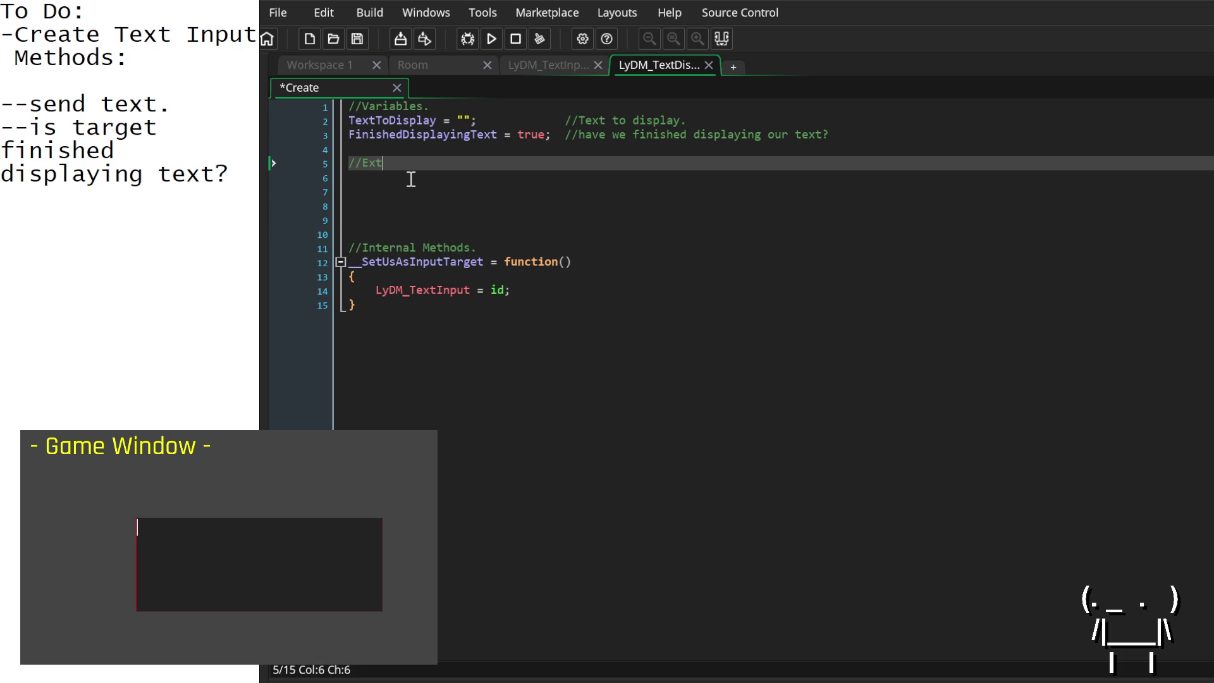
{"action": "type", "text": "ernal Methods"}
{"action": "key", "text": "Return"}
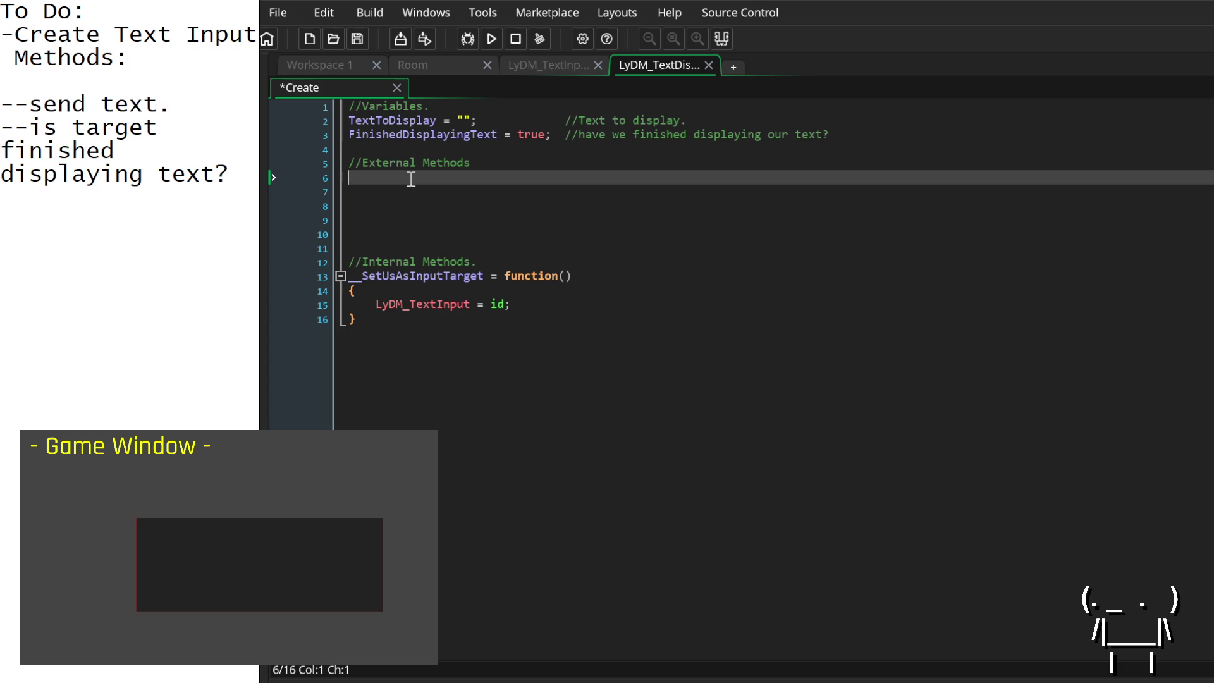
Step: Start a 'ReceiveText =' declaration under the External Methods heading
{"action": "type", "text": "Recie"}
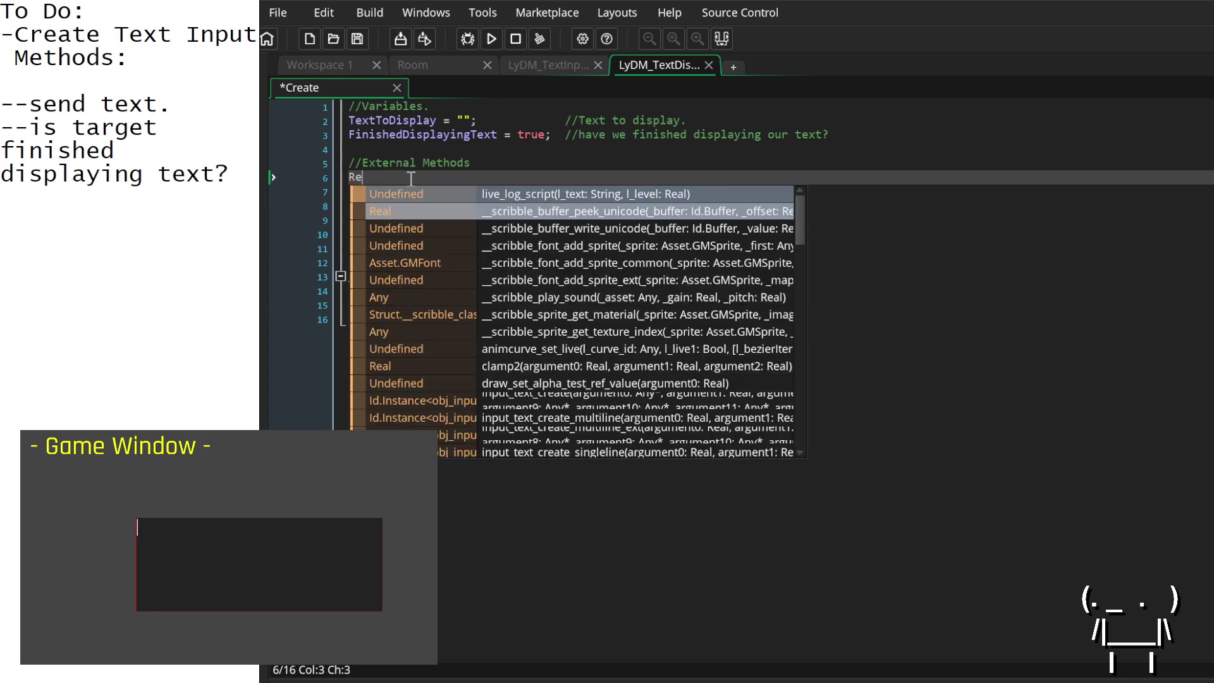
{"action": "key", "text": "BackSpace"}
{"action": "key", "text": "BackSpace"}
{"action": "type", "text": "eive"}
{"action": "key", "text": "Left"}
{"action": "key", "text": "Left"}
{"action": "key", "text": "Left"}
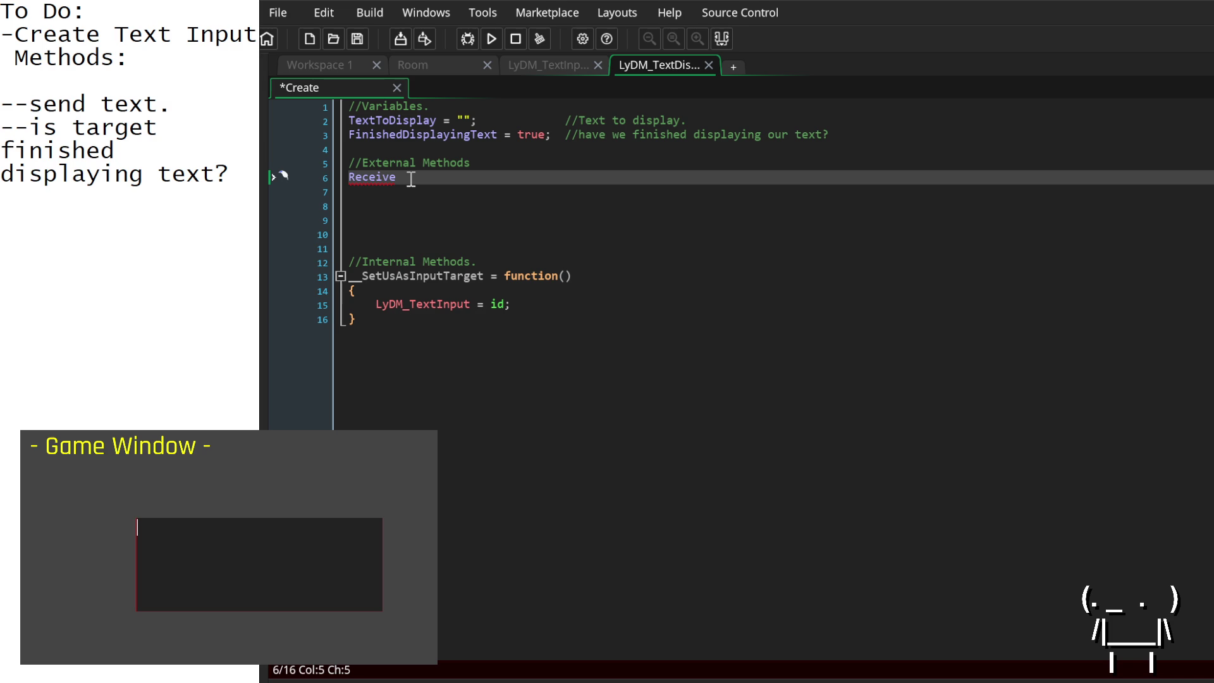
{"action": "left_click", "coordinate": [411, 180]}
{"action": "mouse_move", "coordinate": [379, 180]}
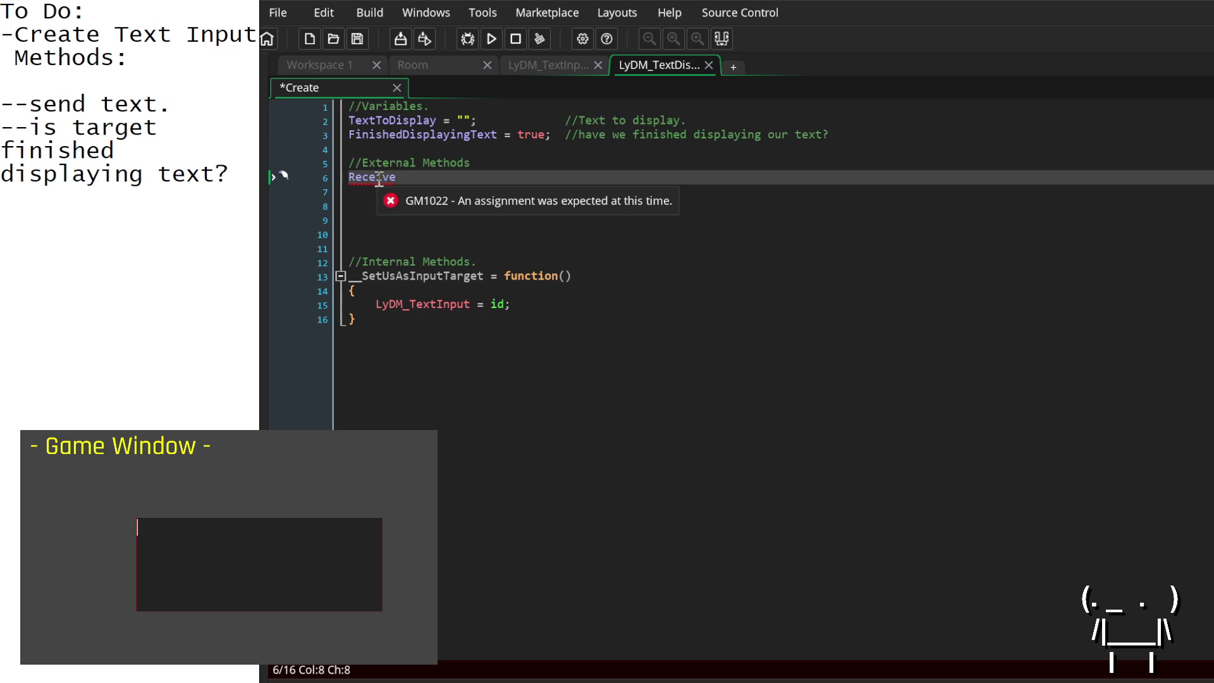
{"action": "type", "text": "Text ="}
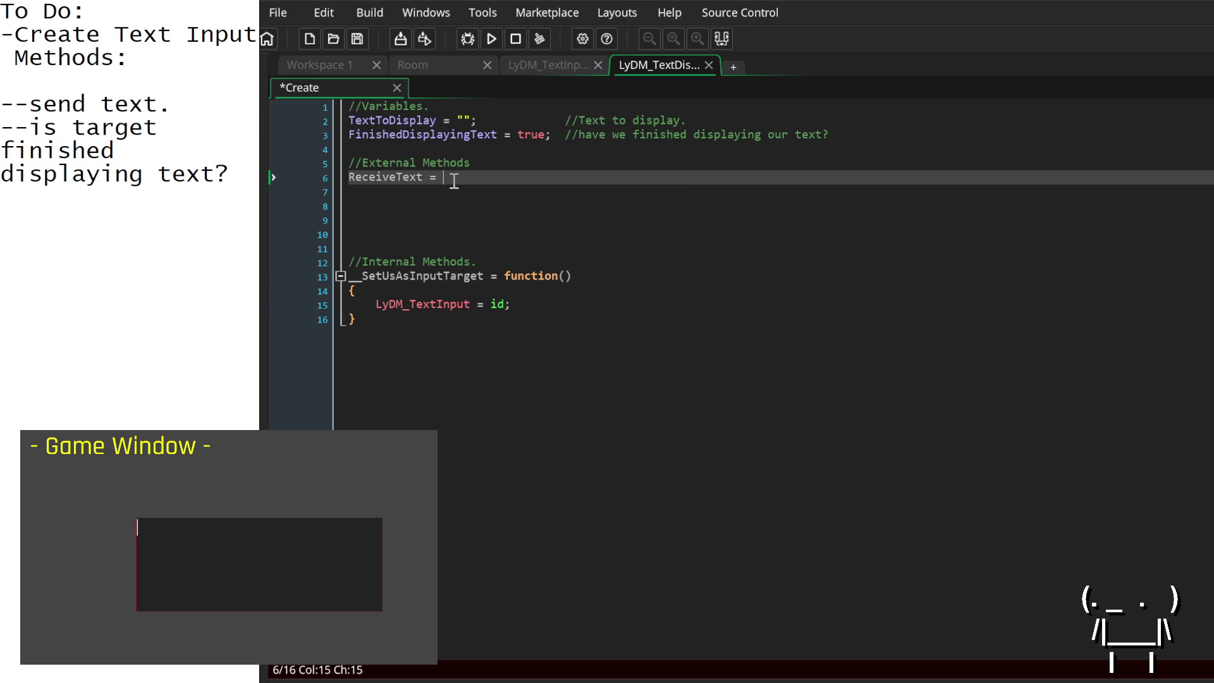
{"action": "key", "text": "Down"}
{"action": "key", "text": "Down"}
{"action": "key", "text": "Down"}
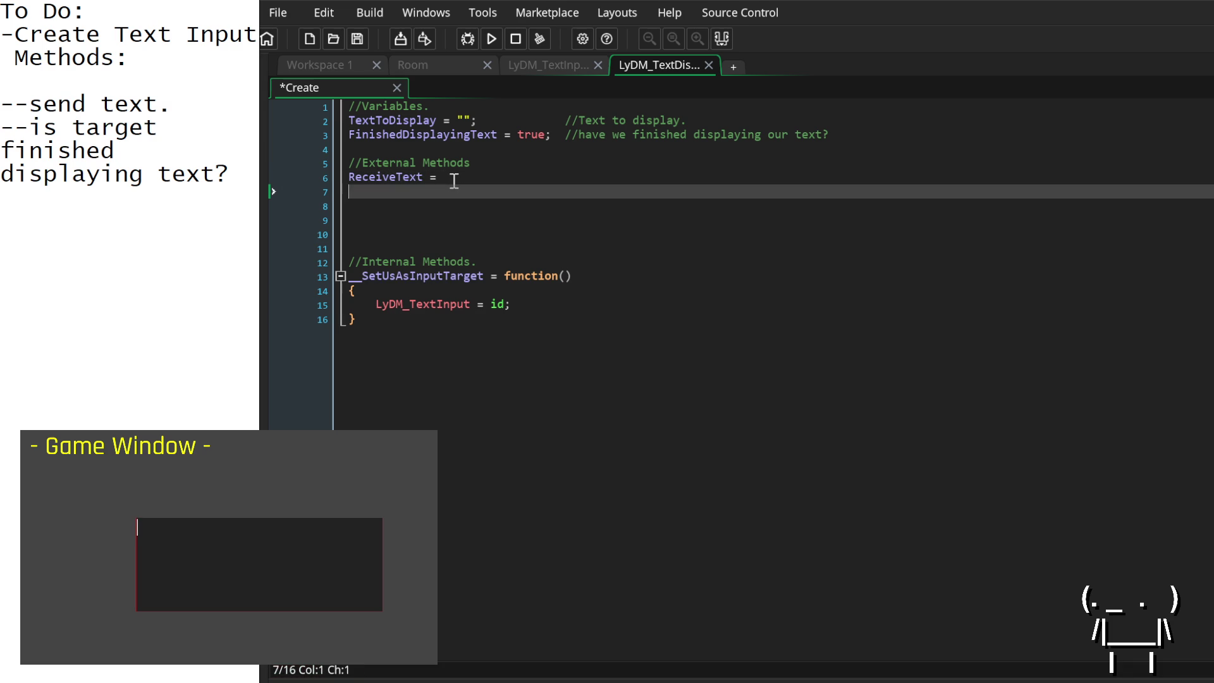
{"action": "key", "text": "Up"}
{"action": "key", "text": "Up"}
{"action": "key", "text": "Up"}
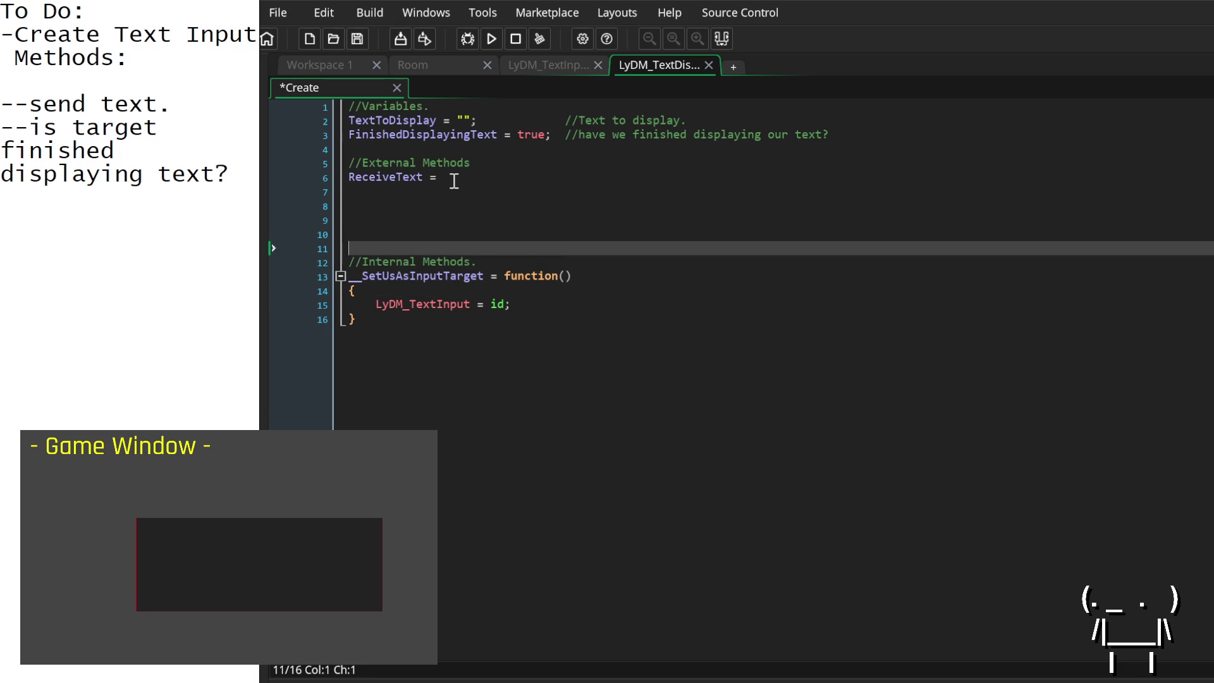
{"action": "left_click", "coordinate": [454, 181]}
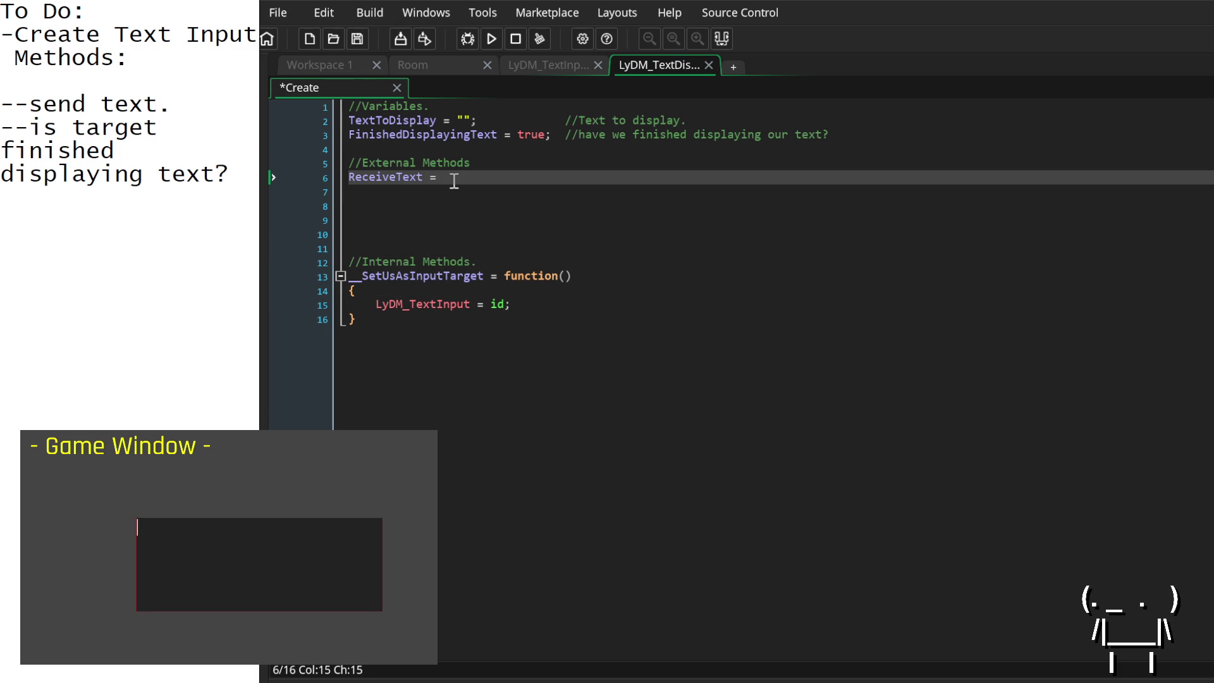
Step: Make ReceiveText a function taking a _TextString parameter, with an opening brace
{"action": "type", "text": "function()"}
{"action": "key", "text": "Left"}
{"action": "type", "text": "_TextS"}
{"action": "type", "text": "tring"}
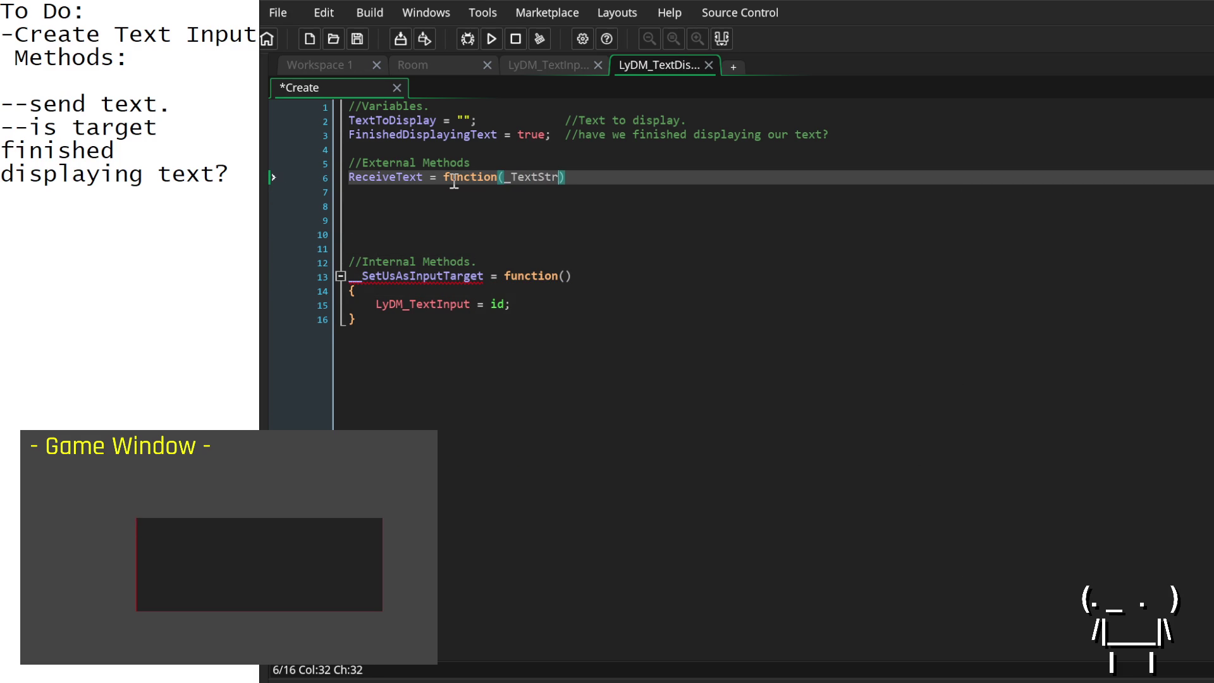
{"action": "key", "text": "End"}
{"action": "key", "text": "Return"}
{"action": "type", "text": "{"}
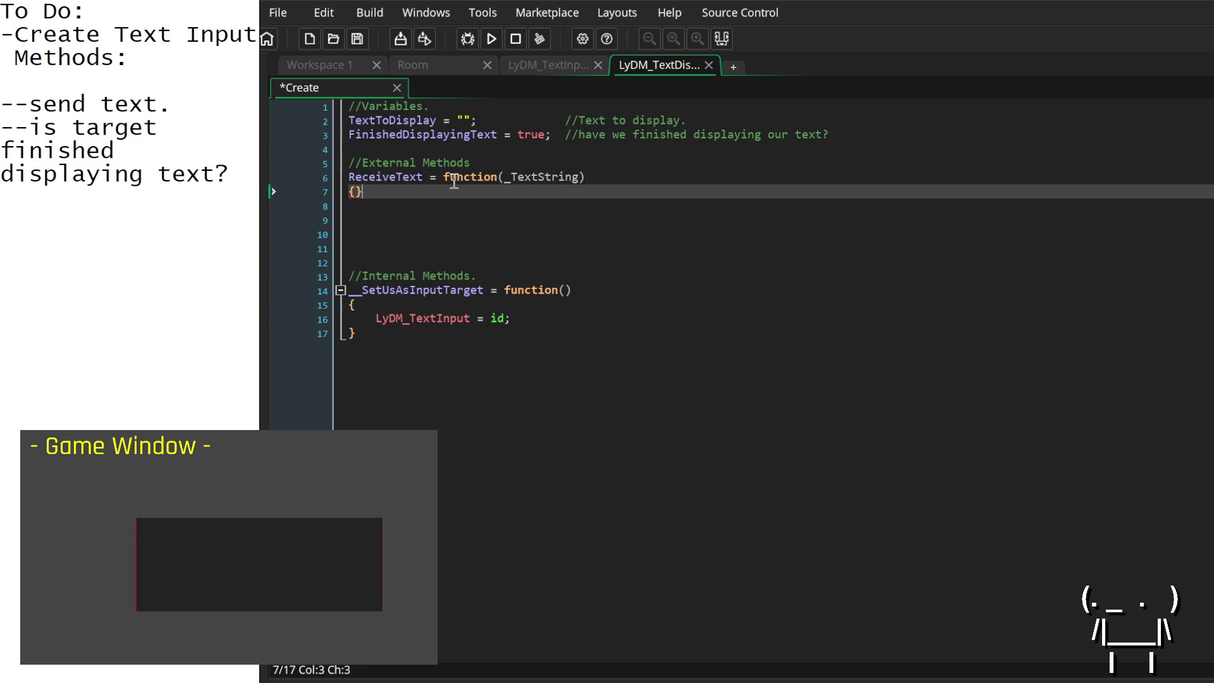
{"action": "key", "text": "Return"}
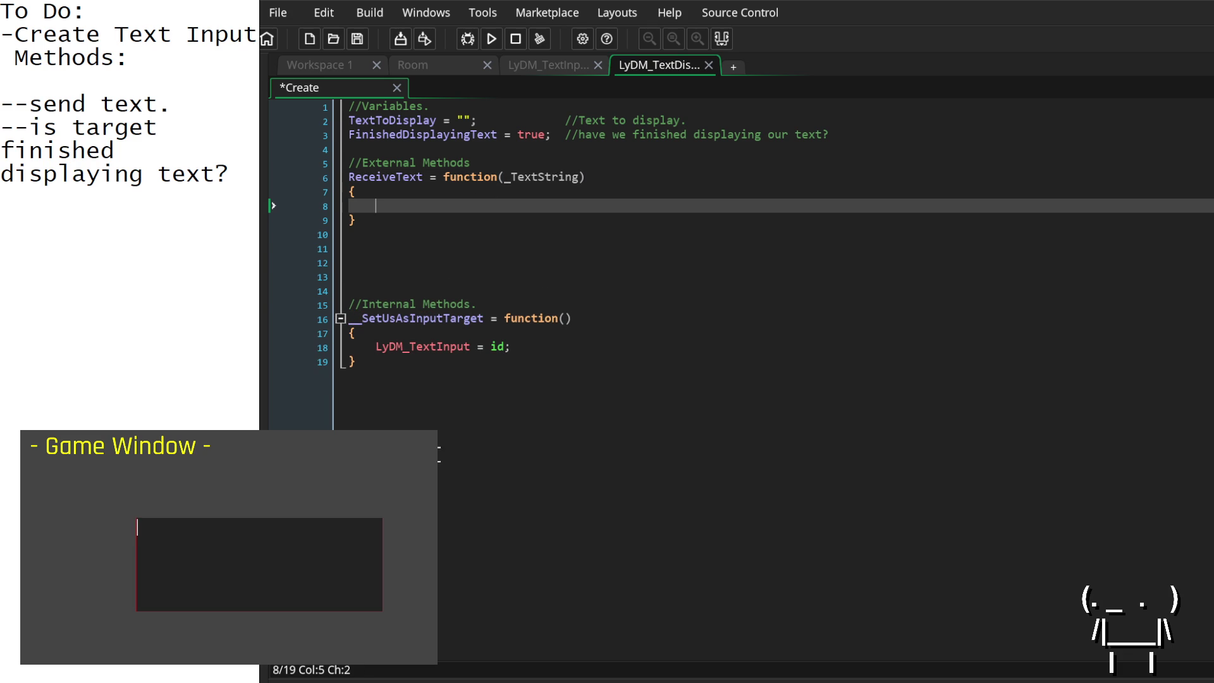
Step: Add an empty '__TextDisplay_Begin = function()' with braces below __SetUsAsInputTarget
{"action": "left_click", "coordinate": [442, 391]}
{"action": "key", "text": "Return"}
{"action": "key", "text": "Return"}
{"action": "type", "text": "__"}
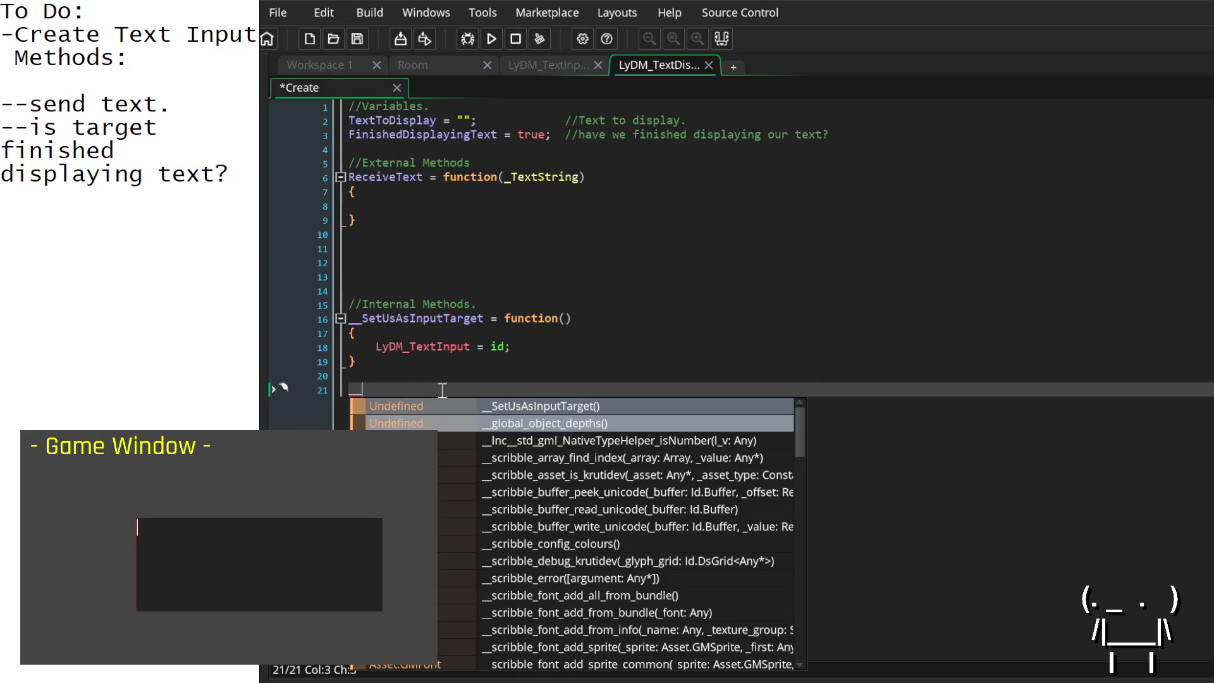
{"action": "type", "text": "Begint"}
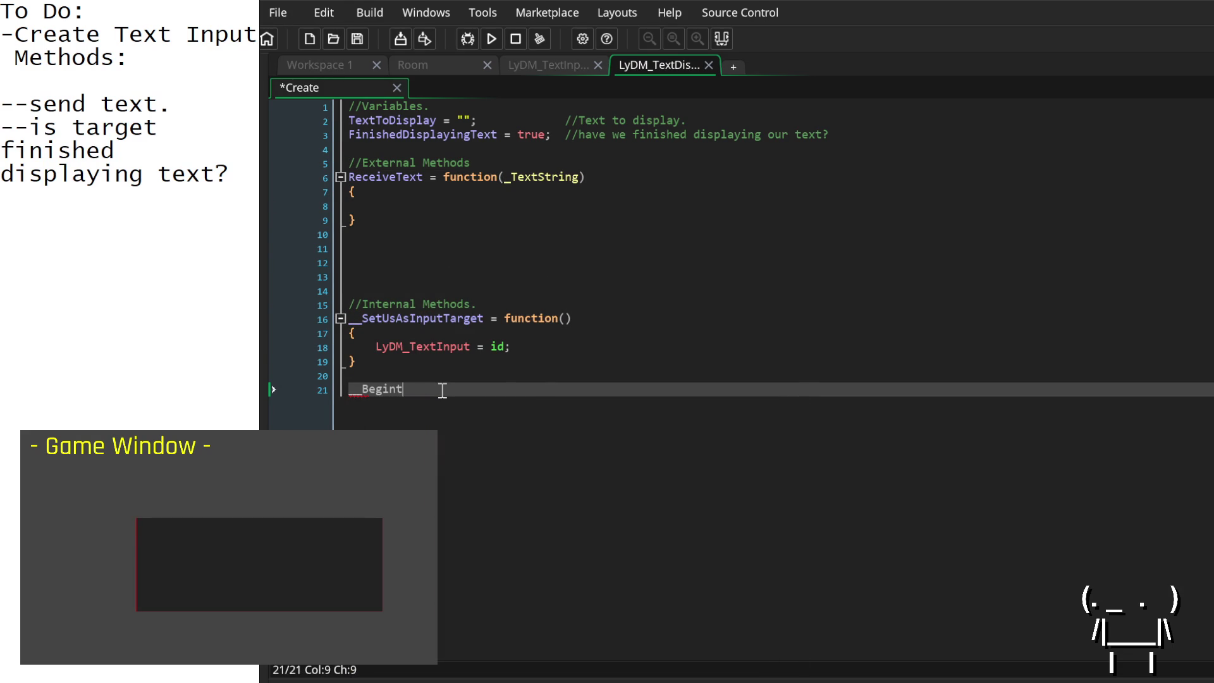
{"action": "type", "text": "Displayin"}
{"action": "key", "text": "BackSpace"}
{"action": "key", "text": "BackSpace"}
{"action": "key", "text": "BackSpace"}
{"action": "type", "text": "TextDisplay"}
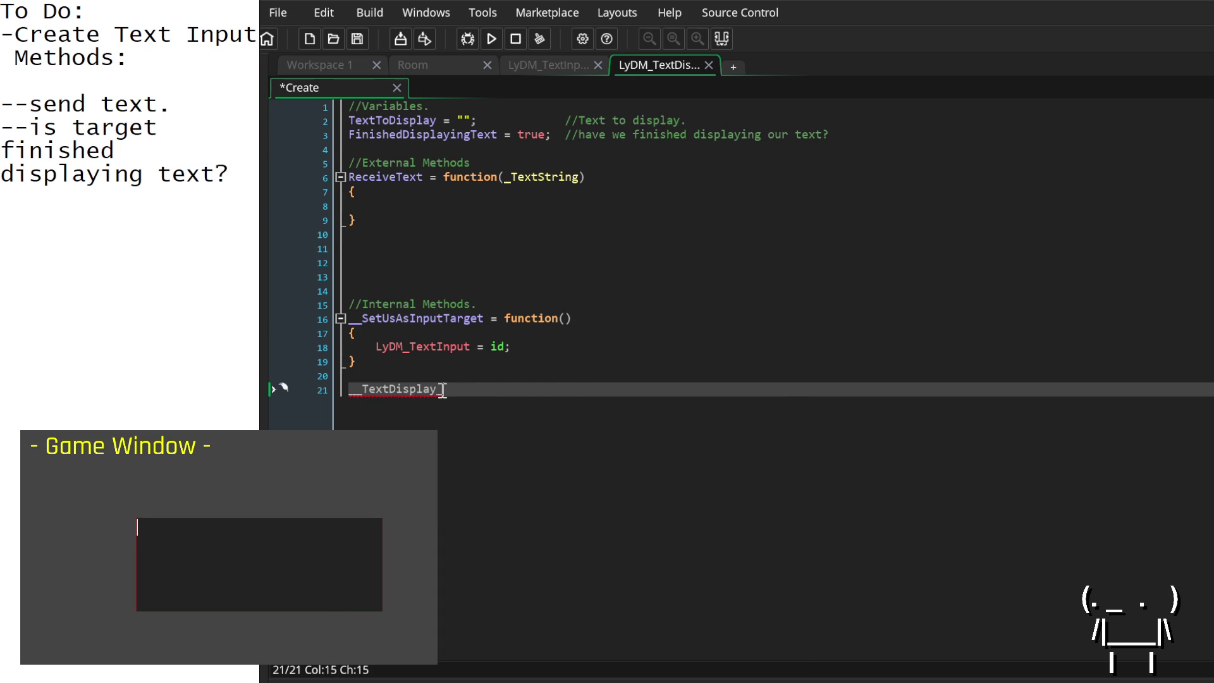
{"action": "type", "text": " Begin "}
{"action": "type", "text": "= function"}
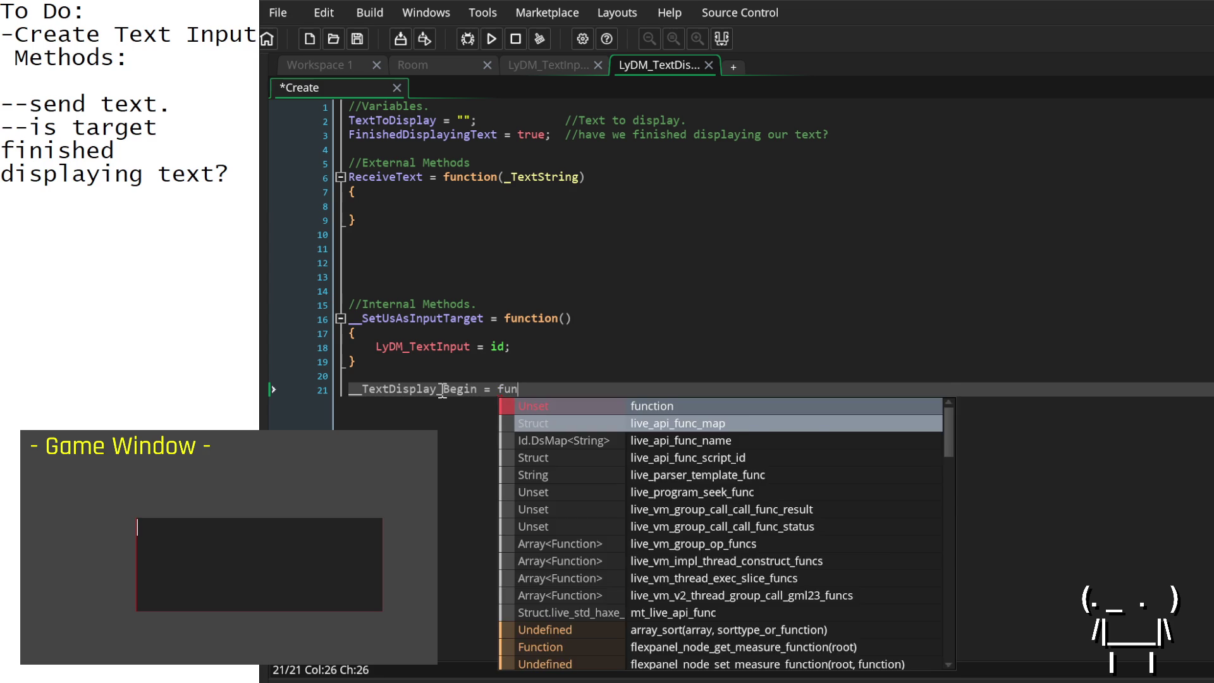
{"action": "type", "text": "()"}
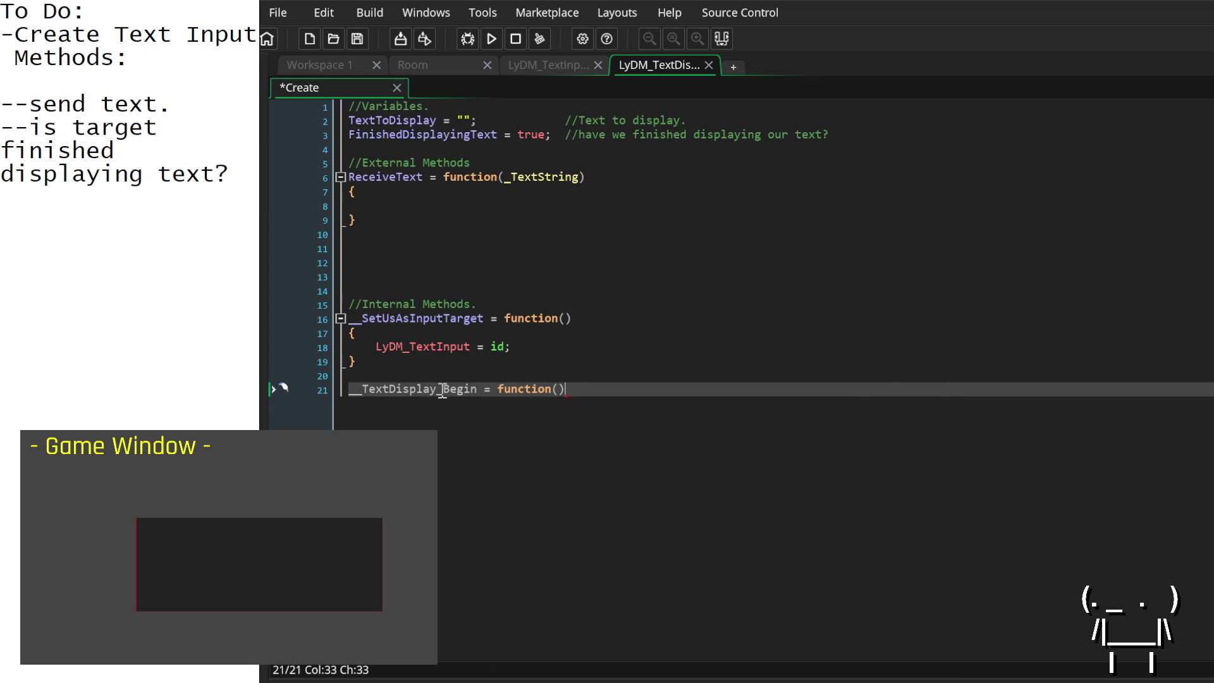
{"action": "key", "text": "Return"}
{"action": "type", "text": "{"}
{"action": "key", "text": "Left"}
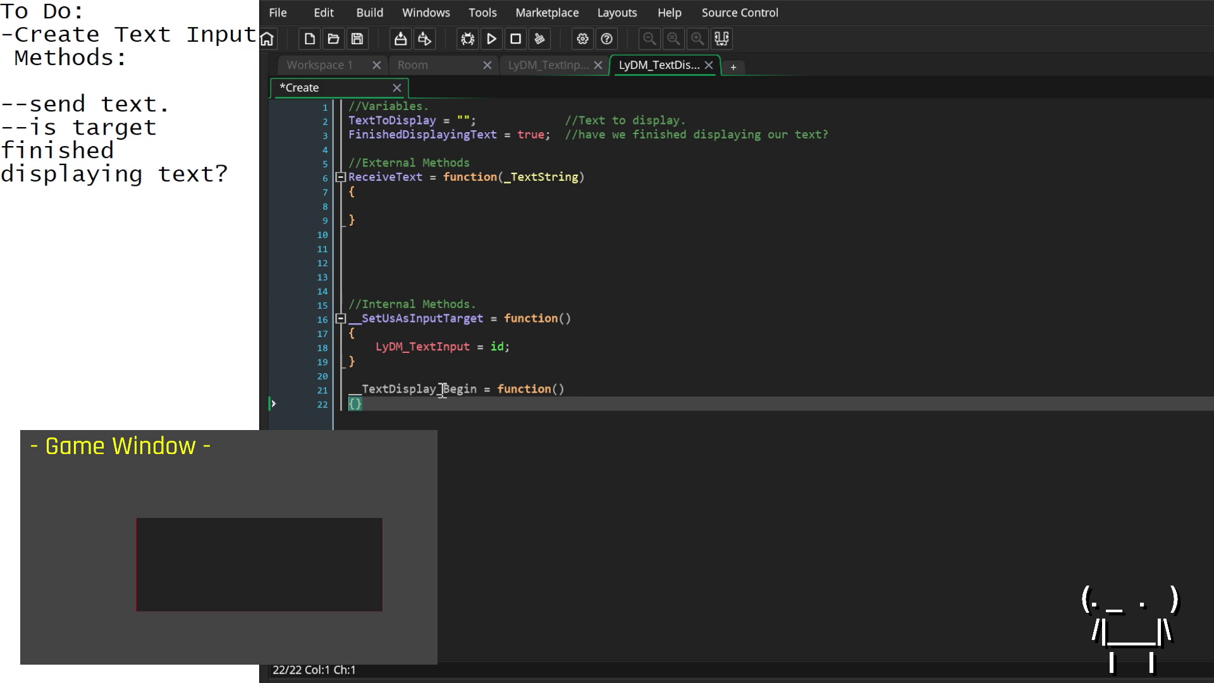
Step: Select the TextToDisplay variable name and return to the empty ReceiveText body
{"action": "left_click", "coordinate": [469, 207]}
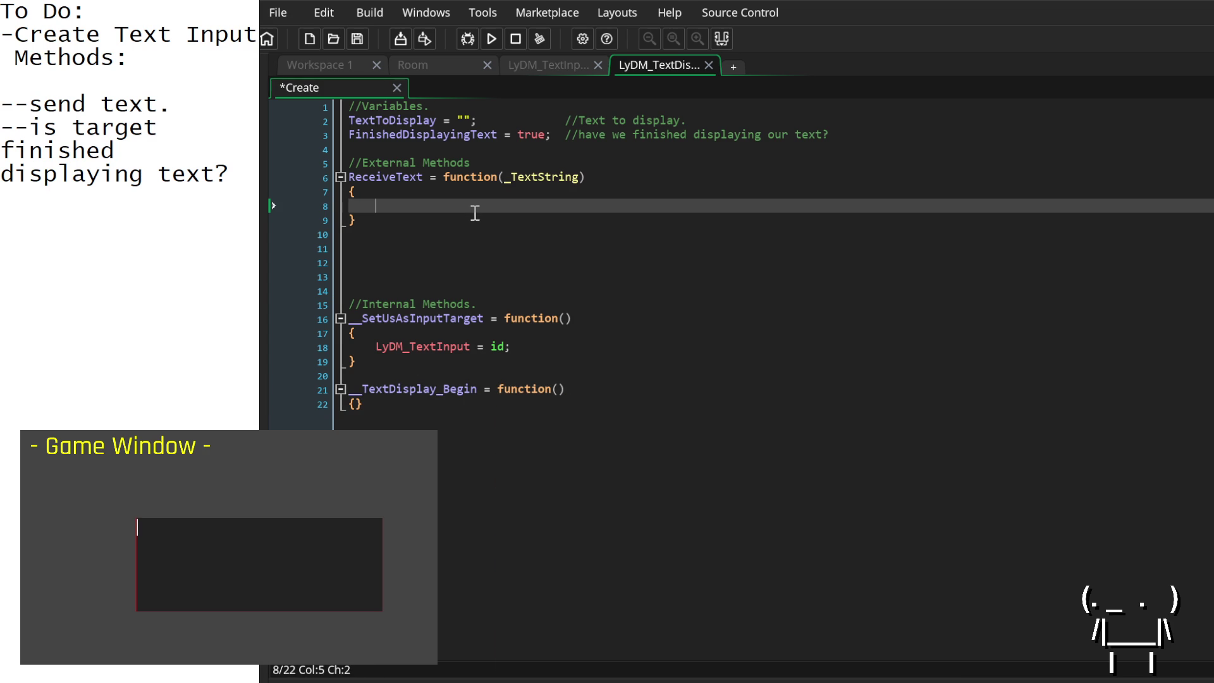
{"action": "double_click", "coordinate": [408, 124]}
{"action": "key", "text": "ctrl+c"}
{"action": "left_click", "coordinate": [420, 206]}
Step: Paste TextToDisplay into ReceiveText, then end TextInput's SendText comment with 'Input Box.'
{"action": "key", "text": "ctrl+v"}
{"action": "key", "text": "ctrl+Tab"}
{"action": "type", "text": "Input Box."}
{"action": "key", "text": "Return"}
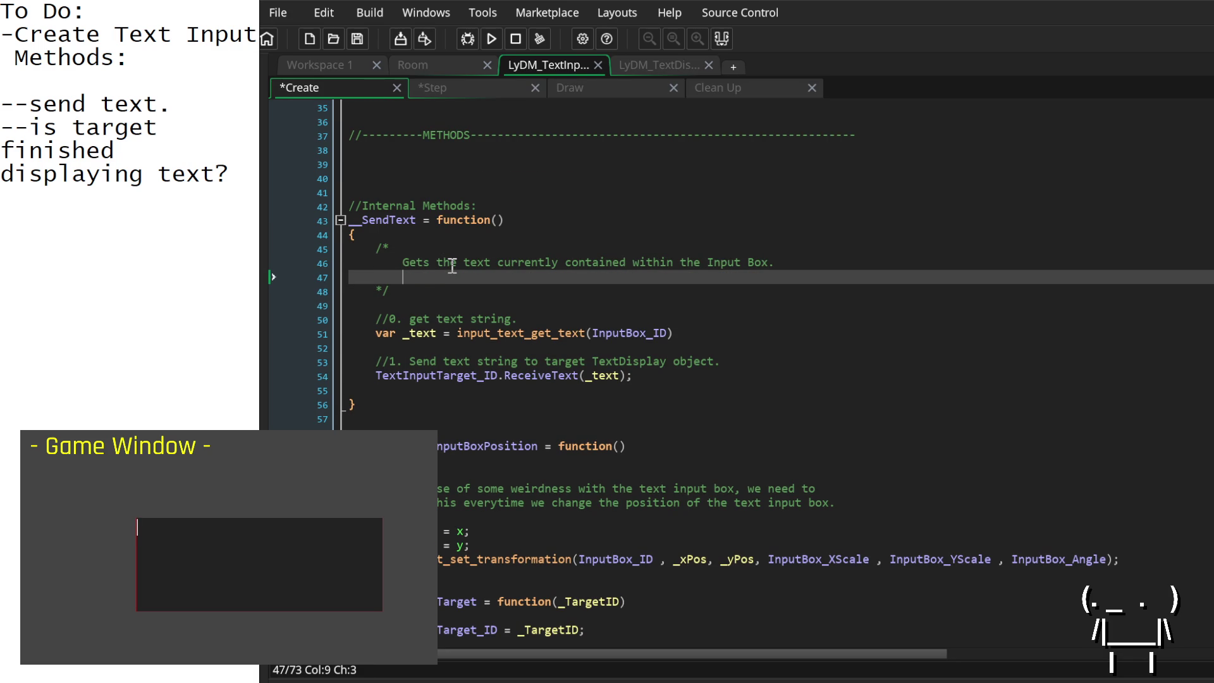
Step: Extend the SendText comment with ', and sends it to our Input Target.'
{"action": "key", "text": "Up"}
{"action": "key", "text": "End"}
{"action": "key", "text": "BackSpace"}
{"action": "type", "text": ", and send"}
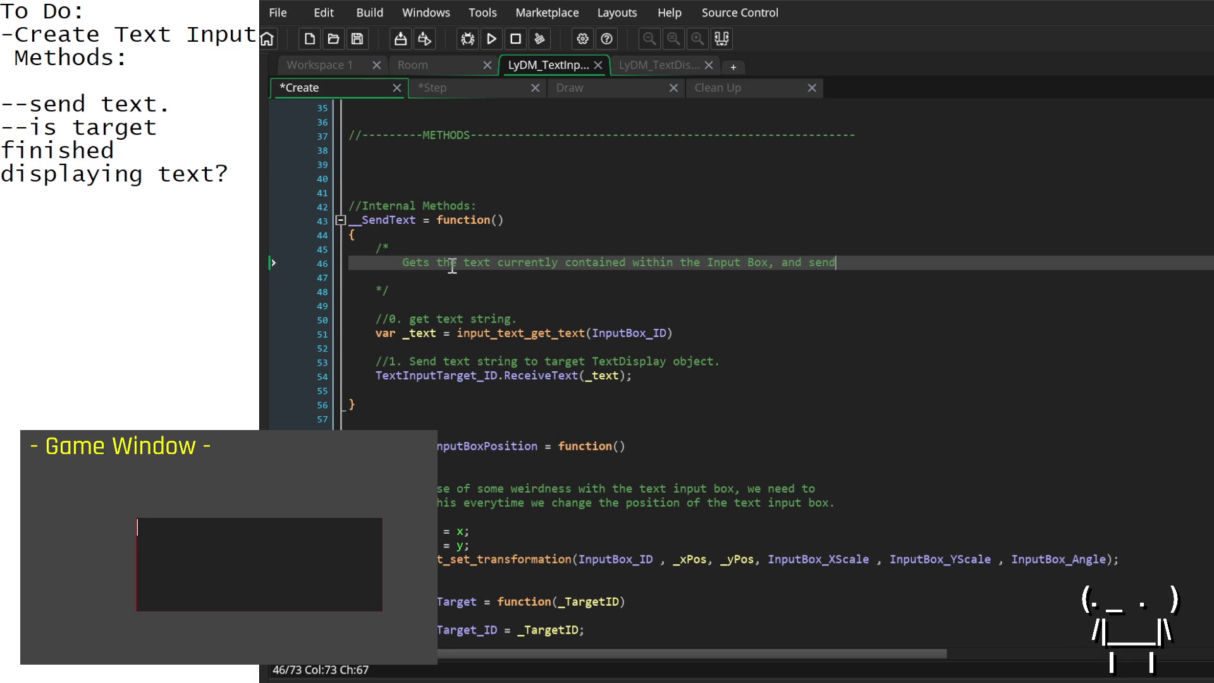
{"action": "type", "text": "s it to our Input Targe"}
{"action": "type", "text": "t."}
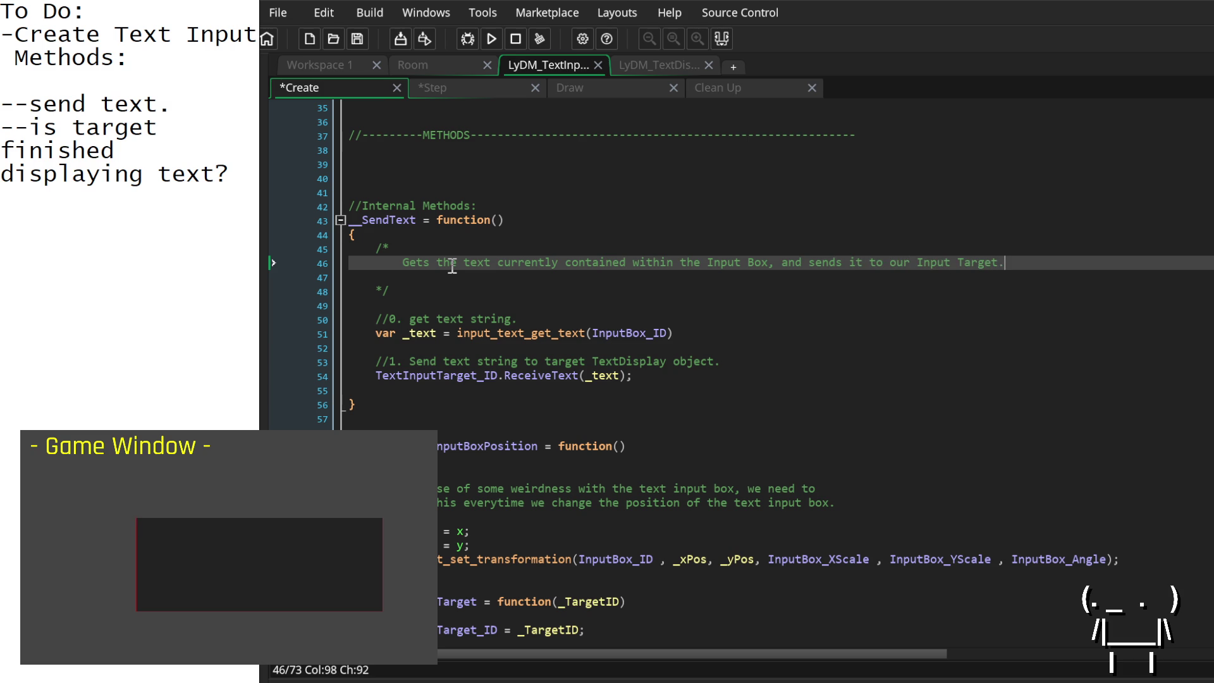
Step: Remove the blank lines in the comment and before SendText's closing brace, then return to Workspace 1
{"action": "left_click", "coordinate": [437, 282]}
{"action": "key", "text": "BackSpace"}
{"action": "key", "text": "BackSpace"}
{"action": "key", "text": "BackSpace"}
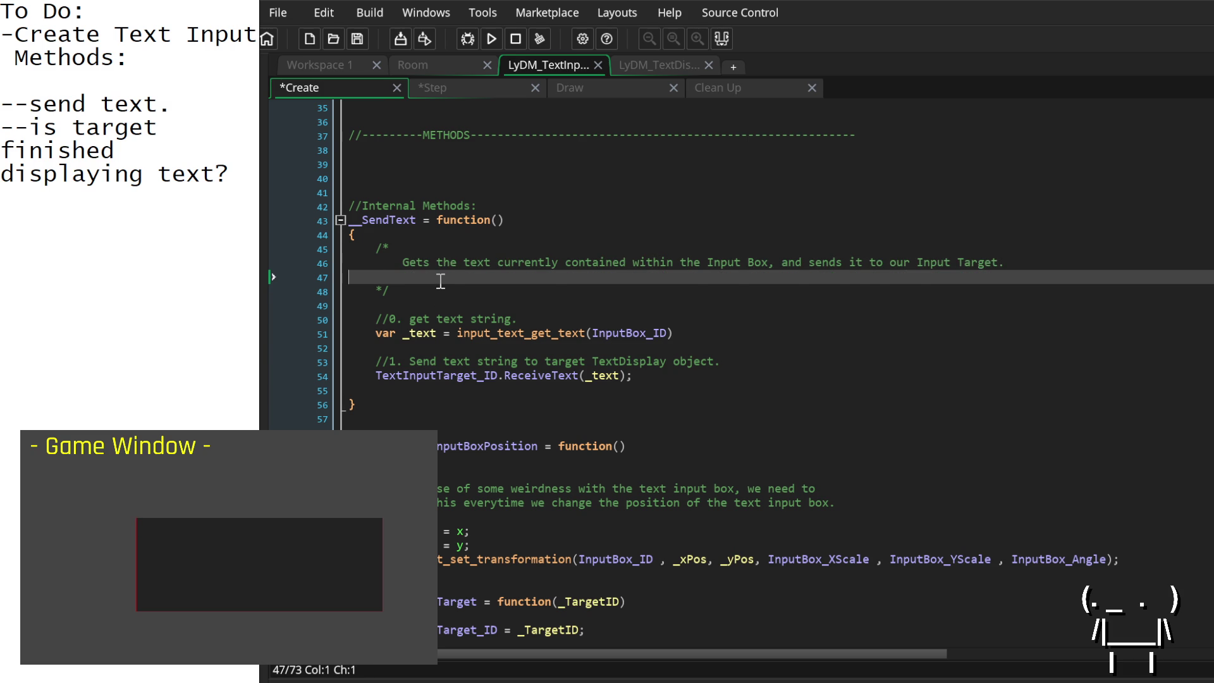
{"action": "left_click", "coordinate": [397, 377]}
{"action": "key", "text": "BackSpace"}
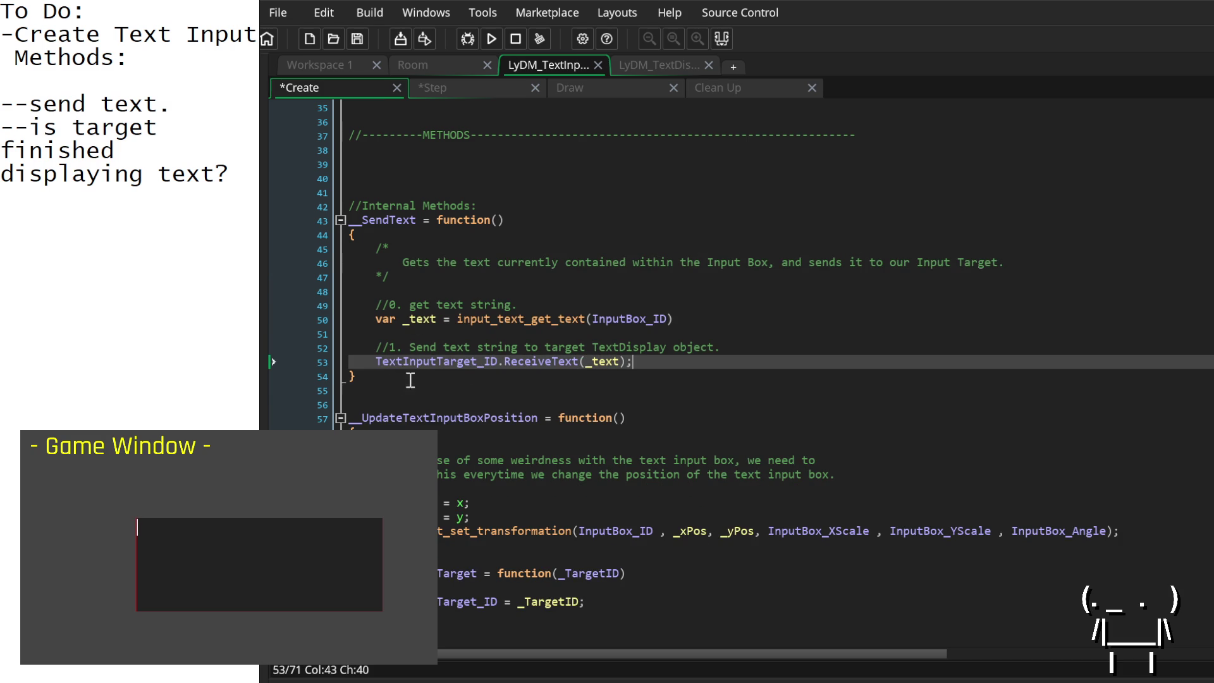
{"action": "scroll", "coordinate": [530, 397], "scroll_direction": "up", "scroll_amount": 3}
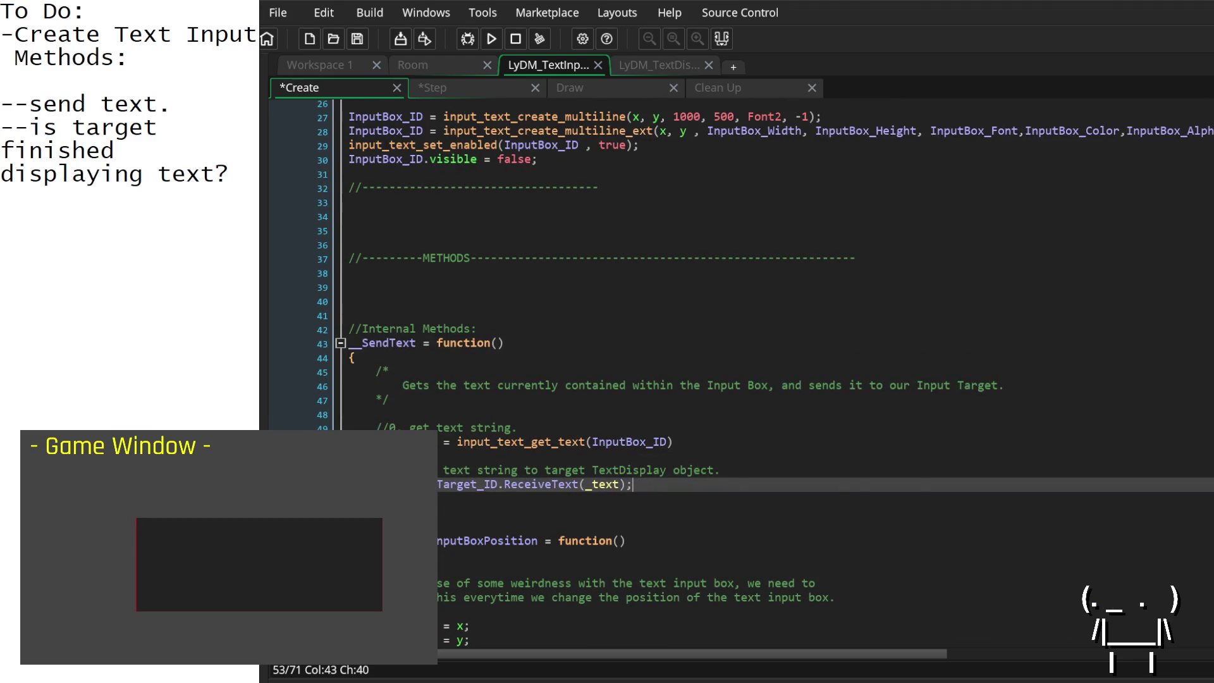
{"action": "left_click", "coordinate": [340, 344]}
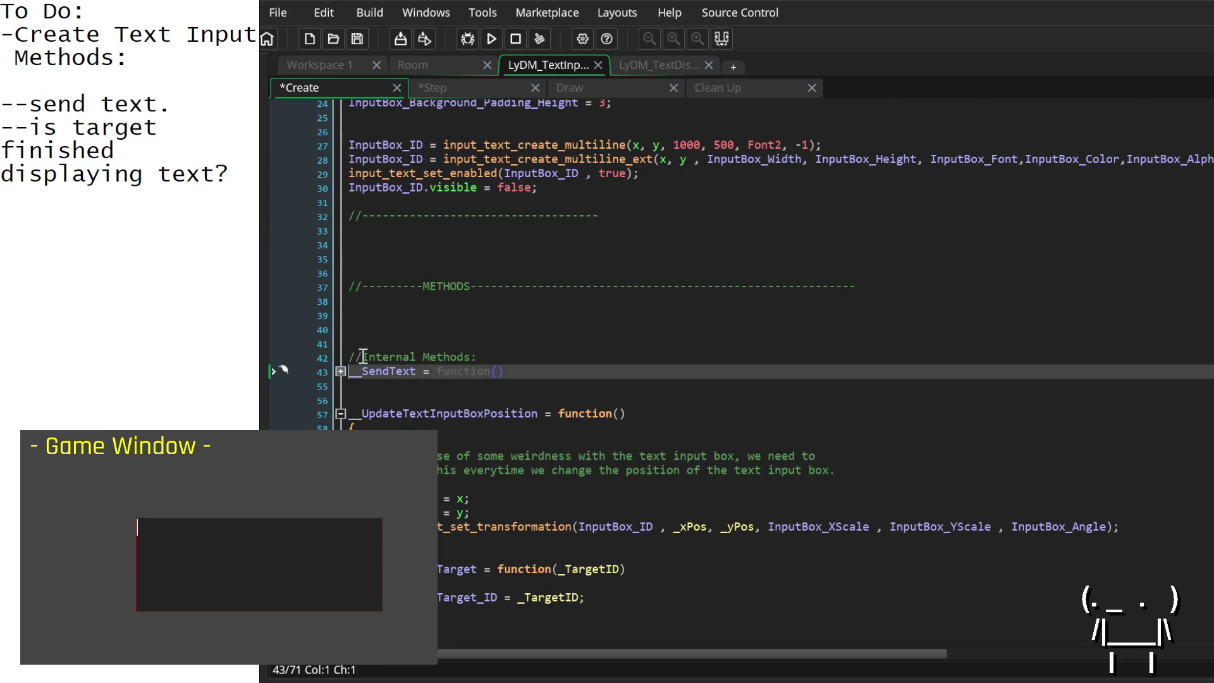
{"action": "left_click", "coordinate": [340, 372]}
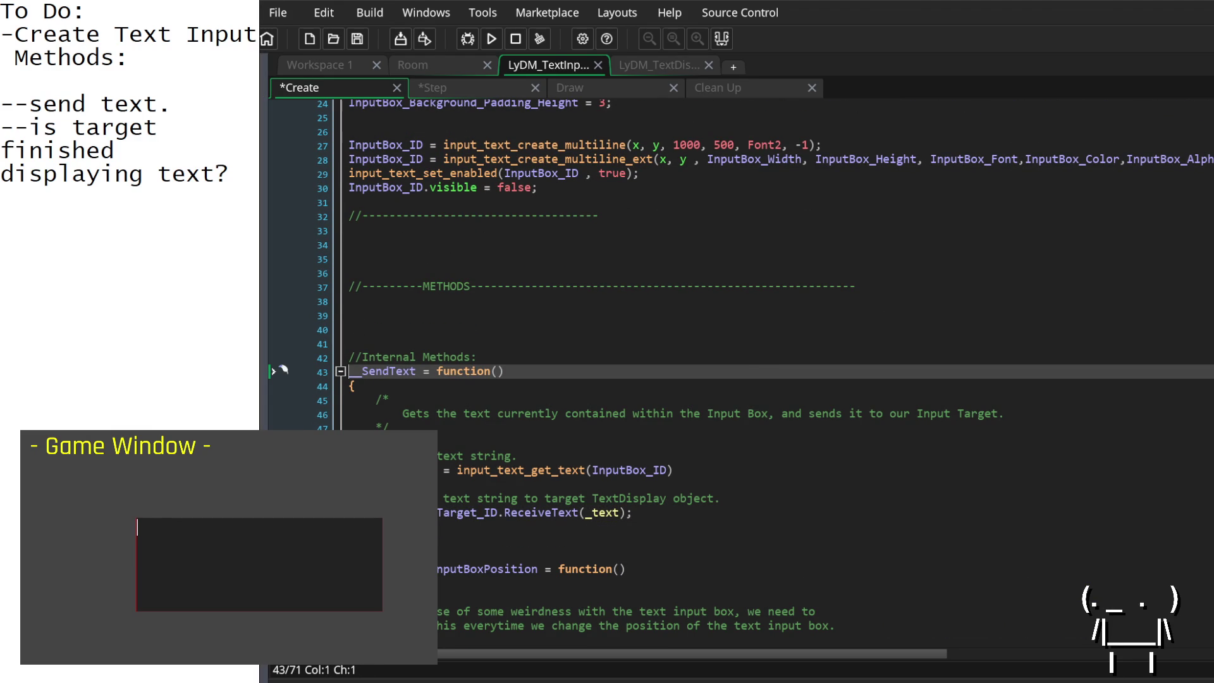
{"action": "scroll", "coordinate": [541, 477], "scroll_direction": "up", "scroll_amount": 8}
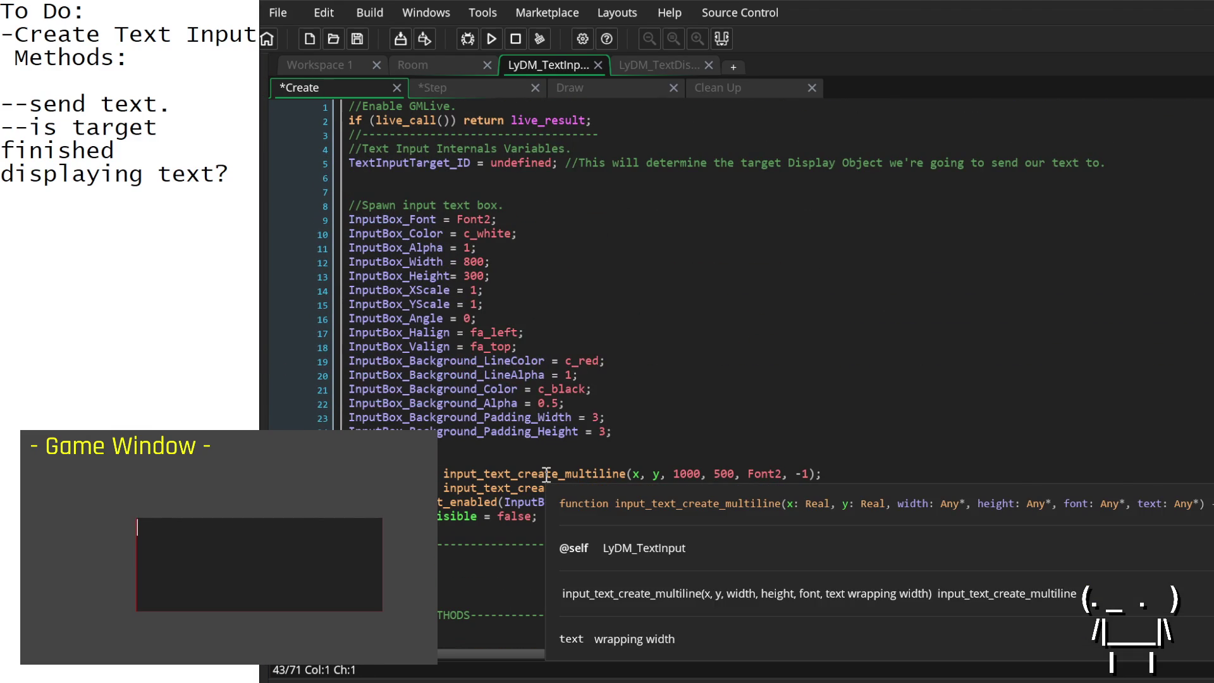
{"action": "left_click", "coordinate": [635, 136]}
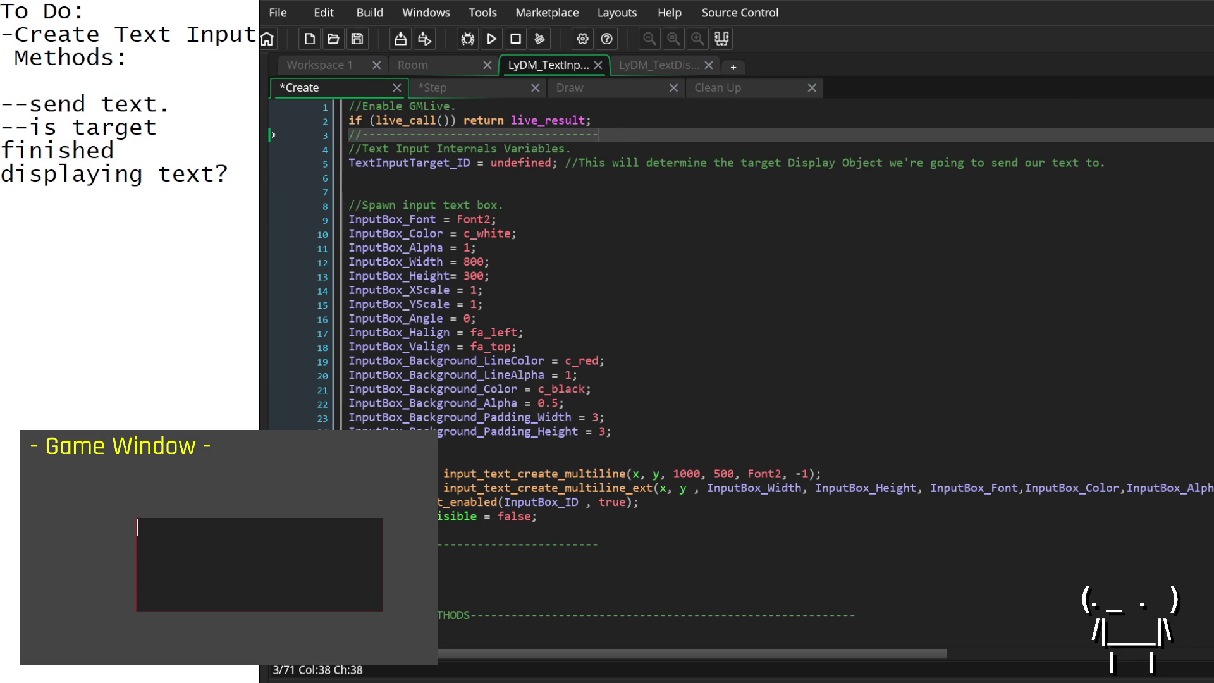
{"action": "key", "text": "ctrl+Tab"}
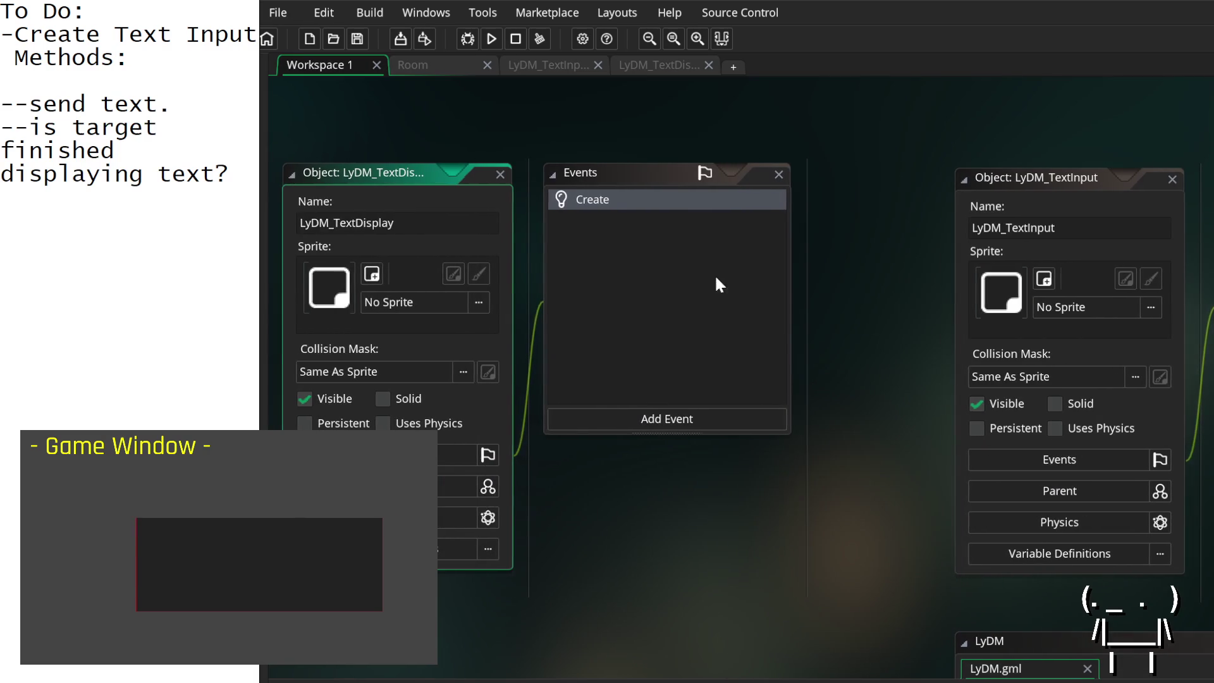
Step: Open TextDisplay's Create code and fold the __SetUsAsInputTarget and __TextDisplay_Begin method bodies
{"action": "mouse_move", "coordinate": [898, 302]}
{"action": "left_mouse_down"}
{"action": "mouse_move", "coordinate": [257, 311]}
{"action": "mouse_move", "coordinate": [822, 341]}
{"action": "mouse_move", "coordinate": [946, 325]}
{"action": "mouse_move", "coordinate": [822, 309]}
{"action": "left_mouse_up"}
{"action": "double_click", "coordinate": [685, 212]}
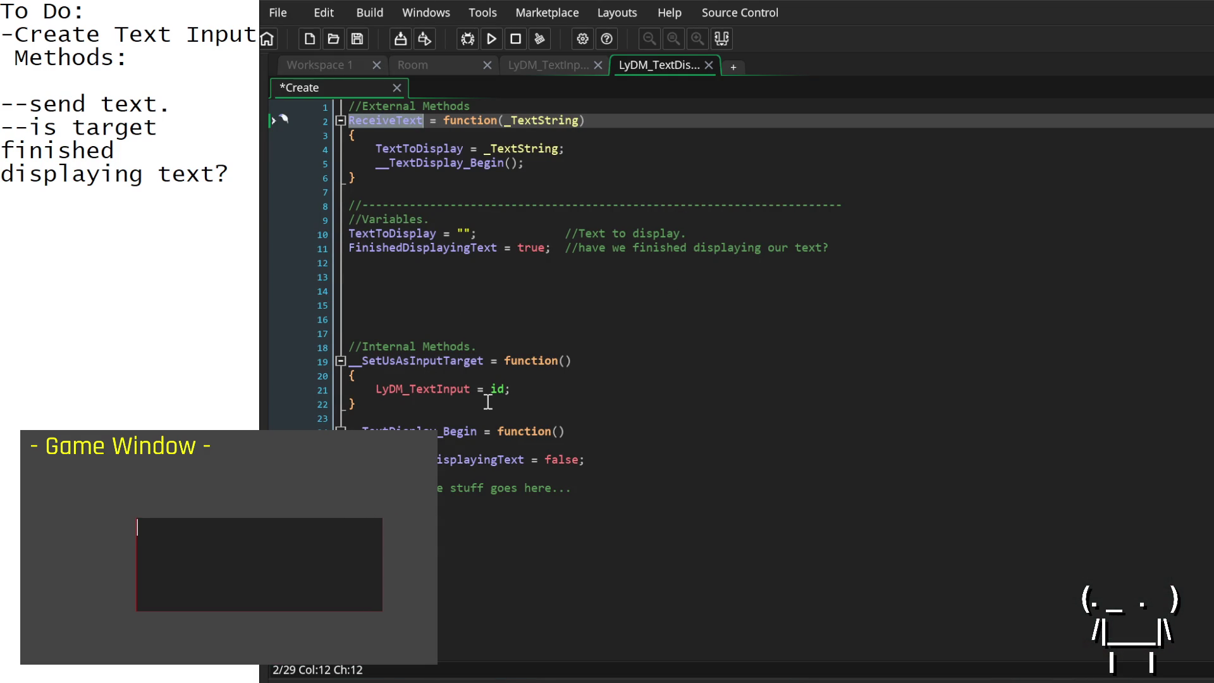
{"action": "left_click", "coordinate": [340, 361]}
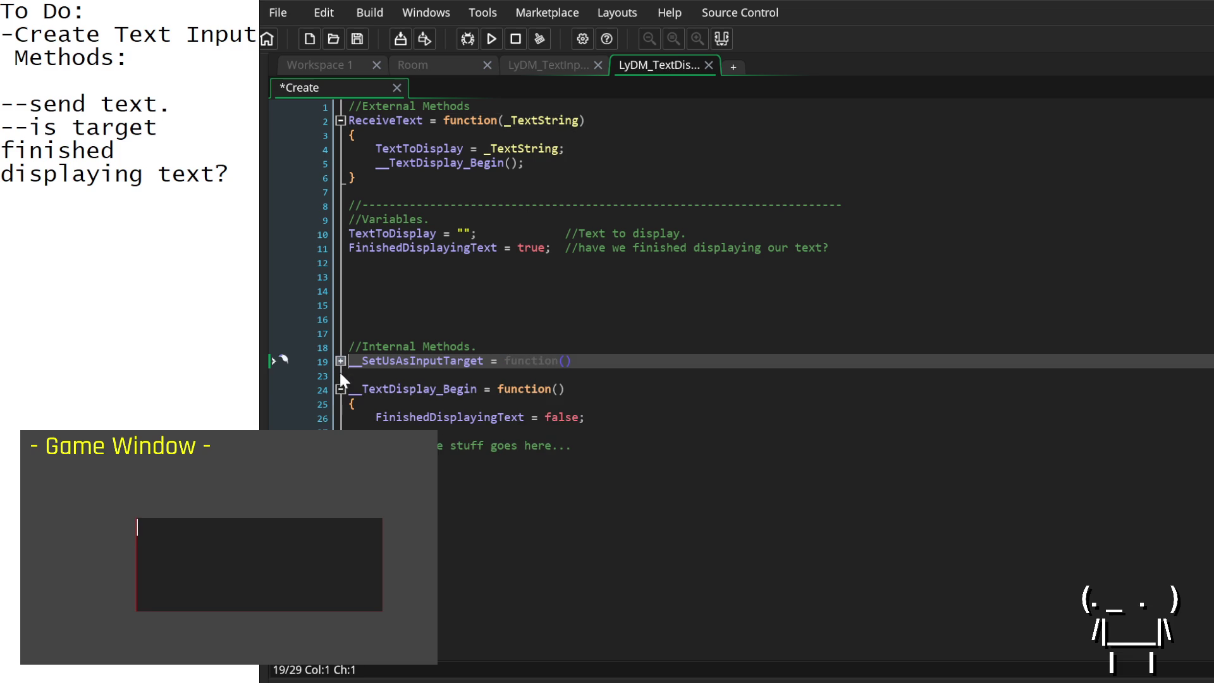
{"action": "left_click", "coordinate": [340, 390]}
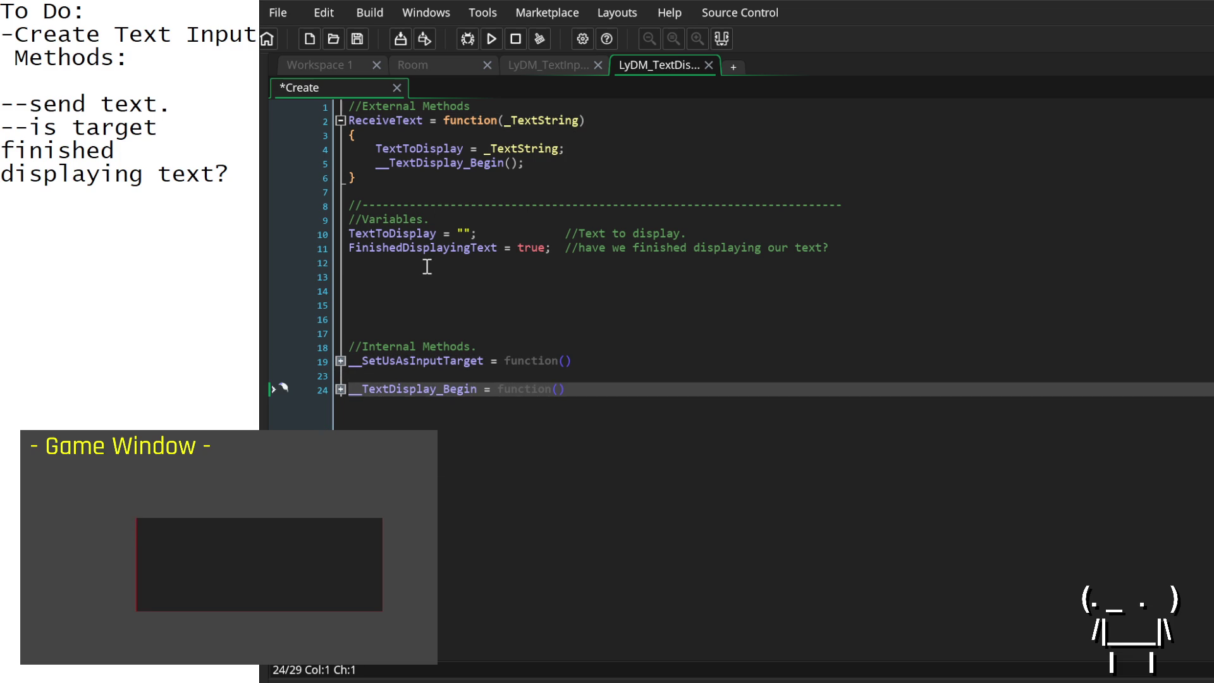
{"action": "left_click", "coordinate": [636, 387]}
Step: Add a '//--------------------------------' divider below __TextDisplay_Begin, with 'test' on the next line
{"action": "key", "text": "Return"}
{"action": "type", "text": "--"}
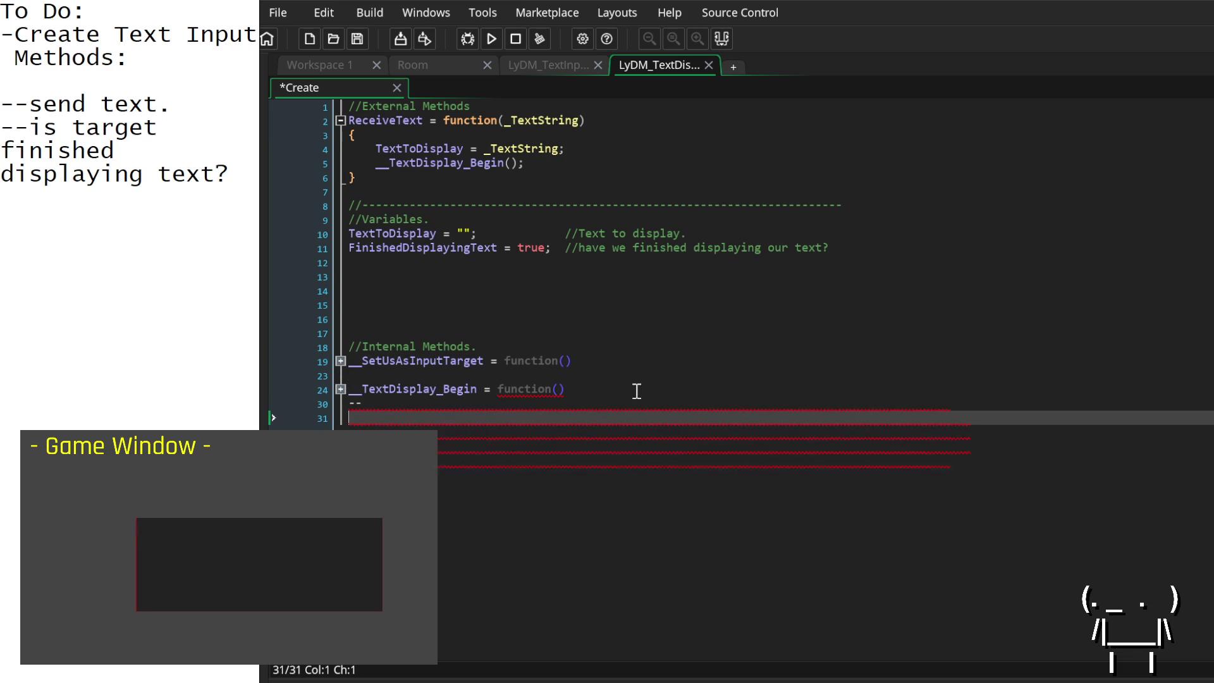
{"action": "key", "text": "BackSpace"}
{"action": "key", "text": "BackSpace"}
{"action": "key", "text": "Return"}
{"action": "type", "text": "//--------------------------------"}
{"action": "key", "text": "Return"}
{"action": "type", "text": "test"}
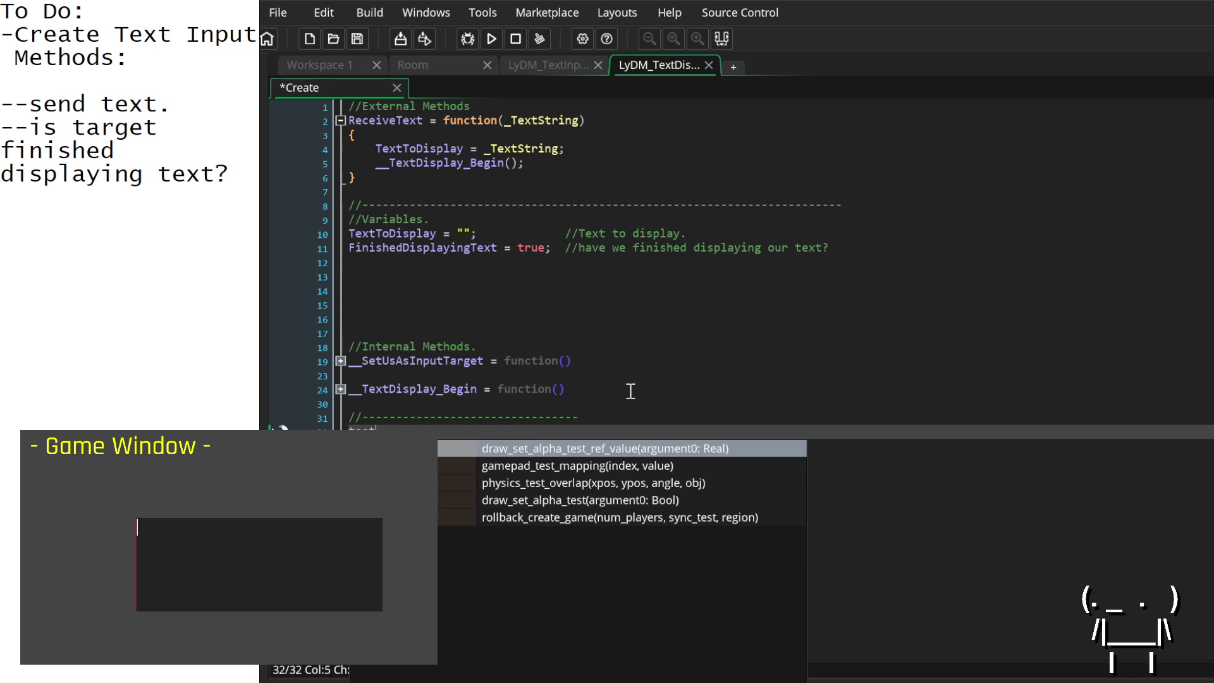